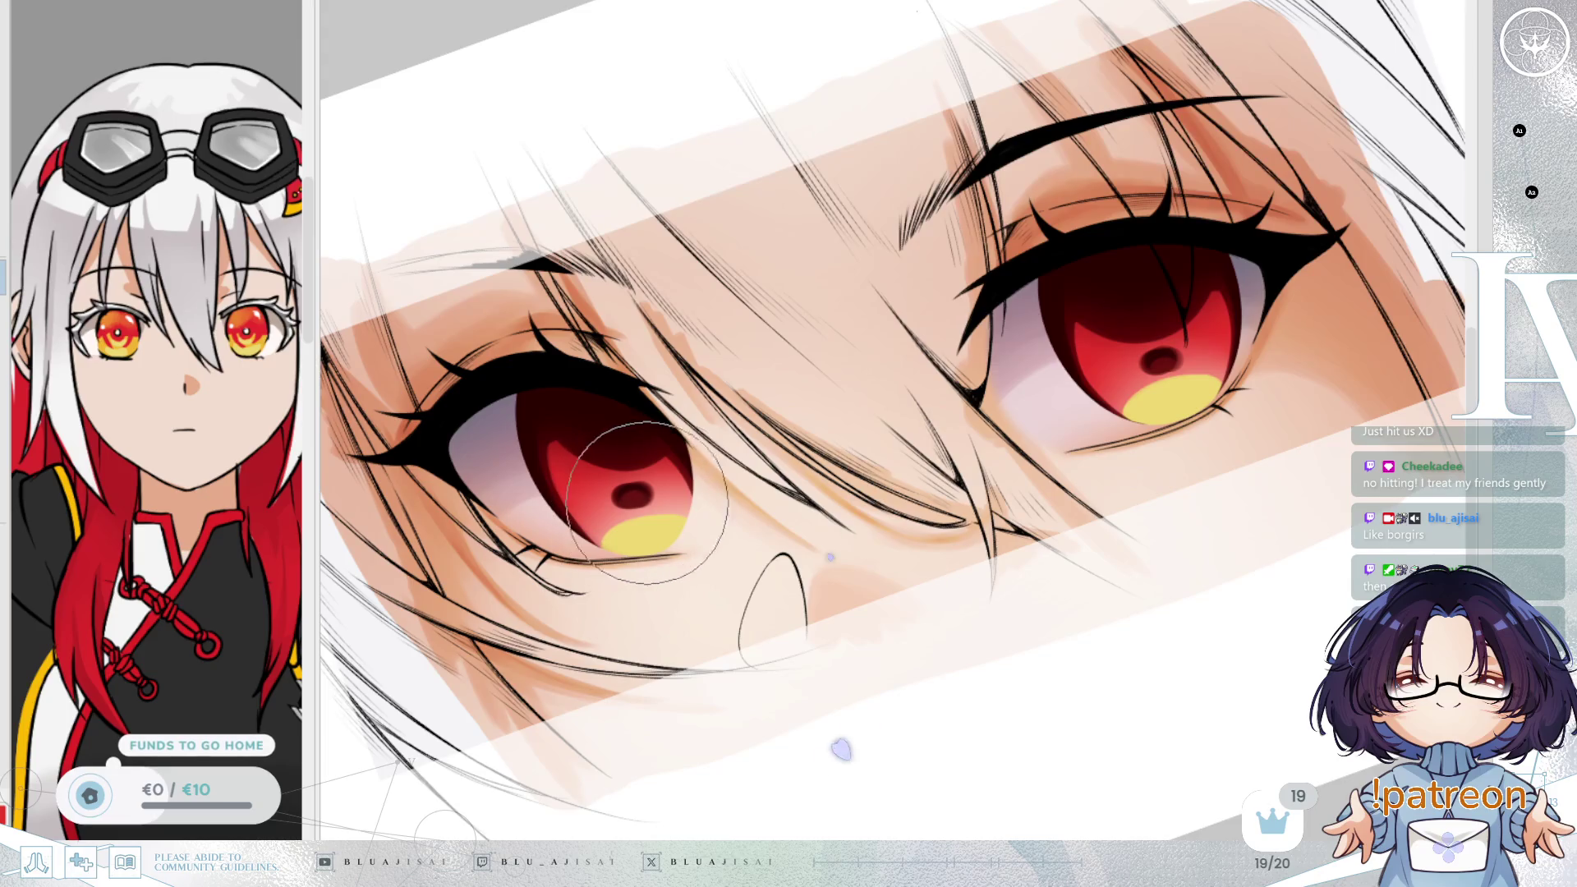
- Darken the upper shading of the left red iris with two strokes, then review the full drawing
{"action": "mouse_move", "coordinate": [792, 282]}
{"action": "left_mouse_down"}
{"action": "mouse_move", "coordinate": [1125, 530]}
{"action": "mouse_move", "coordinate": [1117, 575]}
{"action": "left_mouse_up"}
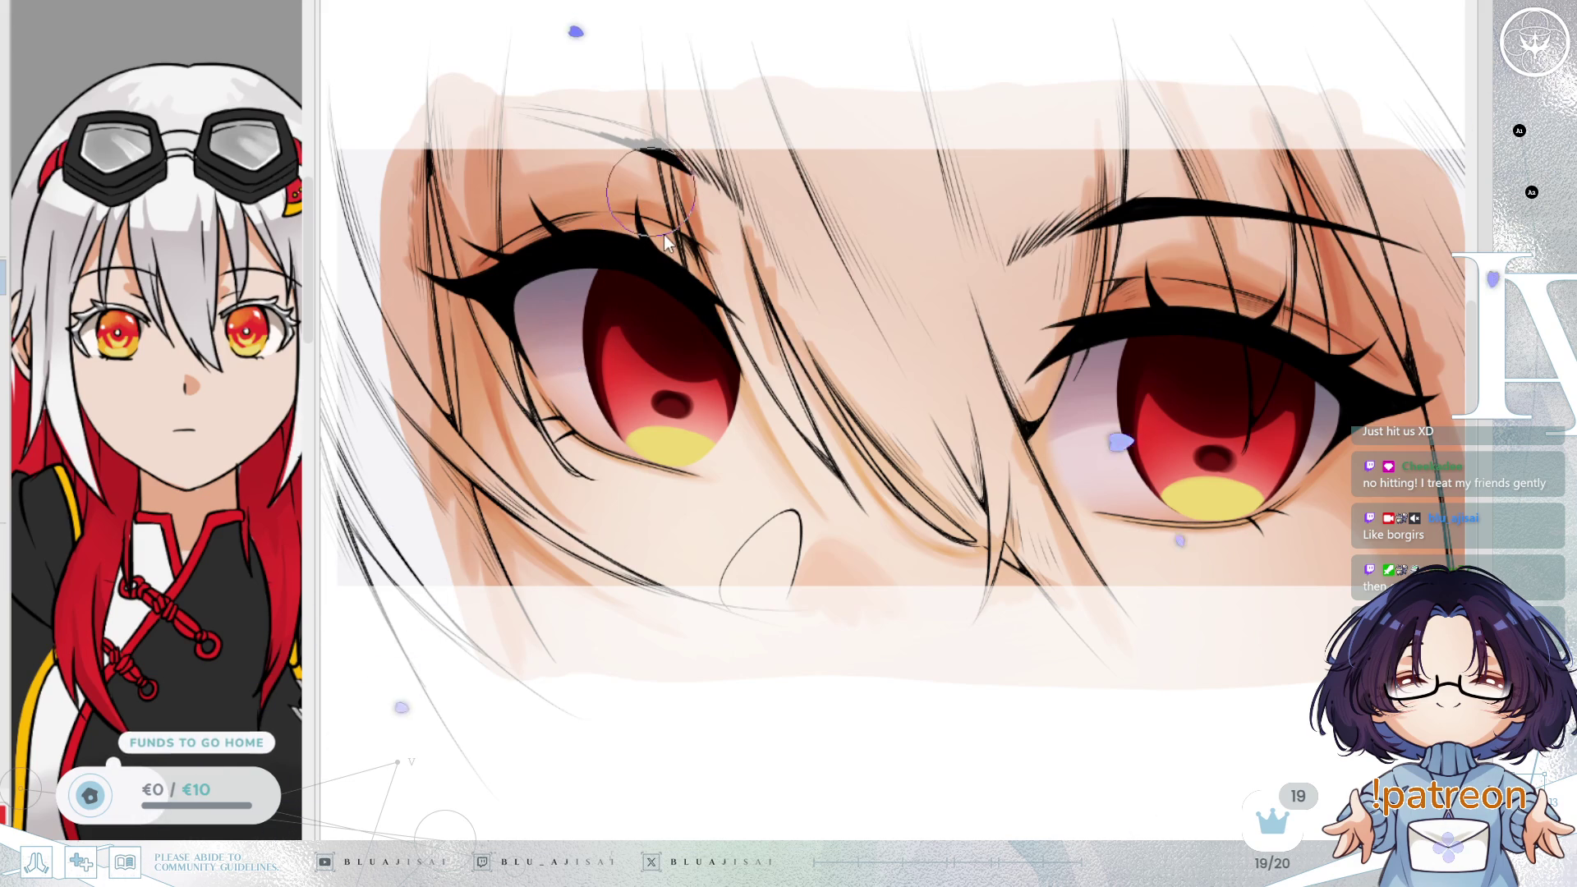
{"action": "left_click_drag", "start_coordinate": [679, 333], "coordinate": [711, 370]}
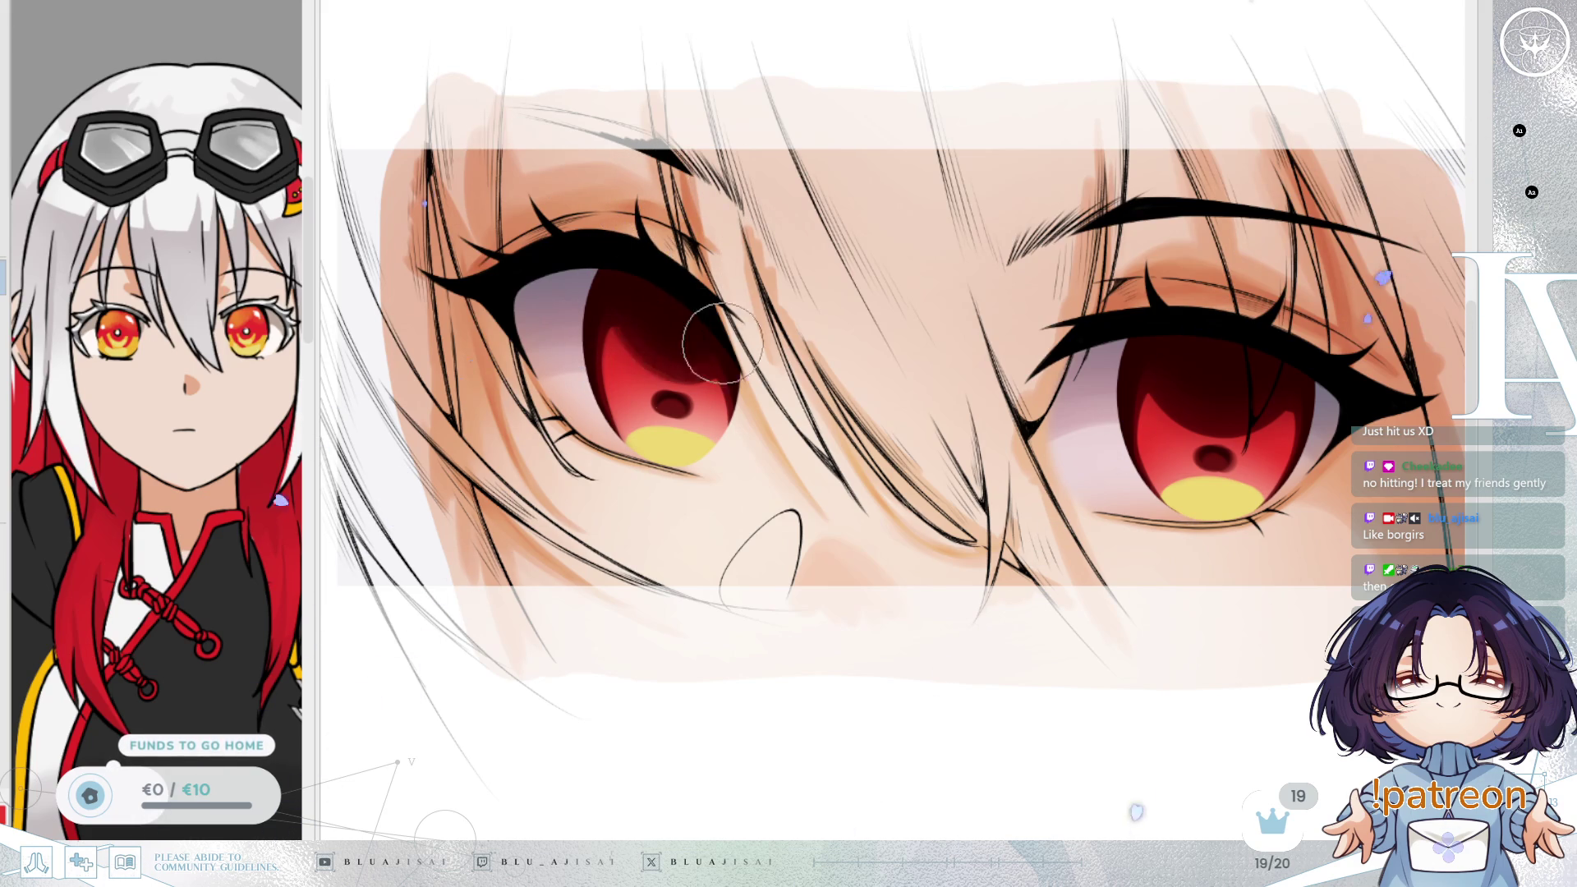
{"action": "left_click_drag", "start_coordinate": [635, 324], "coordinate": [667, 452]}
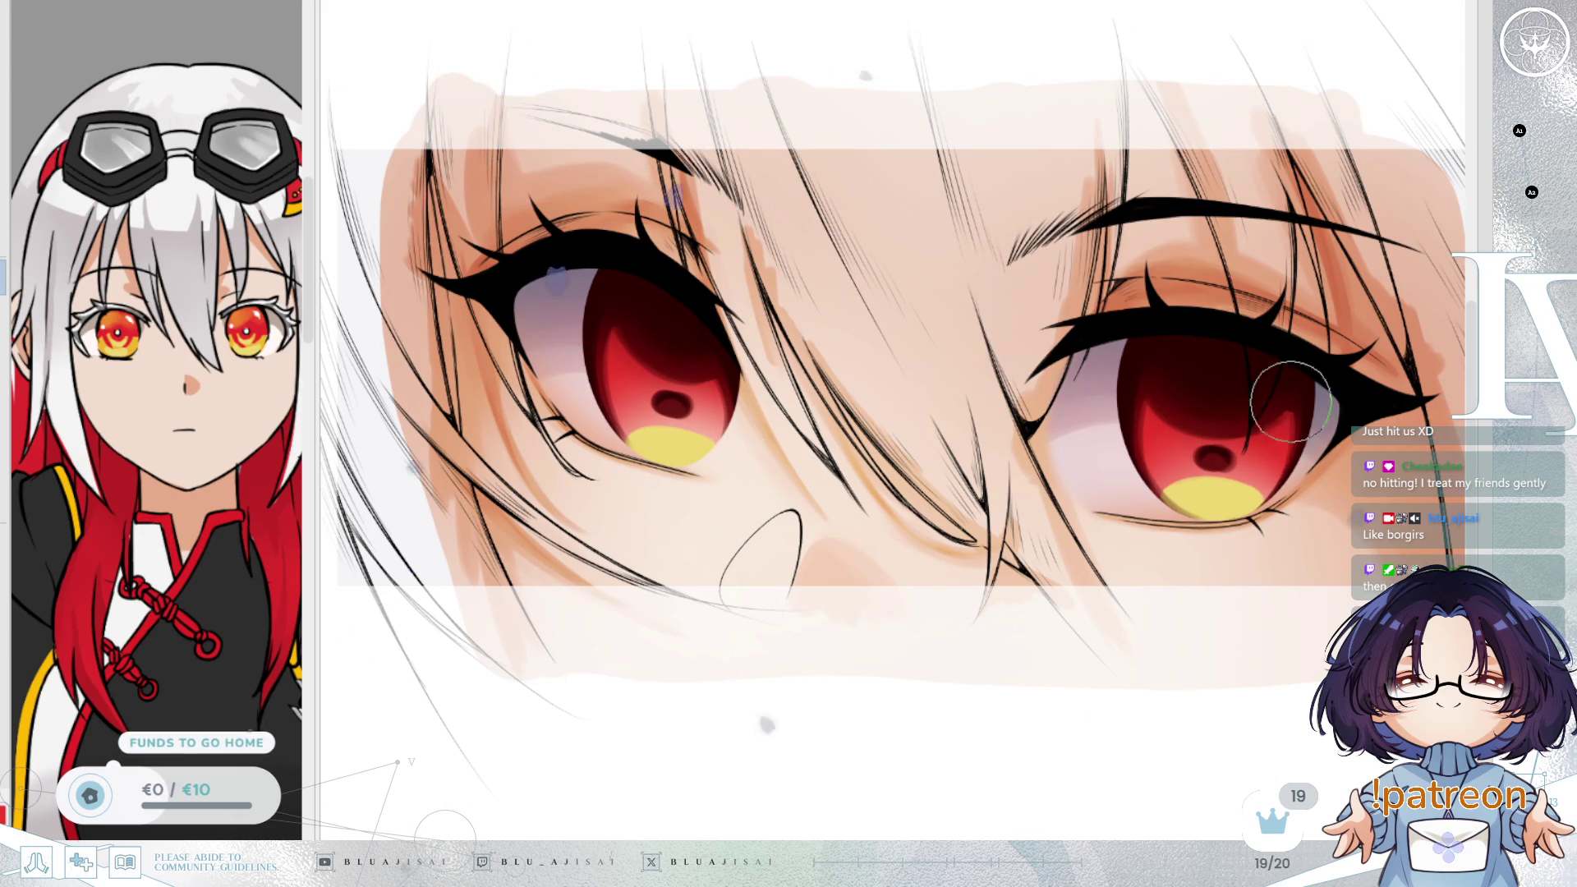
{"action": "key", "text": "ctrl+0"}
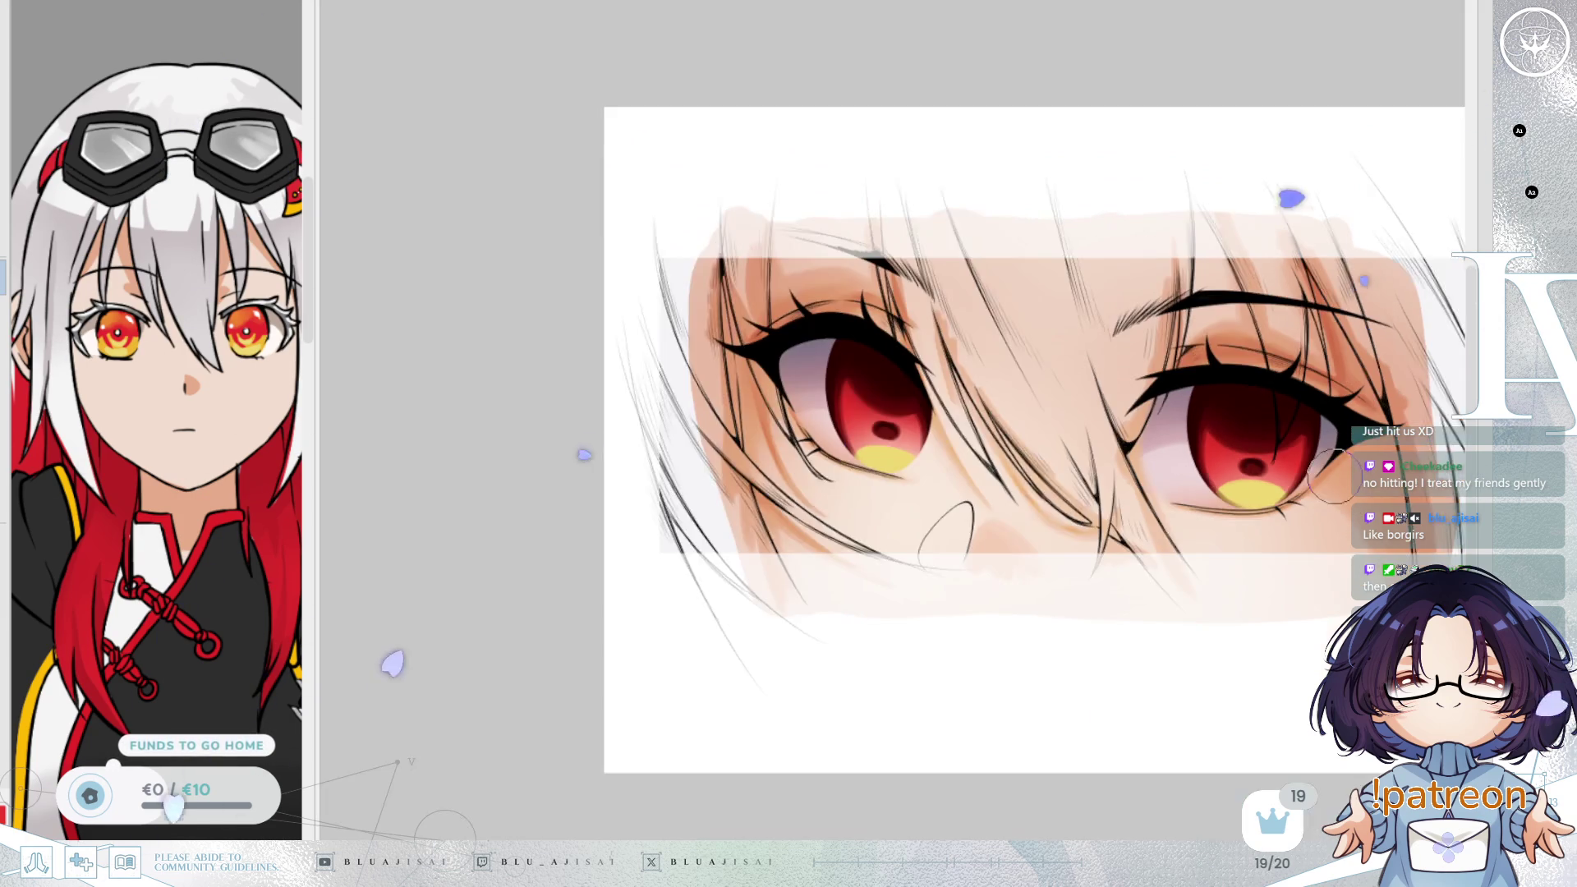
{"action": "scroll", "coordinate": [1197, 532], "scroll_direction": "up", "scroll_amount": 3}
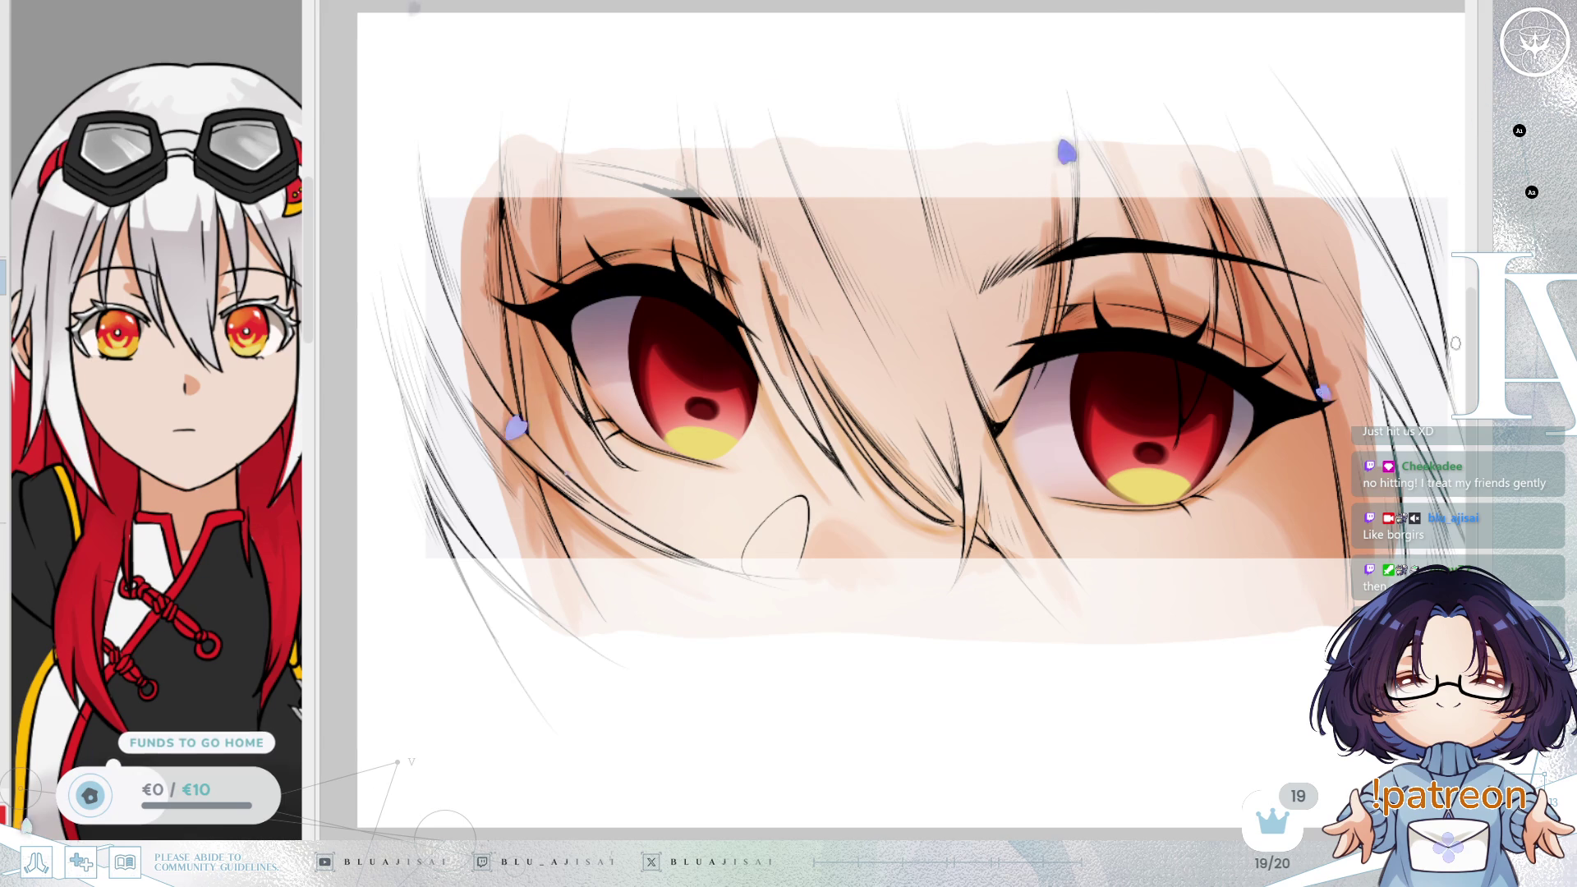
{"action": "scroll", "coordinate": [885, 670], "scroll_direction": "up", "scroll_amount": 4}
{"action": "mouse_move", "coordinate": [986, 427]}
{"action": "left_mouse_down"}
{"action": "mouse_move", "coordinate": [886, 670]}
{"action": "mouse_move", "coordinate": [878, 432]}
{"action": "left_mouse_up"}
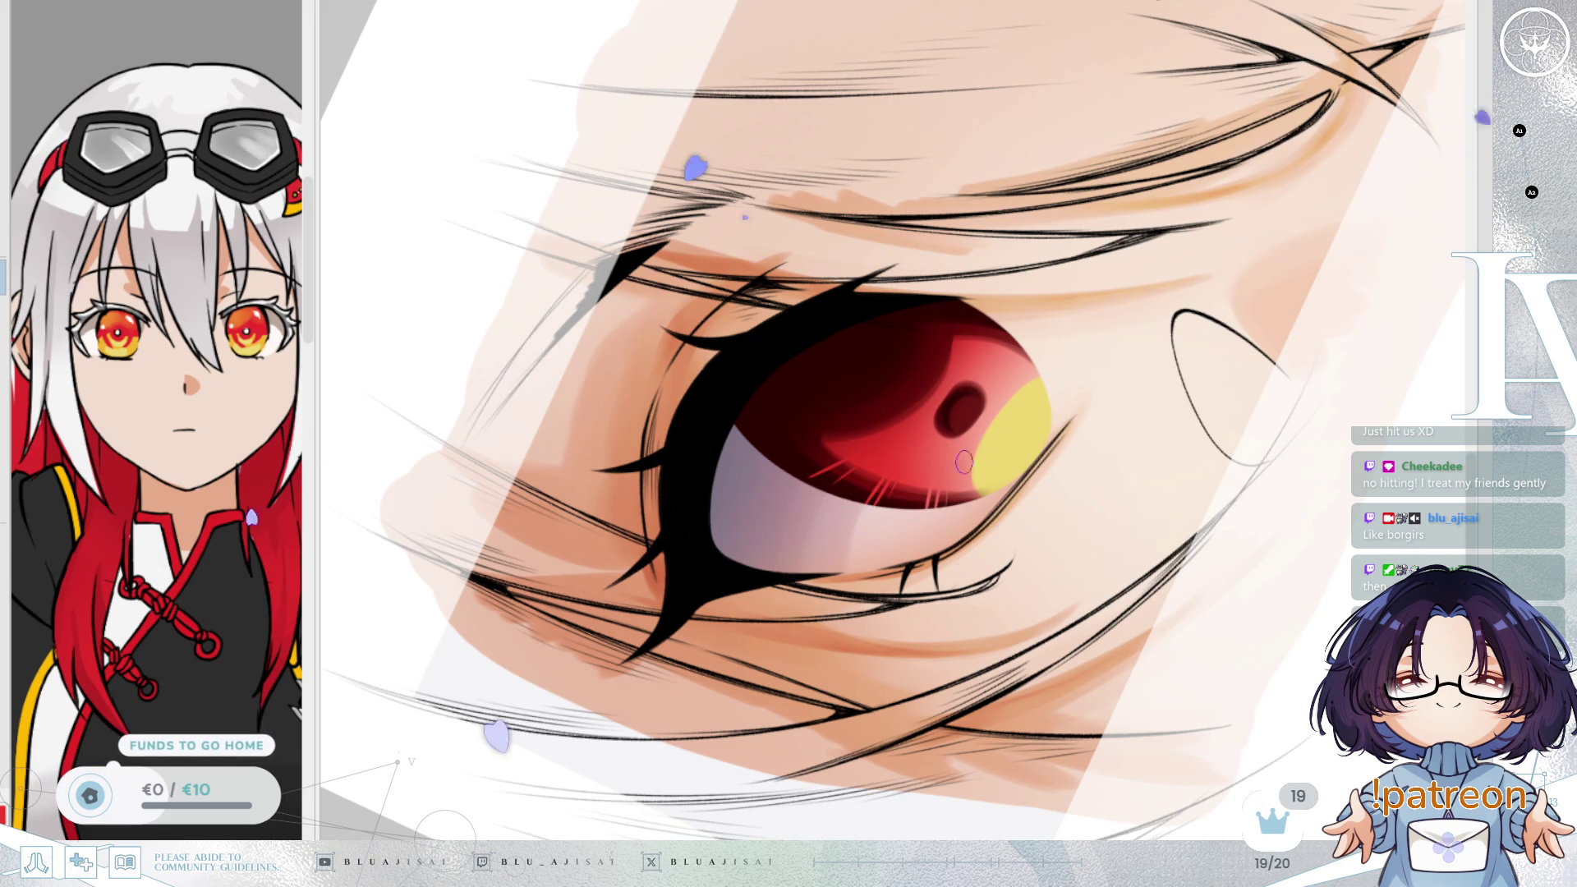
- Level and rotate the view around the red eye, then brush fine pink radial streaks into the upper-right iris
{"action": "left_click_drag", "start_coordinate": [963, 474], "coordinate": [953, 504]}
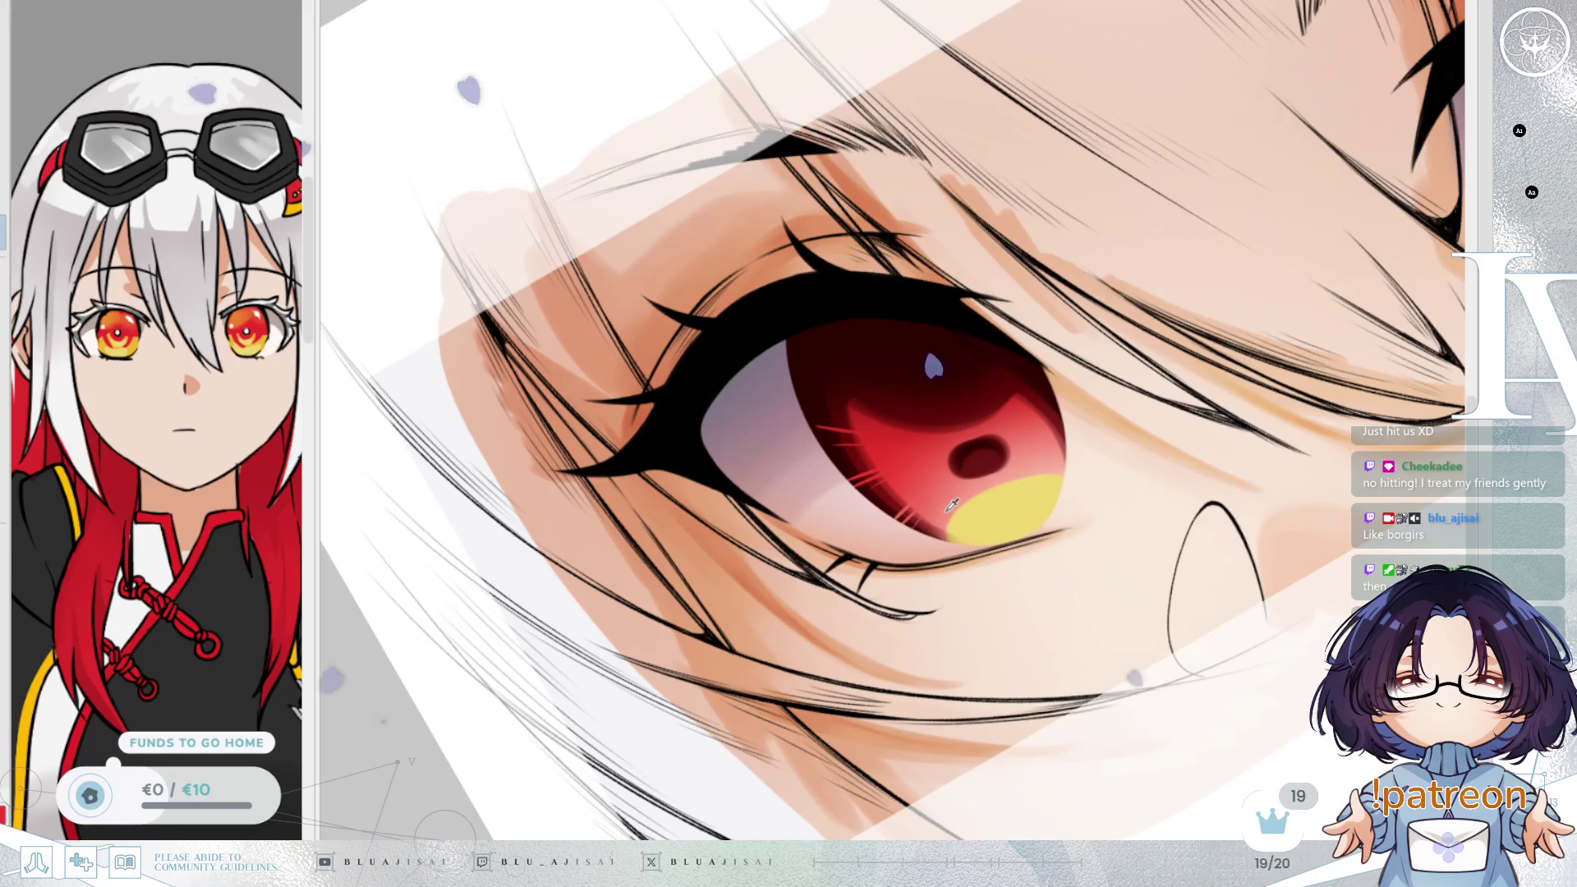
{"action": "left_click_drag", "start_coordinate": [1103, 410], "coordinate": [1052, 391]}
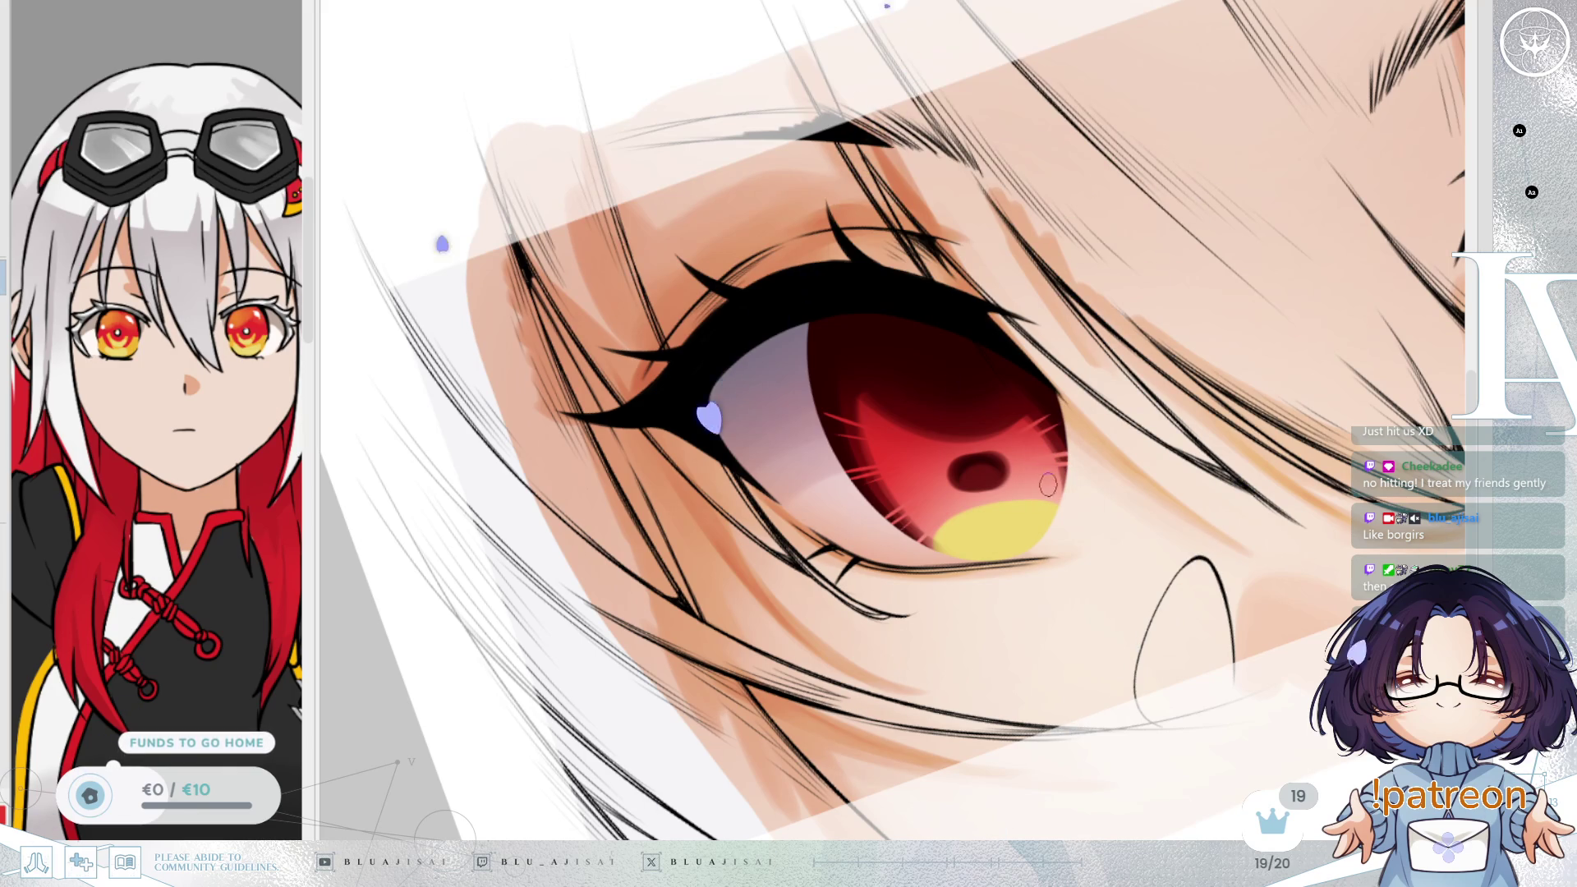
{"action": "left_click_drag", "start_coordinate": [1056, 486], "coordinate": [710, 517]}
{"action": "mouse_move", "coordinate": [1270, 558]}
{"action": "left_mouse_down"}
{"action": "mouse_move", "coordinate": [1047, 579]}
{"action": "mouse_move", "coordinate": [962, 669]}
{"action": "left_mouse_up"}
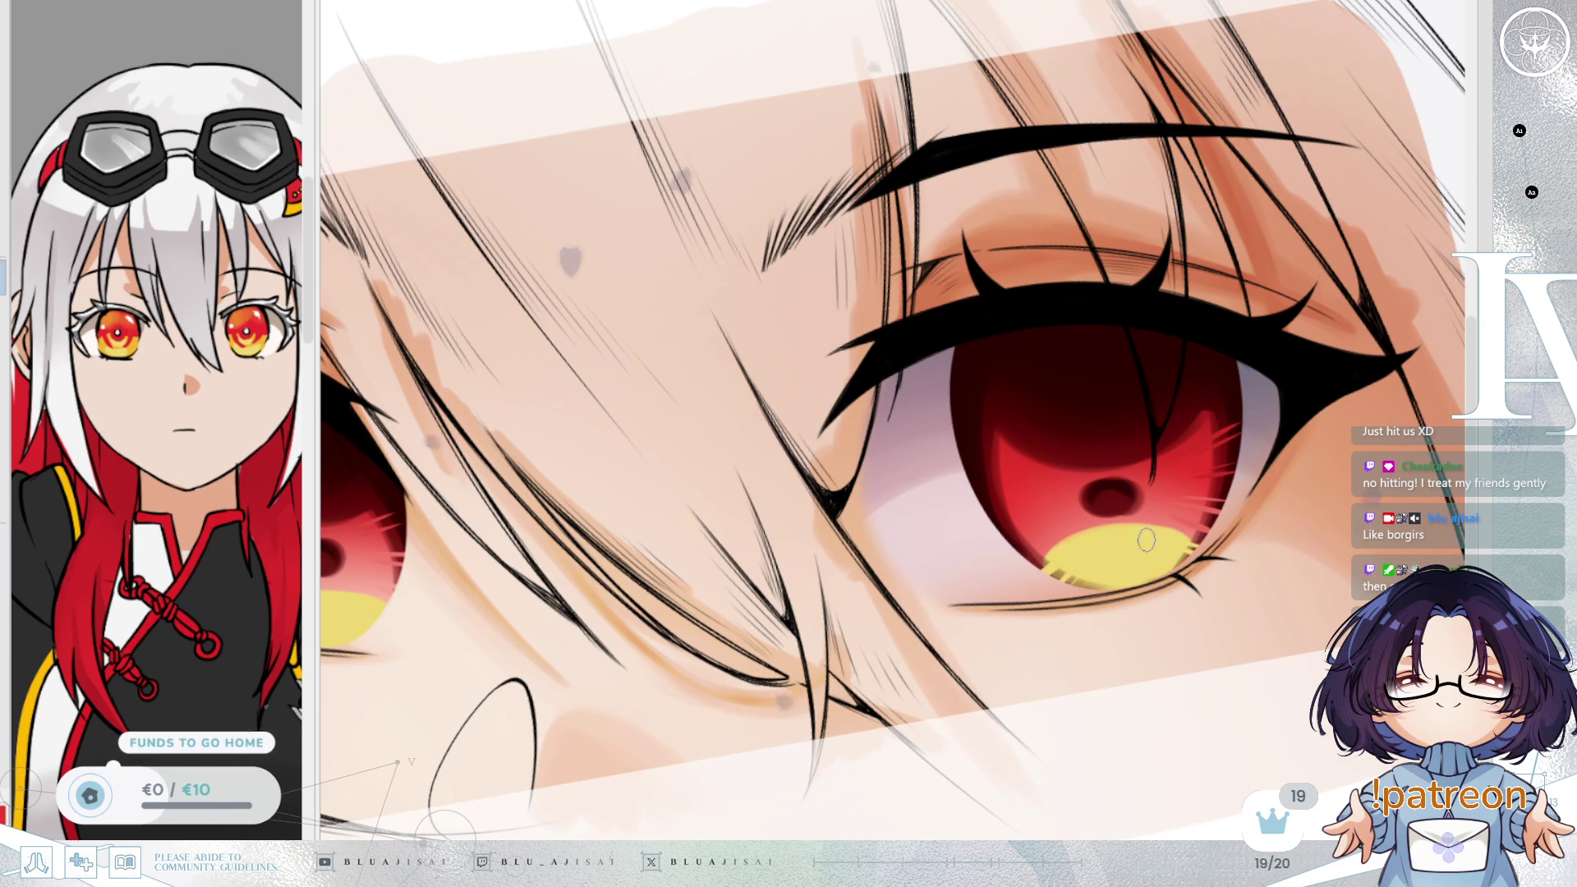
{"action": "key", "text": "Delete"}
{"action": "key", "text": "Delete"}
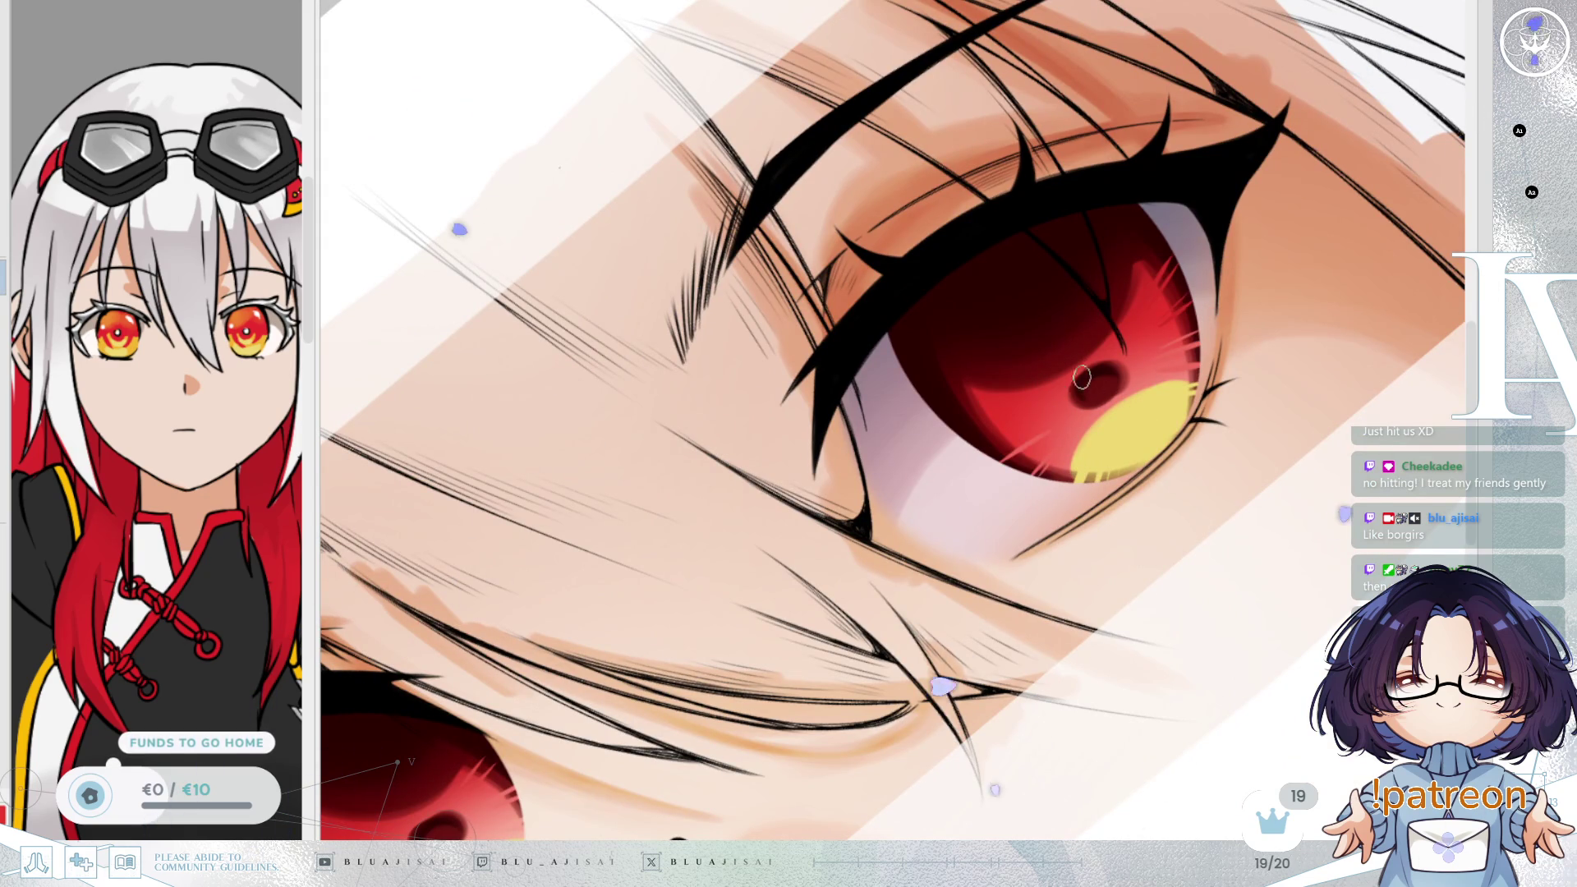
{"action": "key", "text": "Delete"}
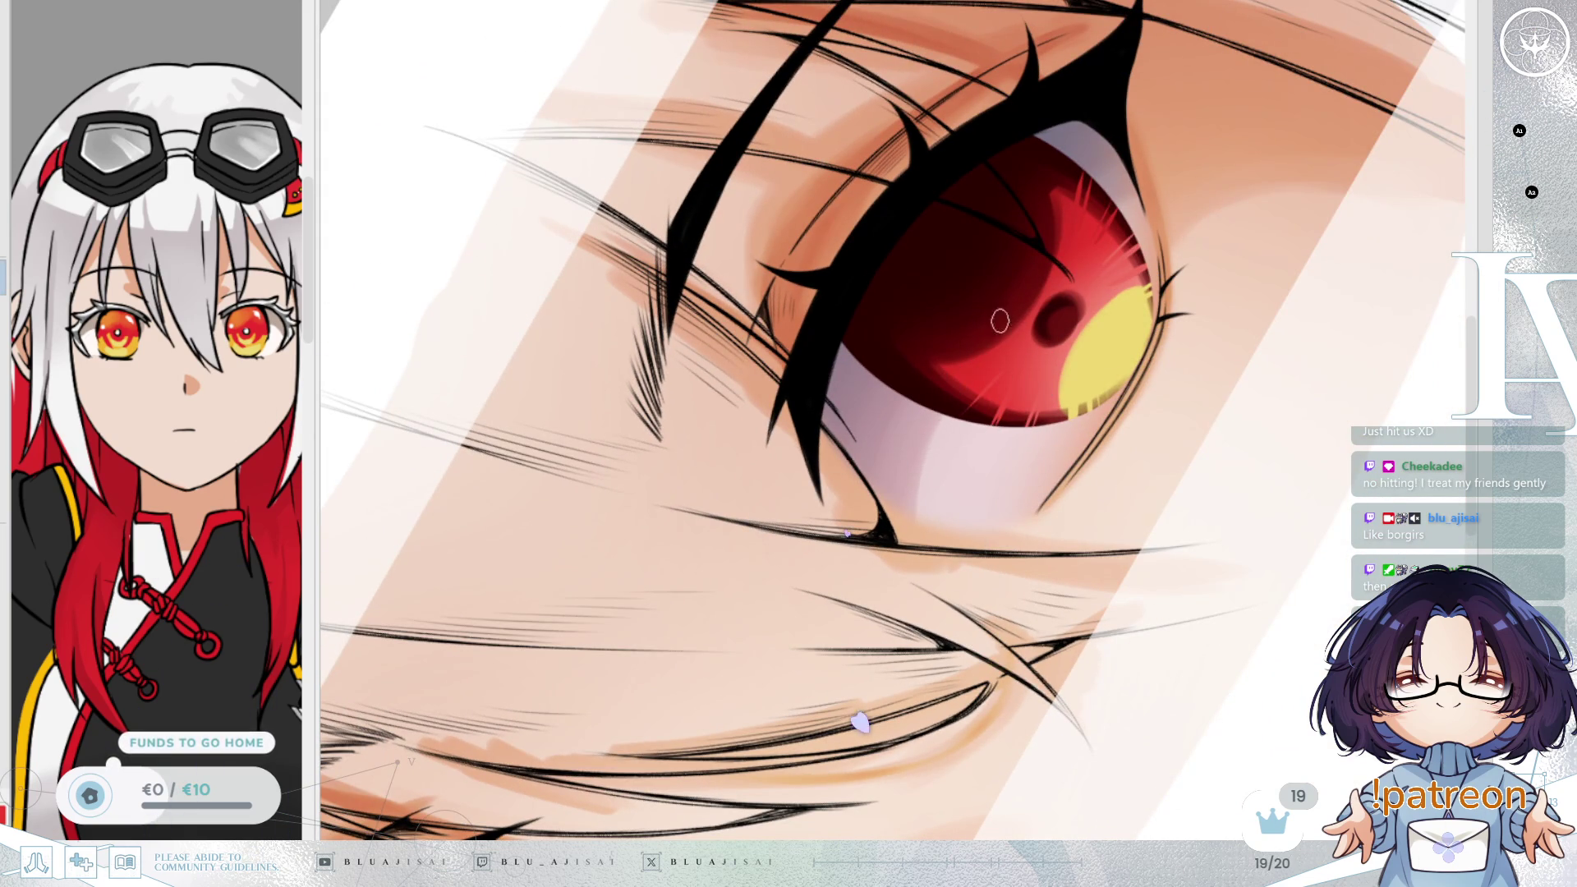
{"action": "key", "text": "Home"}
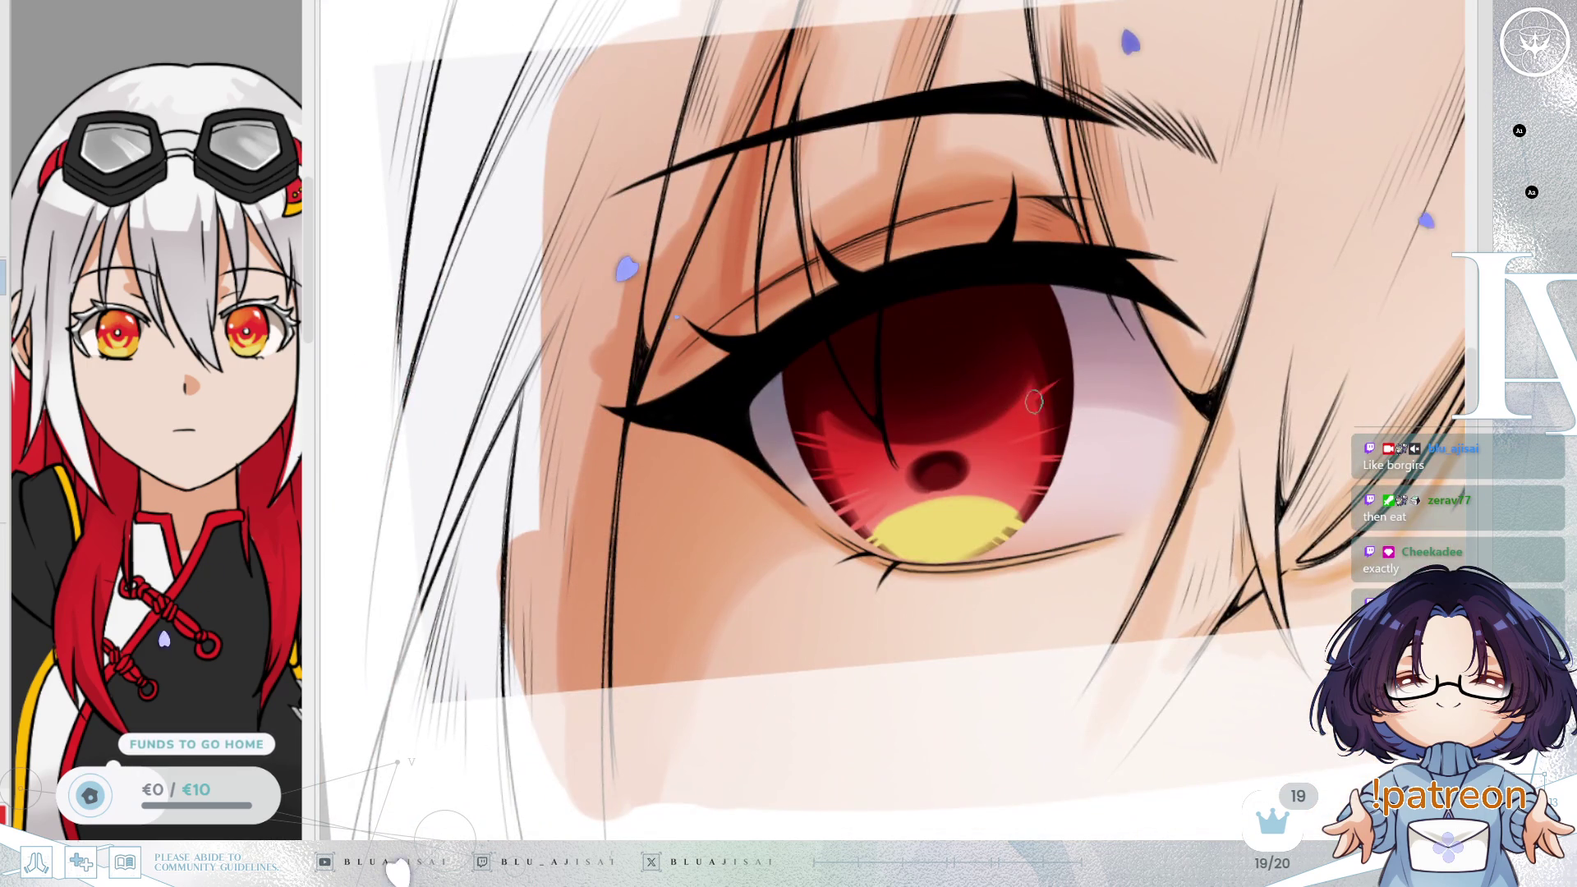
{"action": "left_click_drag", "start_coordinate": [1055, 383], "coordinate": [1034, 408]}
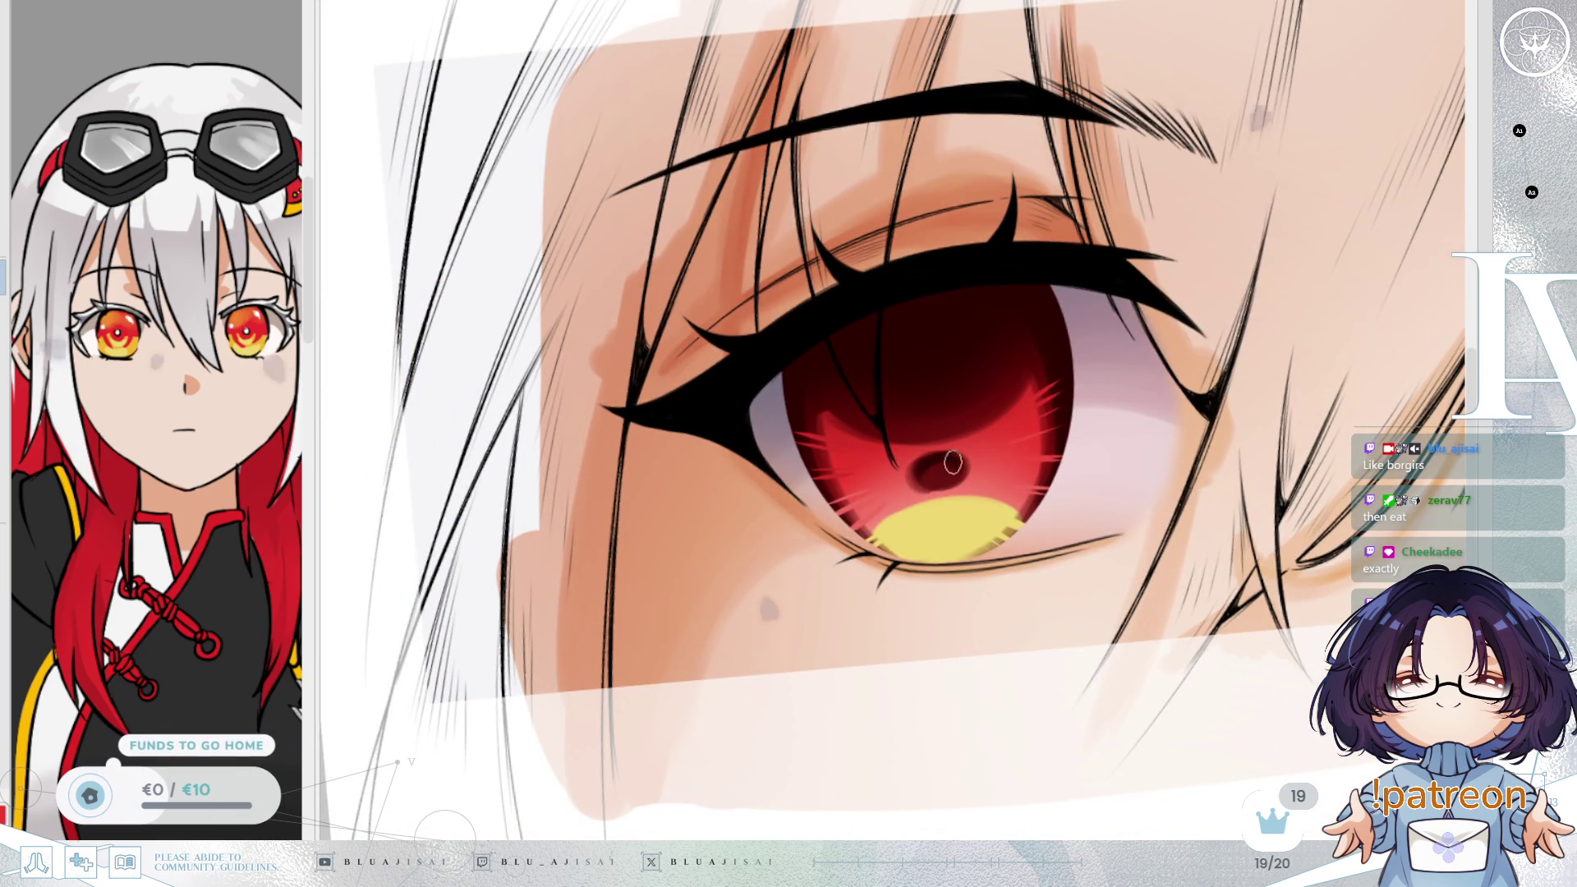
{"action": "scroll", "coordinate": [1023, 425], "scroll_direction": "down", "scroll_amount": 4}
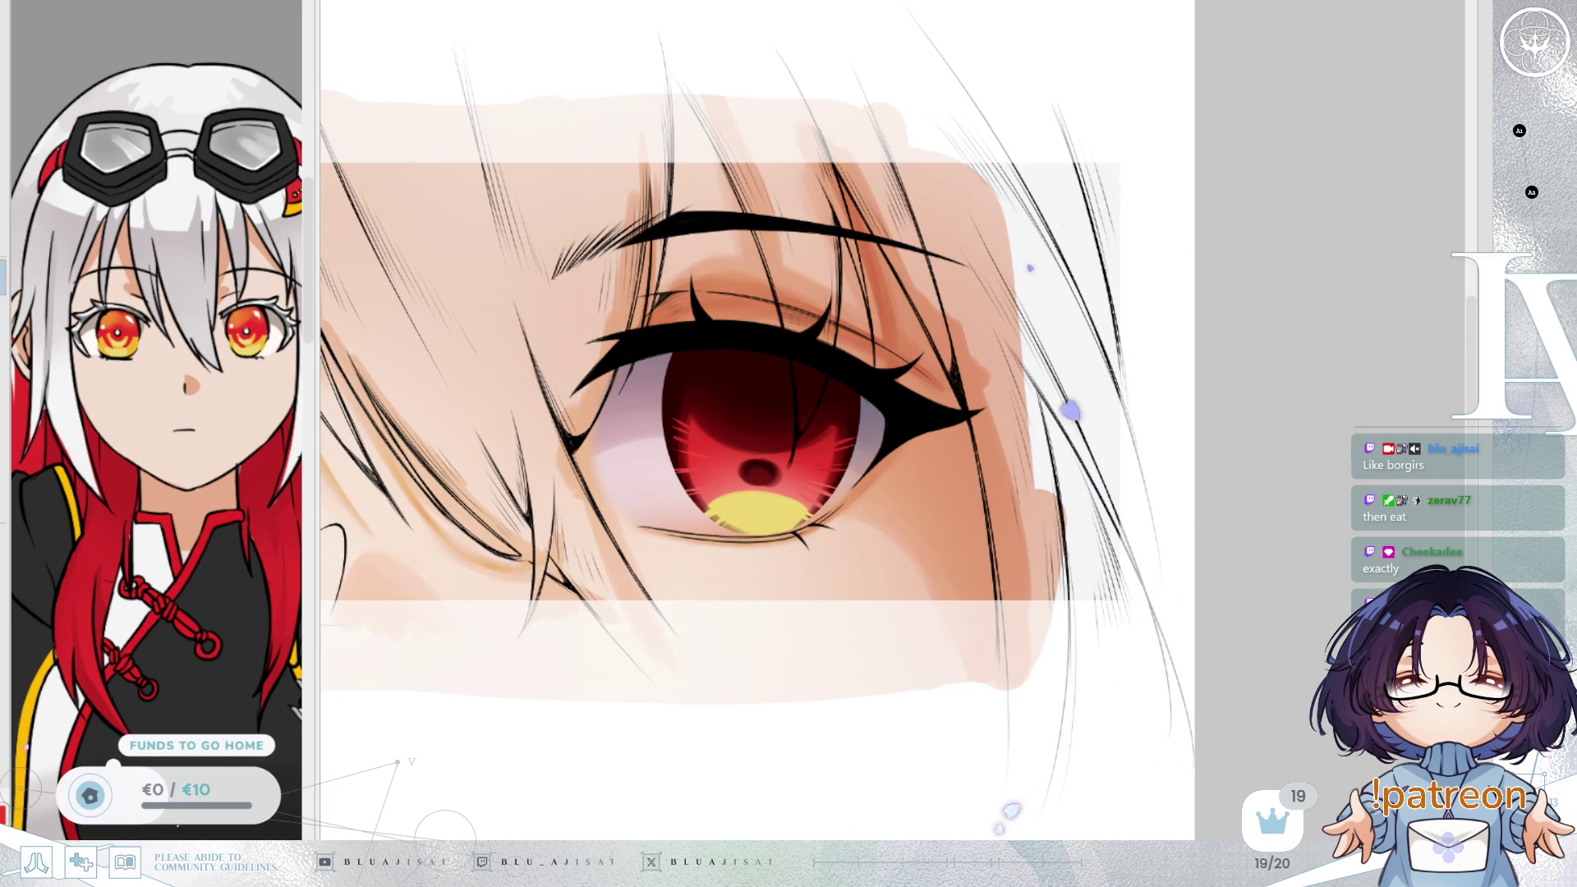
{"action": "mouse_move", "coordinate": [817, 609]}
{"action": "left_mouse_down"}
{"action": "mouse_move", "coordinate": [1134, 547]}
{"action": "mouse_move", "coordinate": [1288, 566]}
{"action": "left_mouse_up"}
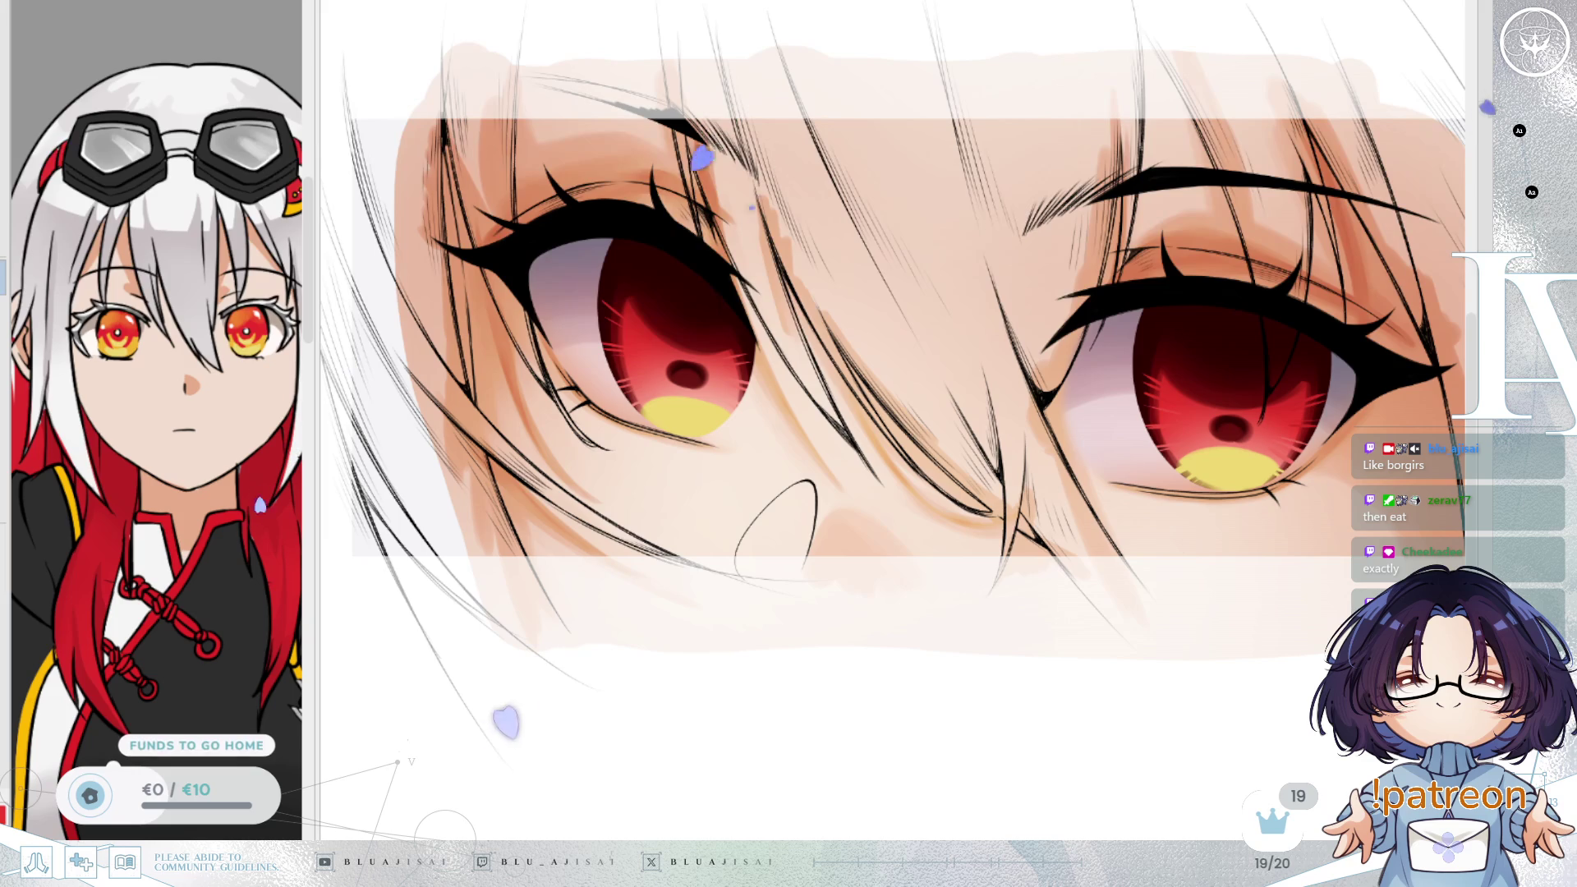
{"action": "scroll", "coordinate": [797, 394], "scroll_direction": "up", "scroll_amount": 3}
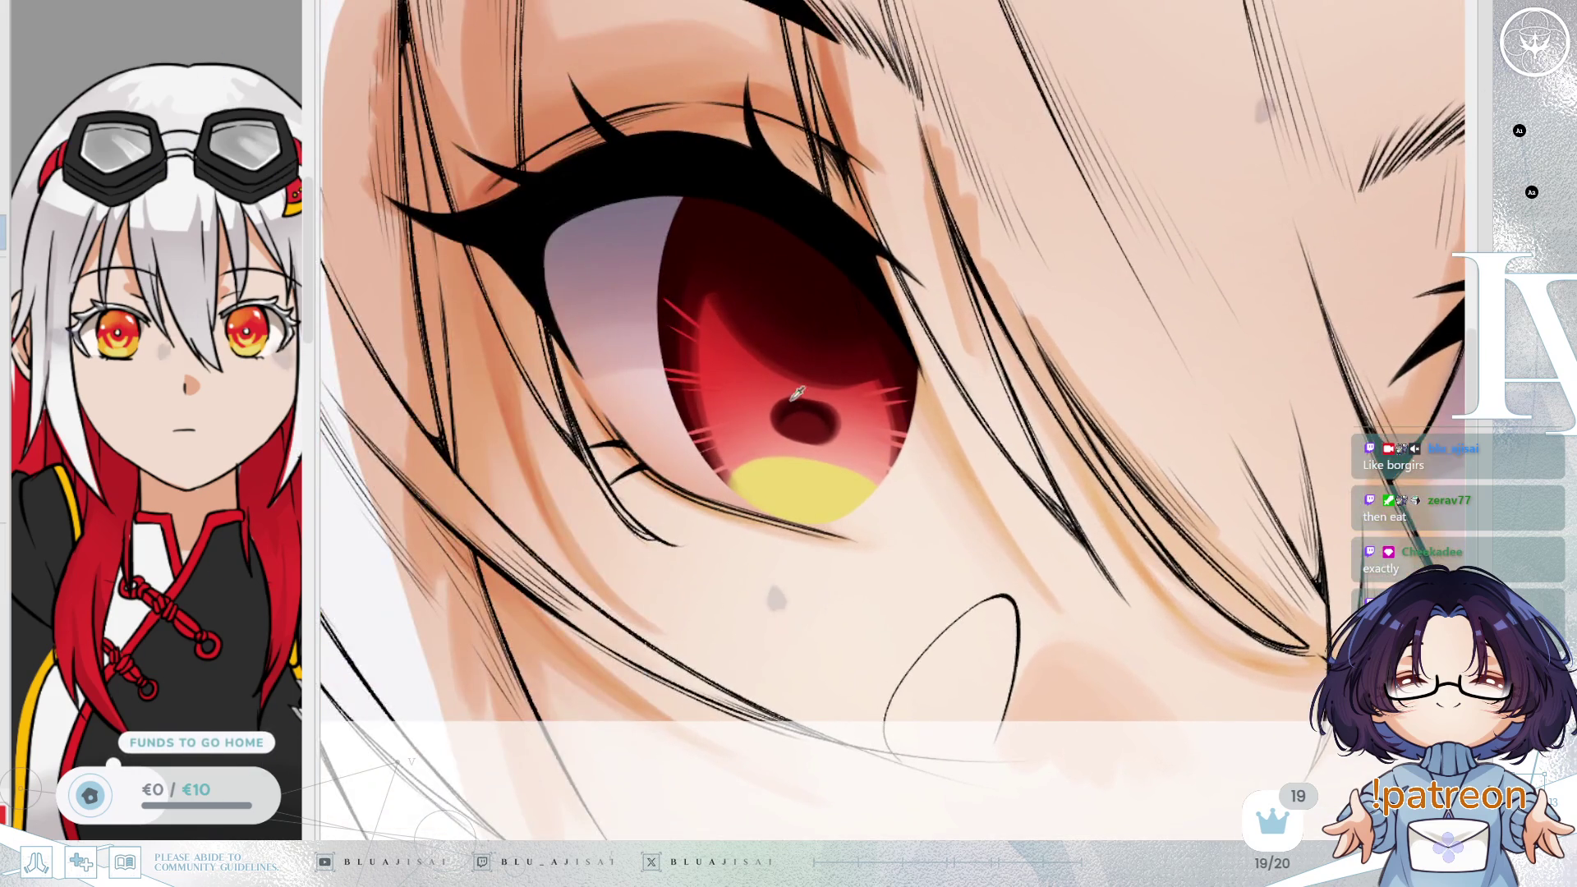
{"action": "left_click_drag", "start_coordinate": [797, 395], "coordinate": [873, 429]}
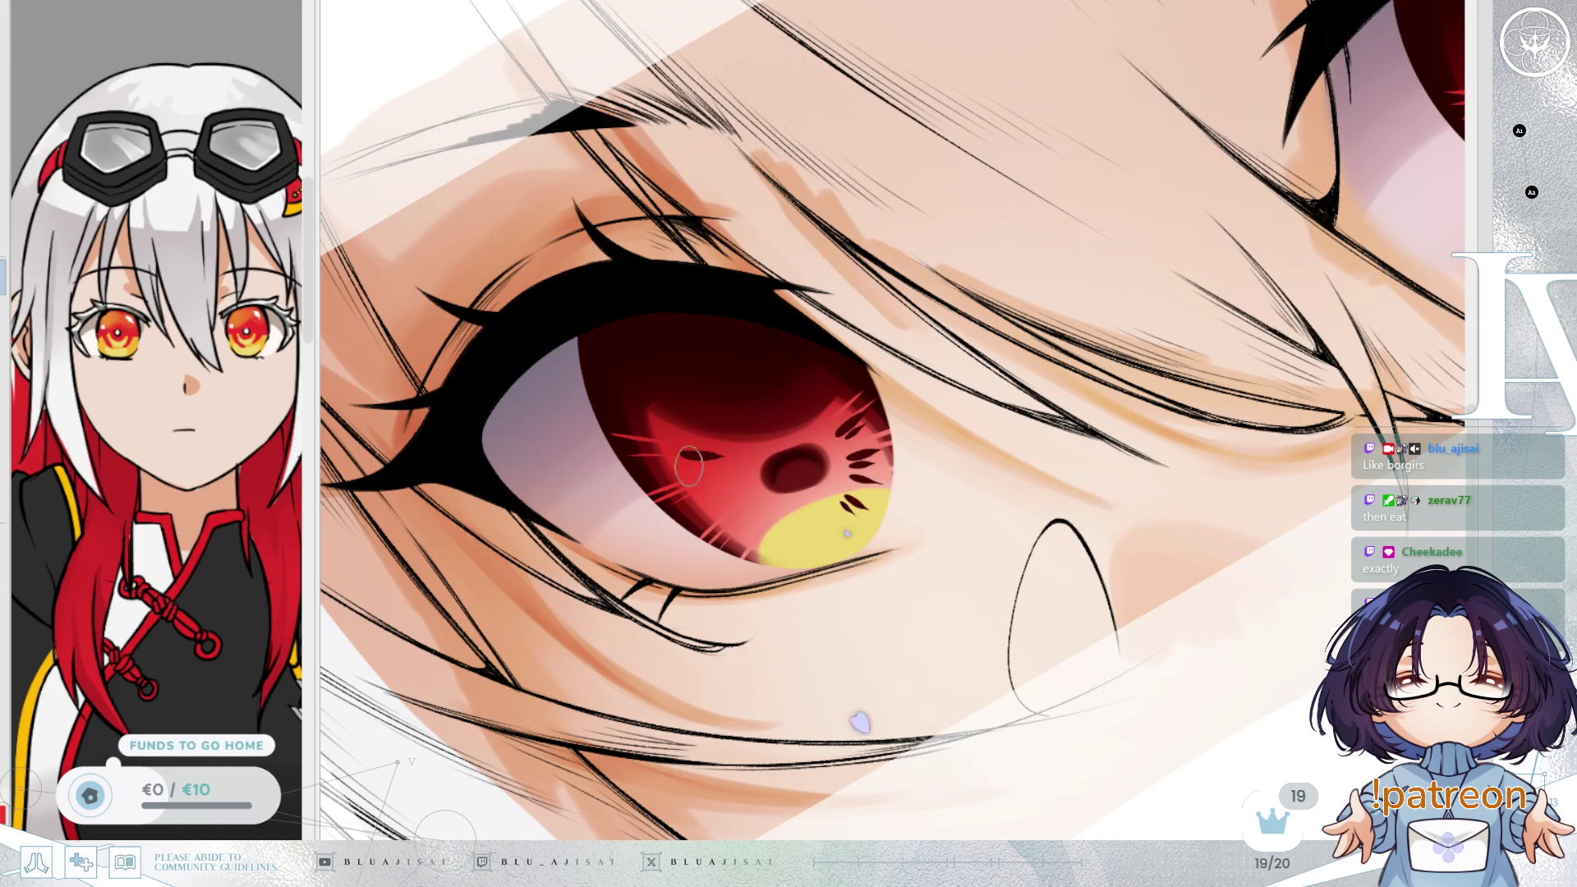
{"action": "key", "text": "Delete"}
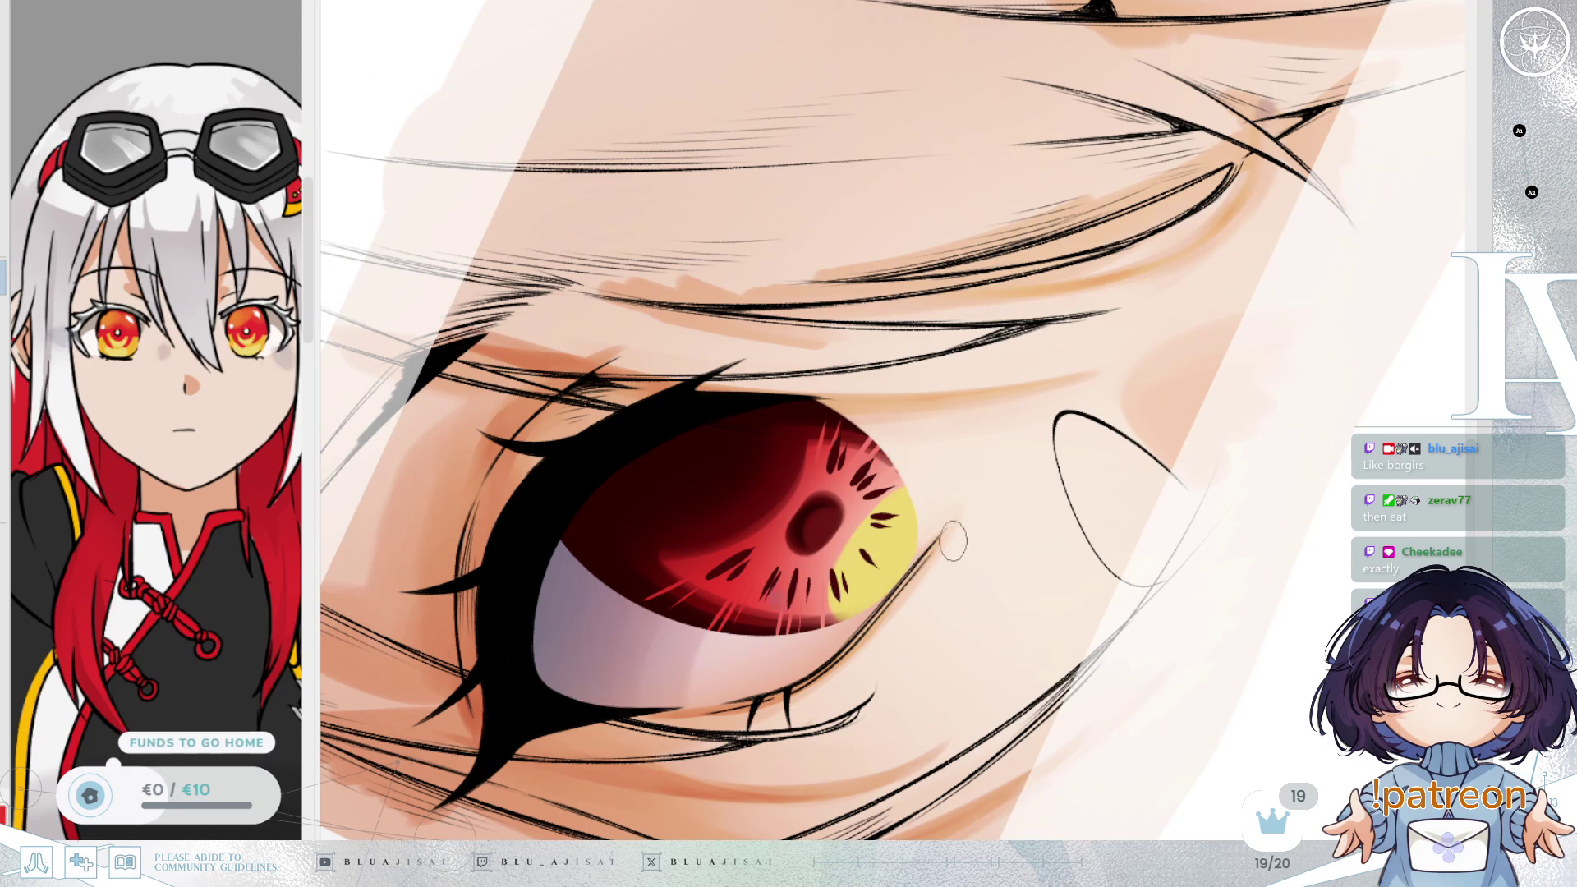
{"action": "key", "text": "End"}
{"action": "key", "text": "End"}
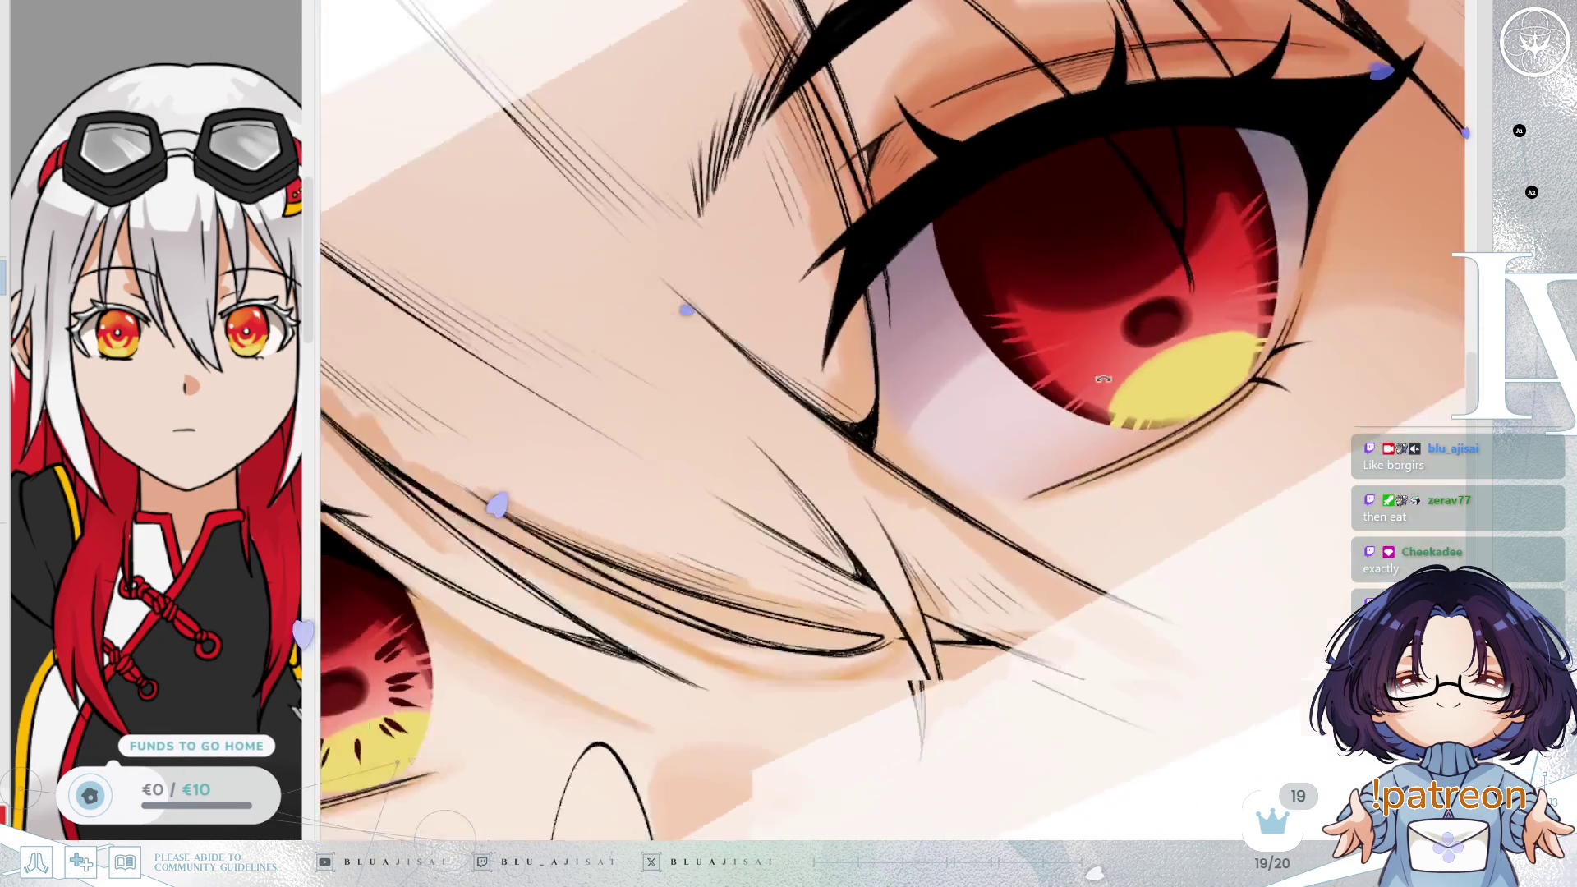
{"action": "left_click_drag", "start_coordinate": [1103, 379], "coordinate": [1043, 304]}
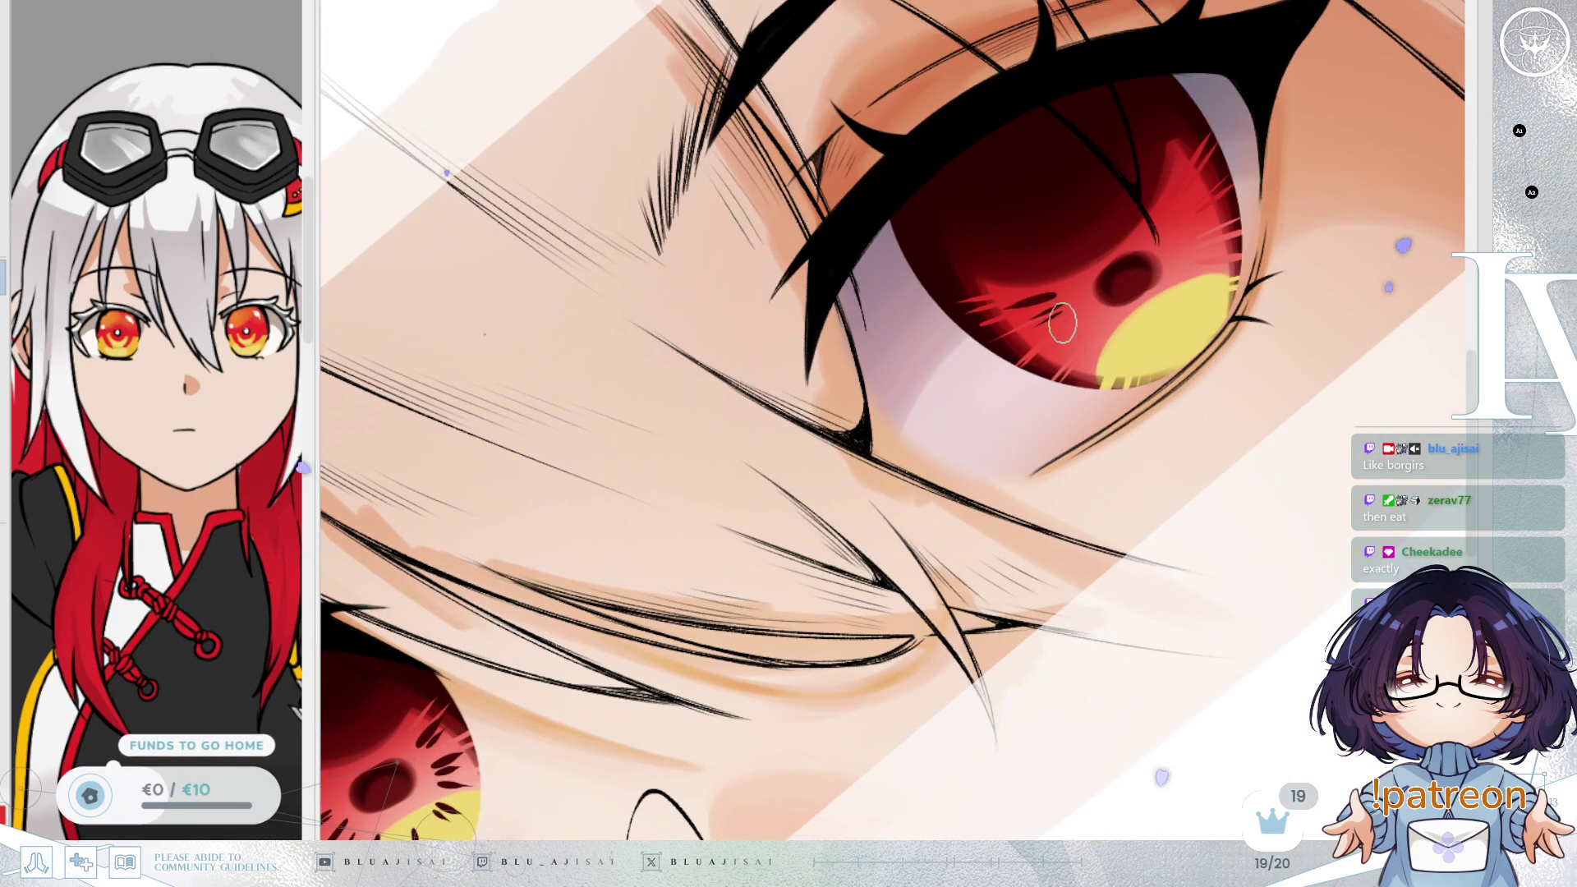
{"action": "left_click_drag", "start_coordinate": [736, 633], "coordinate": [1181, 462]}
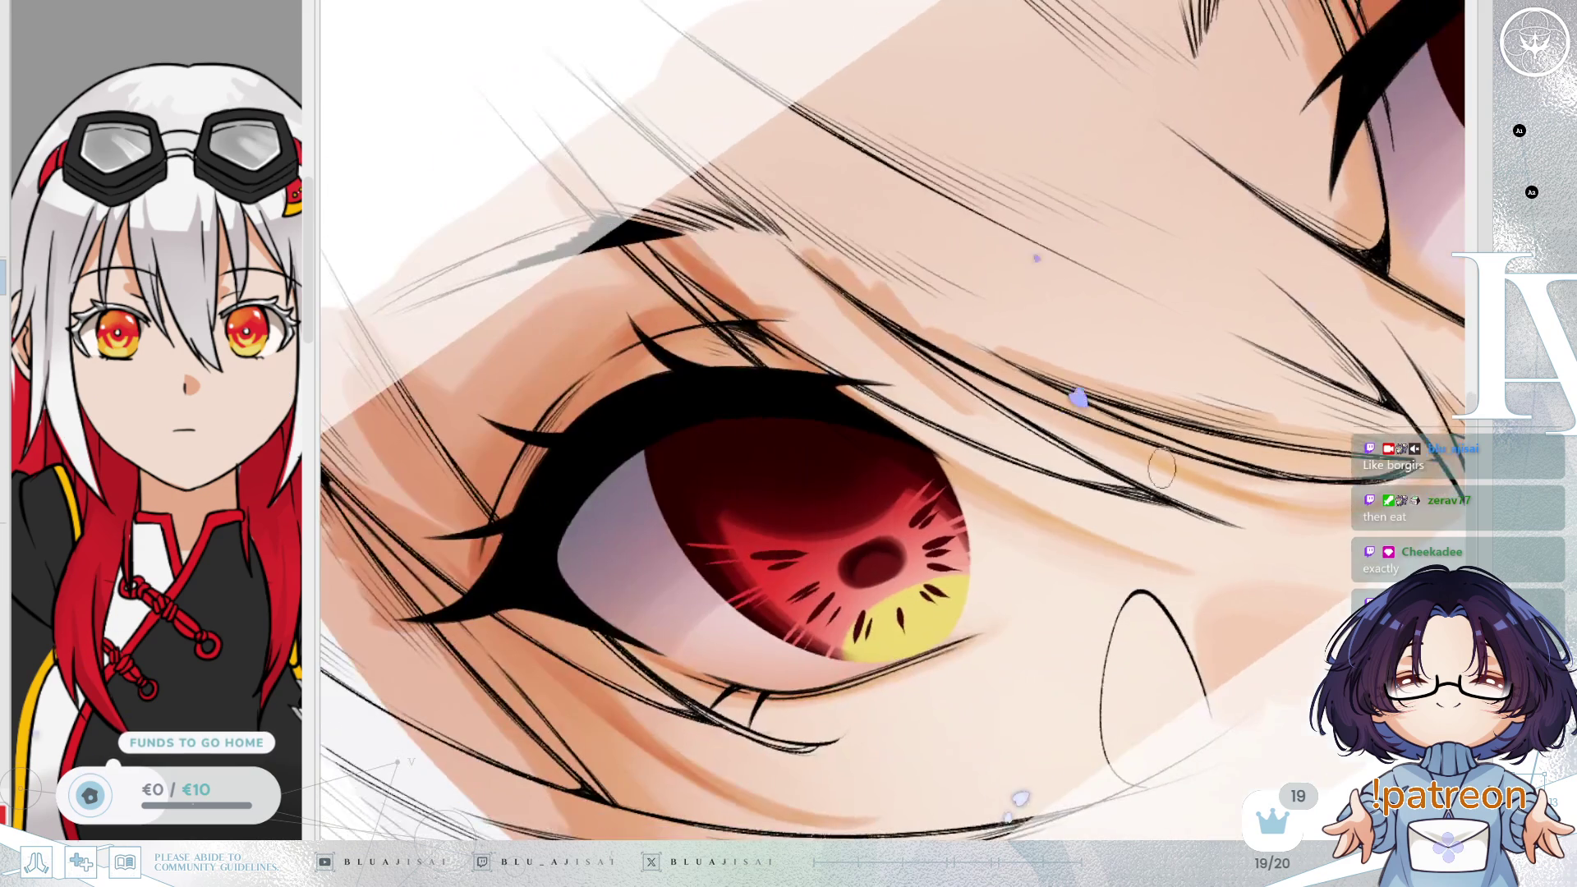
{"action": "key", "text": "End"}
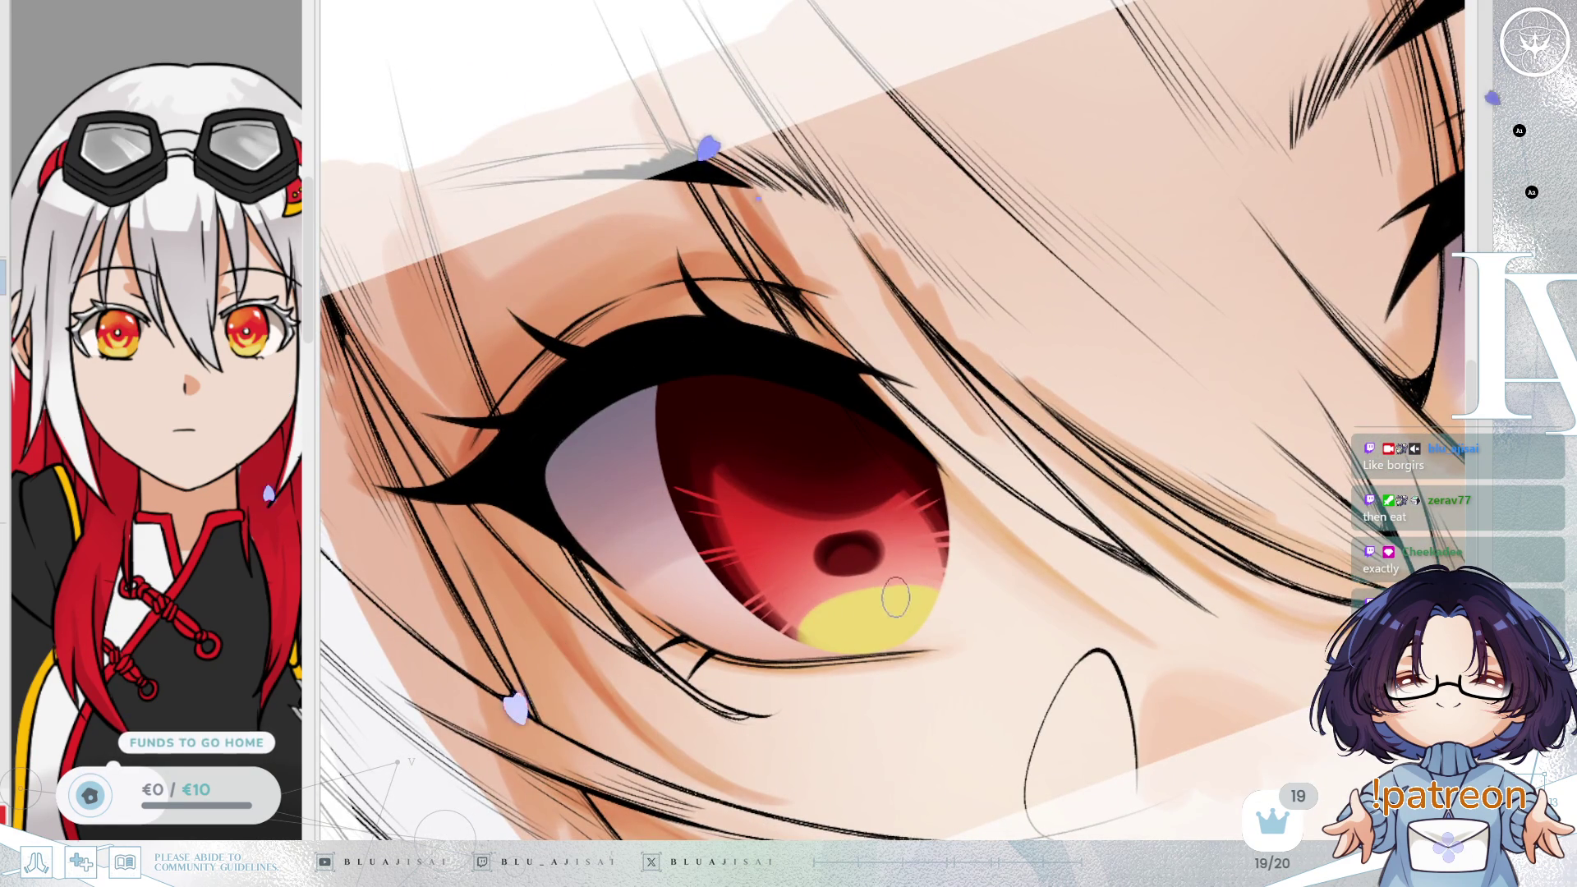
{"action": "key", "text": "Delete"}
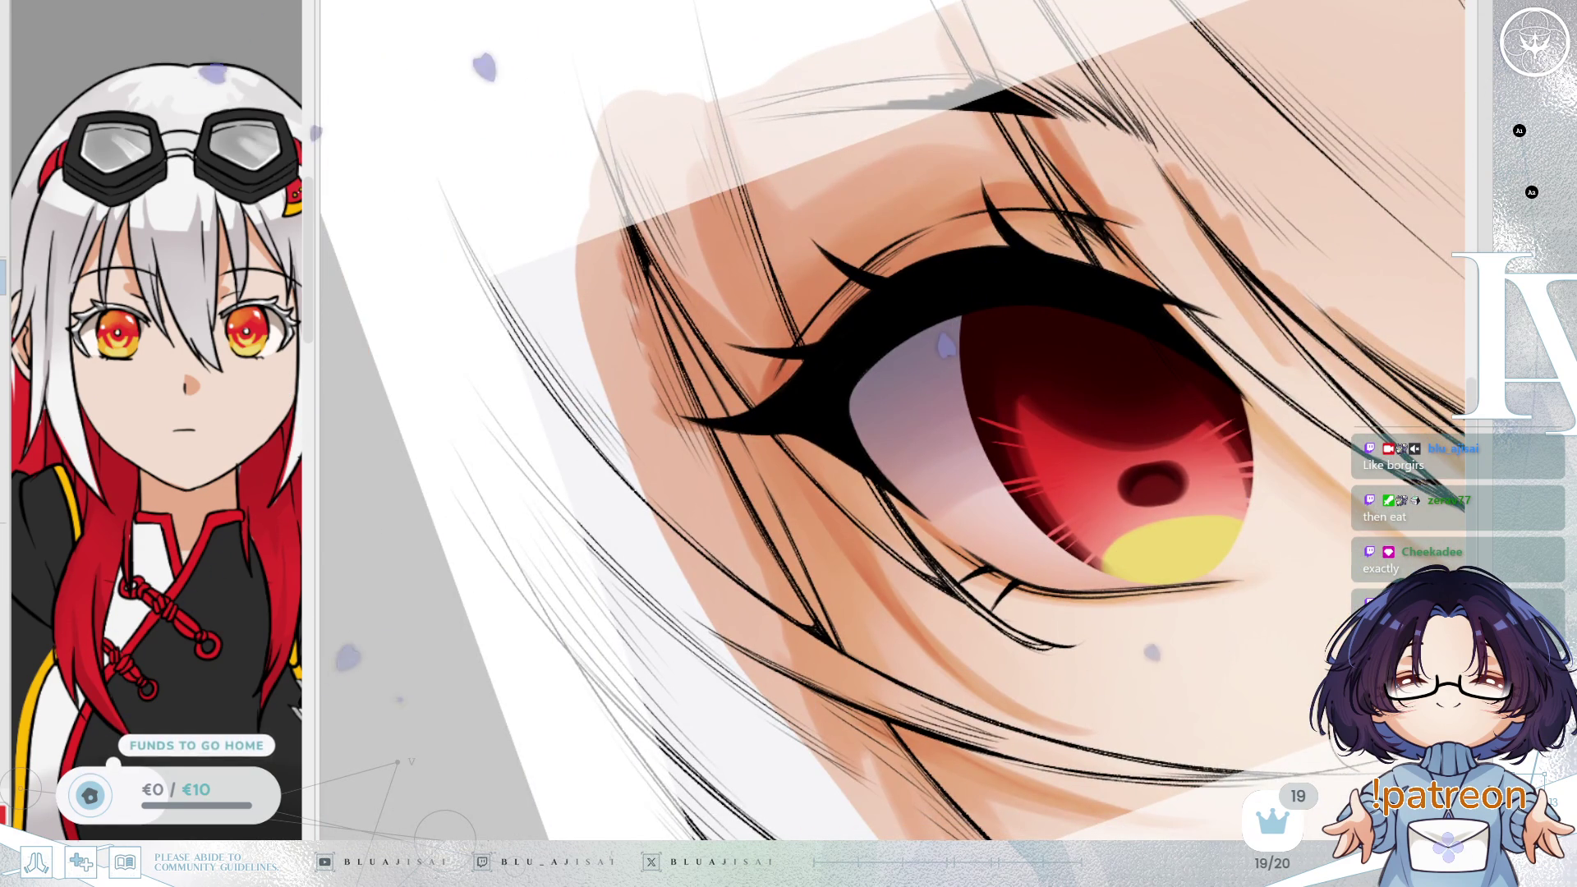
{"action": "scroll", "coordinate": [165, 534], "scroll_direction": "down", "scroll_amount": 5}
{"action": "left_click_drag", "start_coordinate": [131, 471], "coordinate": [75, 440]}
{"action": "scroll", "coordinate": [164, 534], "scroll_direction": "up", "scroll_amount": 5}
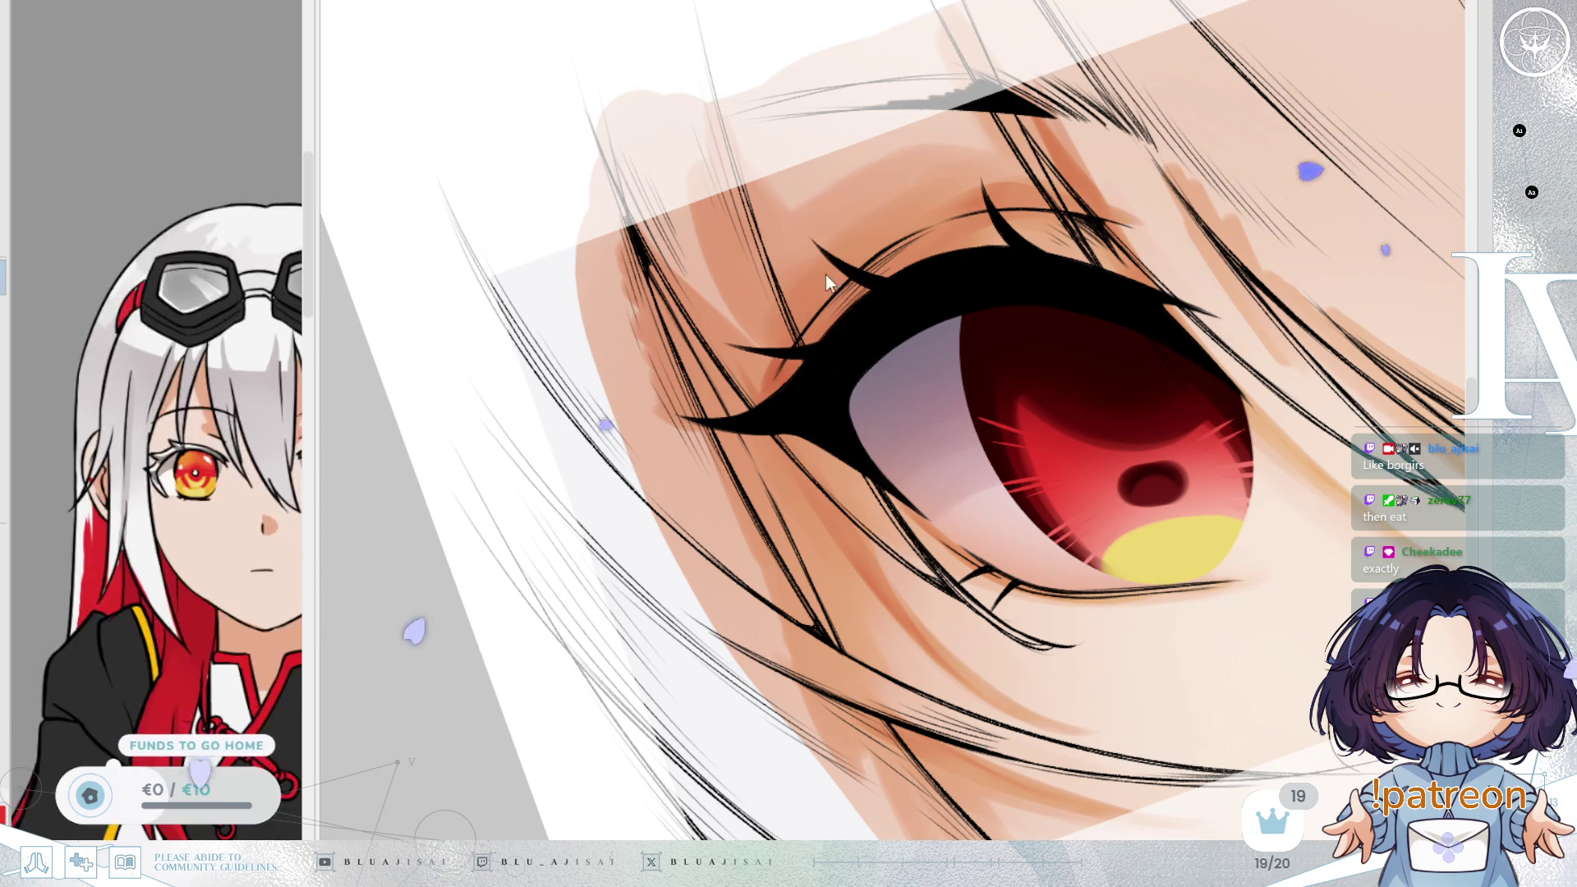
{"action": "left_click_drag", "start_coordinate": [1230, 567], "coordinate": [951, 364]}
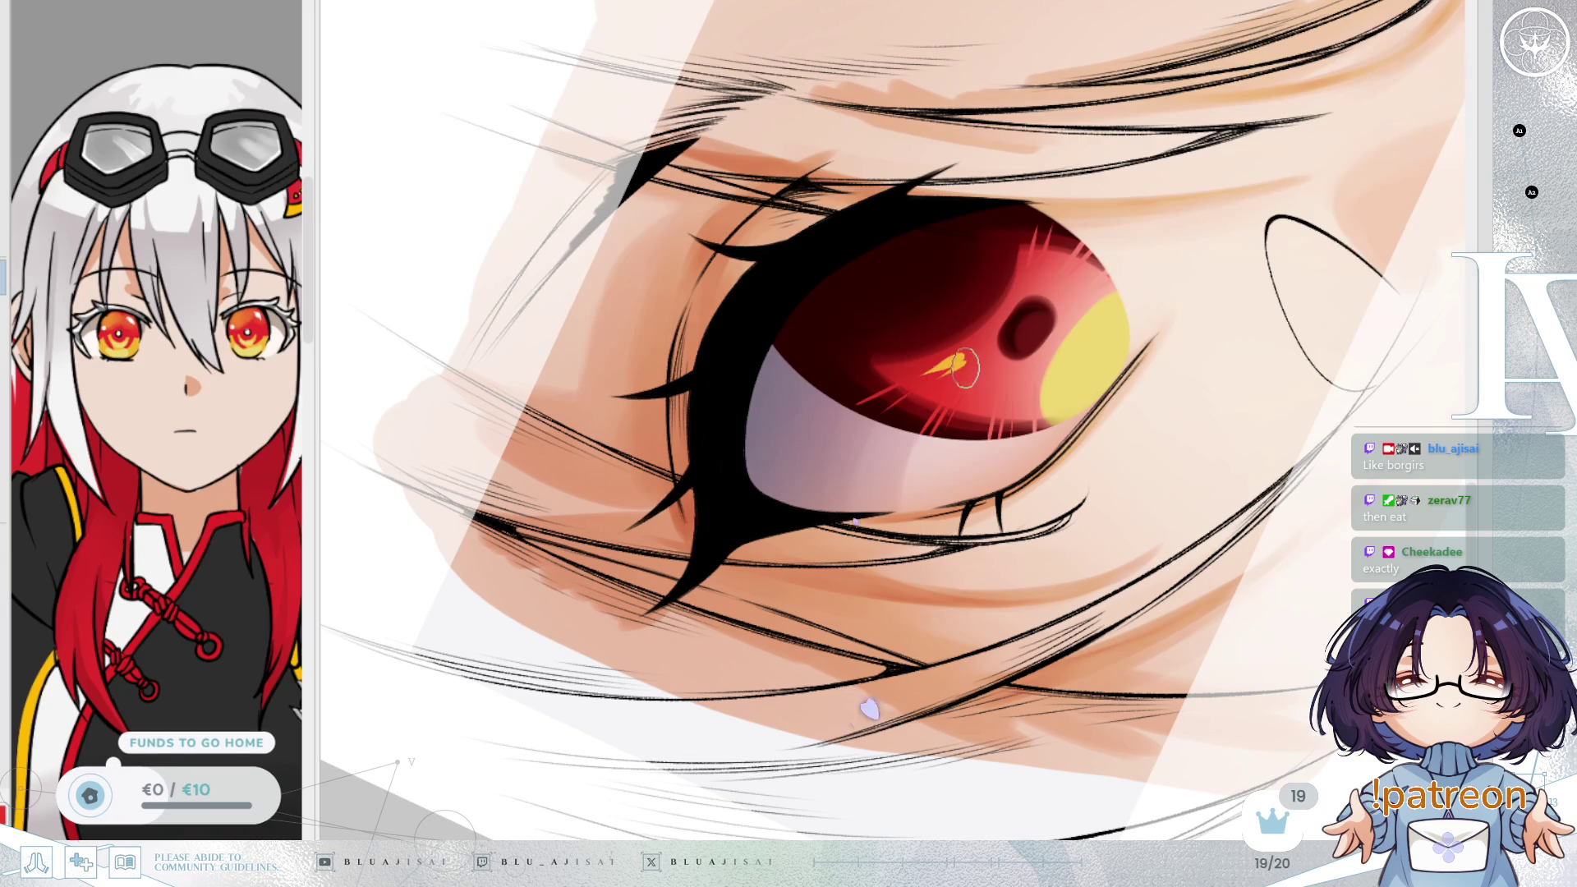
- Paint short yellow-orange streaks around the red iris's pupil, undoing a stray dark stroke
{"action": "left_click_drag", "start_coordinate": [974, 387], "coordinate": [945, 370]}
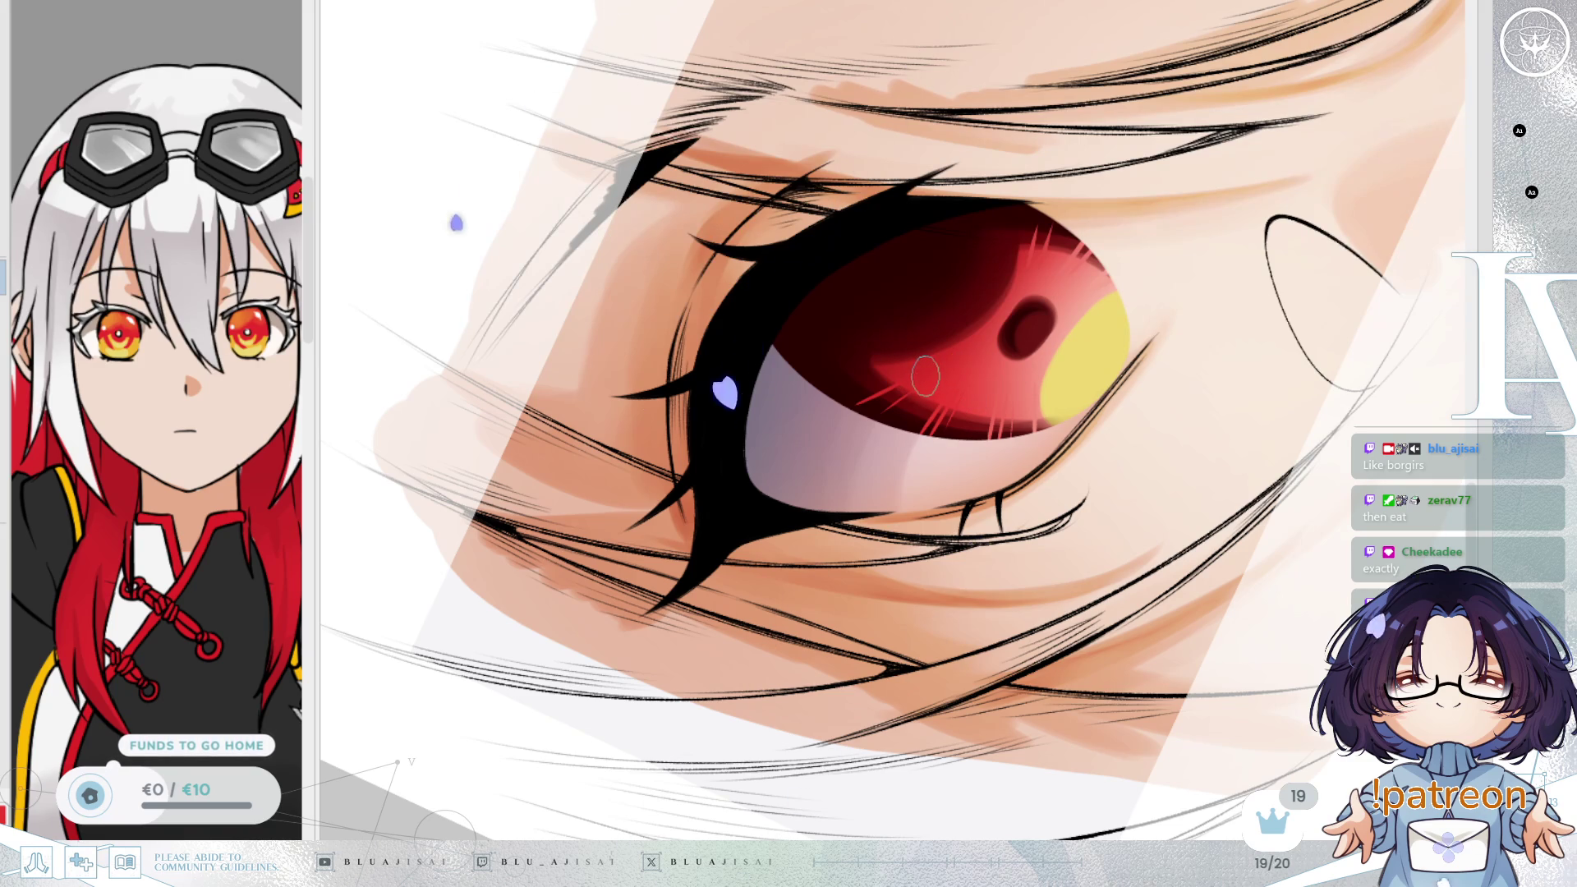
{"action": "key", "text": "ctrl+z"}
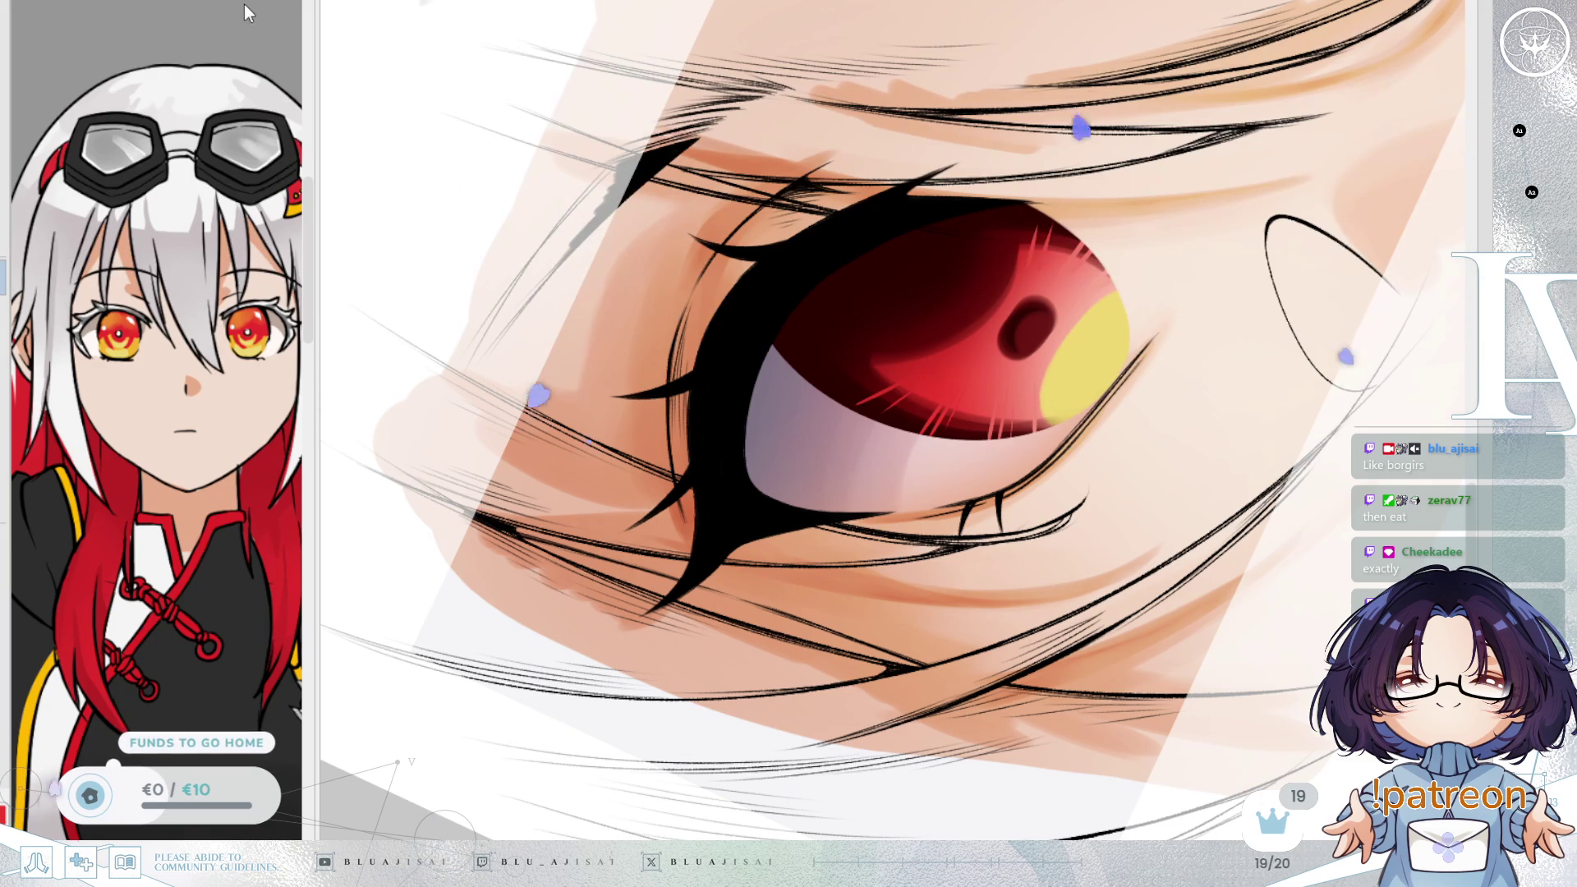
{"action": "mouse_move", "coordinate": [913, 387]}
{"action": "left_mouse_down"}
{"action": "mouse_move", "coordinate": [960, 366]}
{"action": "mouse_move", "coordinate": [1019, 386]}
{"action": "left_mouse_up"}
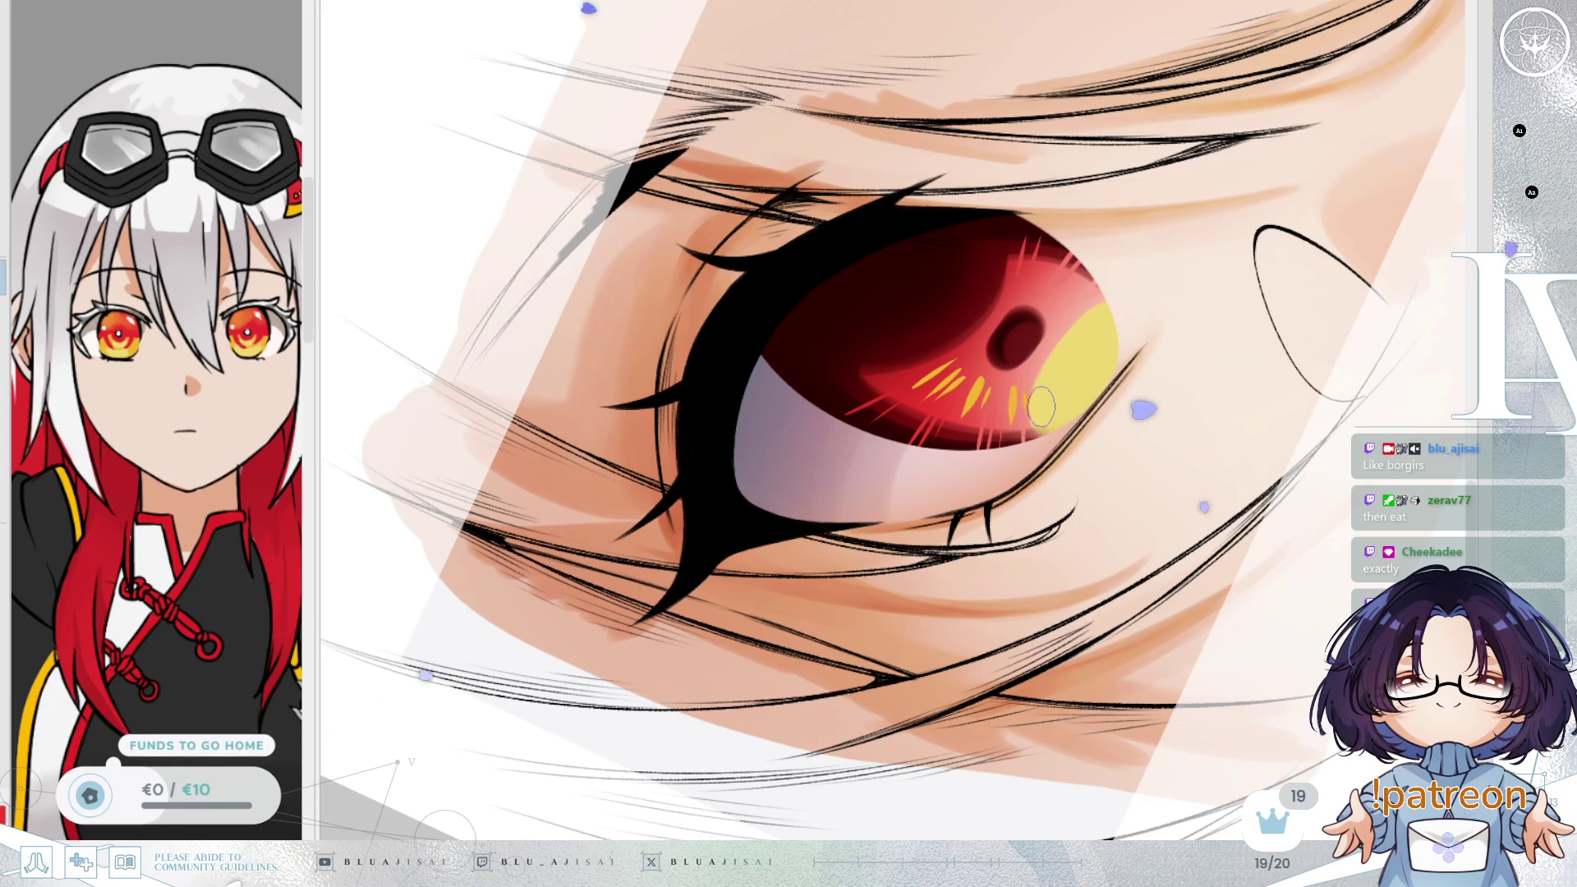
{"action": "mouse_move", "coordinate": [1038, 277]}
{"action": "left_mouse_down"}
{"action": "mouse_move", "coordinate": [1093, 345]}
{"action": "mouse_move", "coordinate": [1124, 423]}
{"action": "left_mouse_up"}
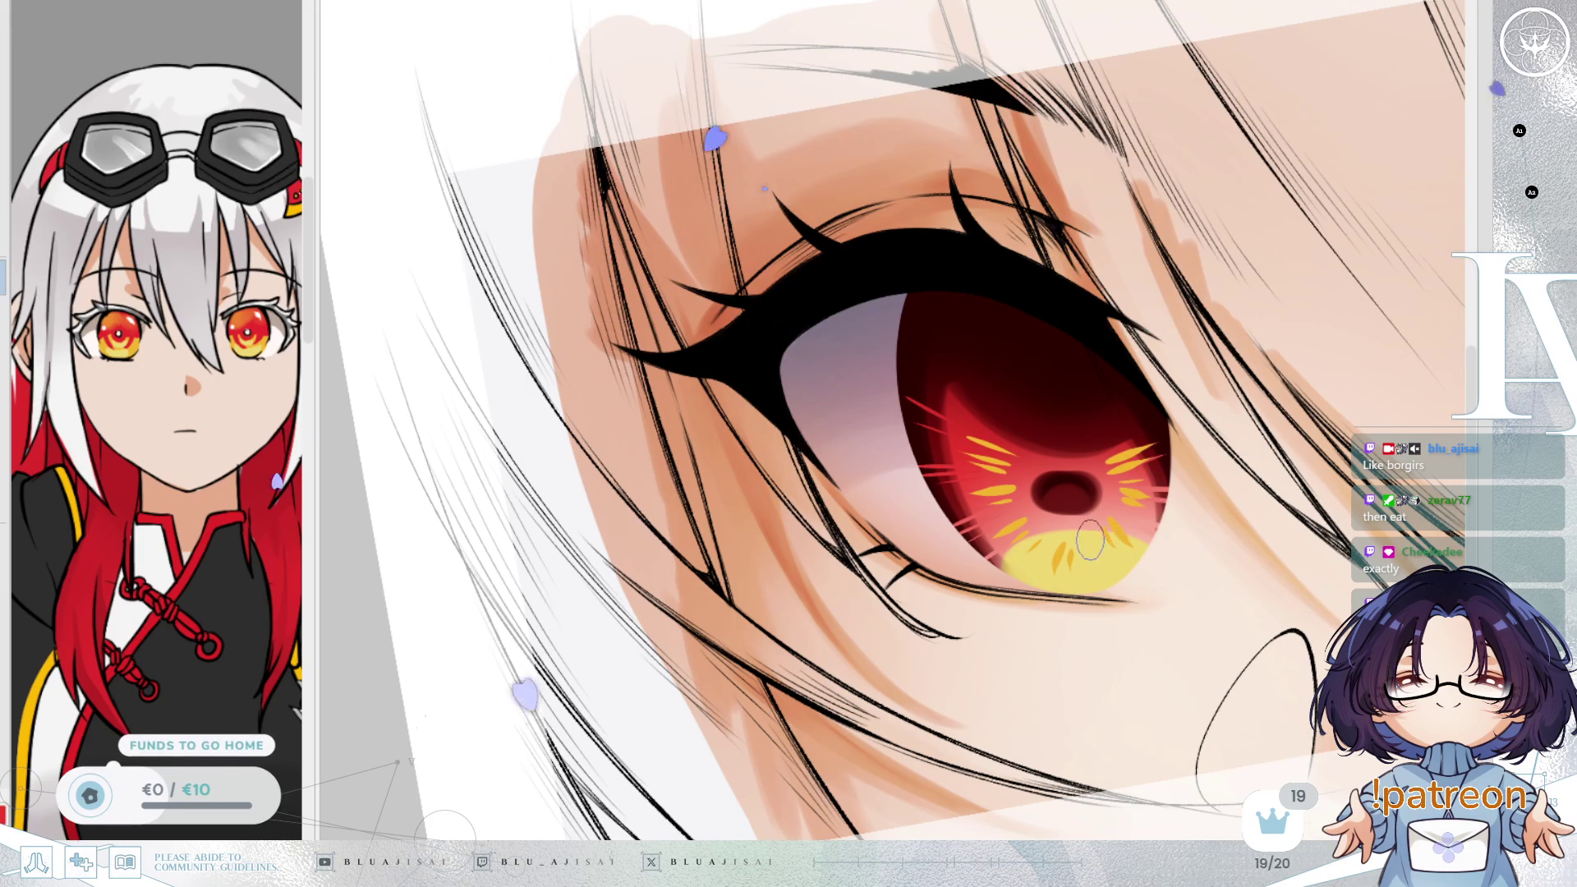
{"action": "mouse_move", "coordinate": [1462, 480]}
{"action": "left_mouse_down"}
{"action": "mouse_move", "coordinate": [1184, 461]}
{"action": "mouse_move", "coordinate": [1462, 493]}
{"action": "mouse_move", "coordinate": [1340, 404]}
{"action": "left_mouse_up"}
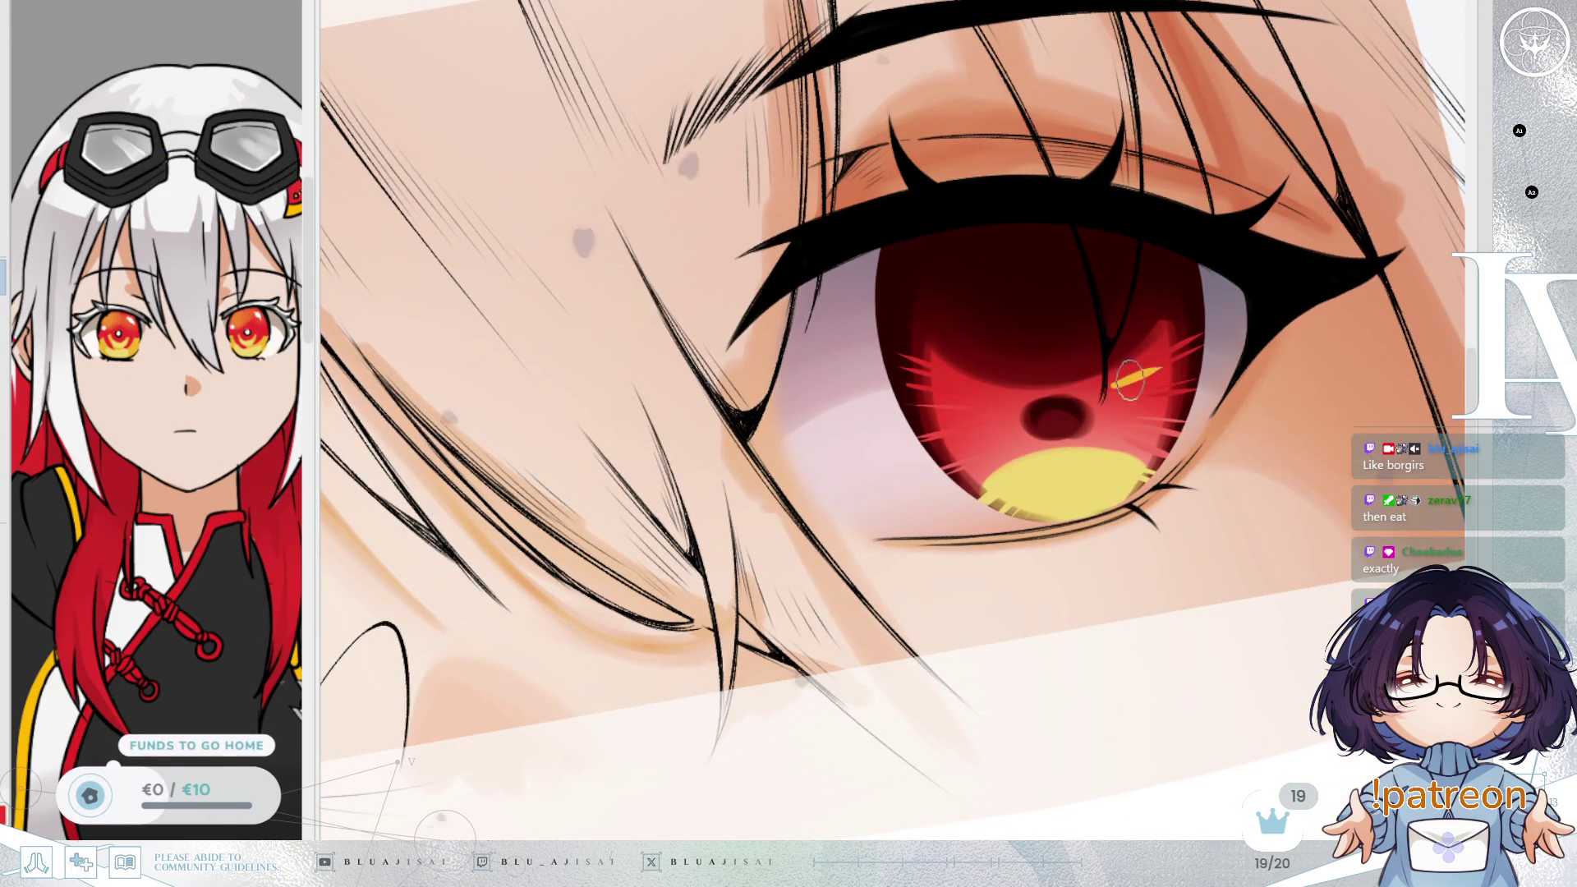
{"action": "left_click_drag", "start_coordinate": [1128, 408], "coordinate": [1168, 402]}
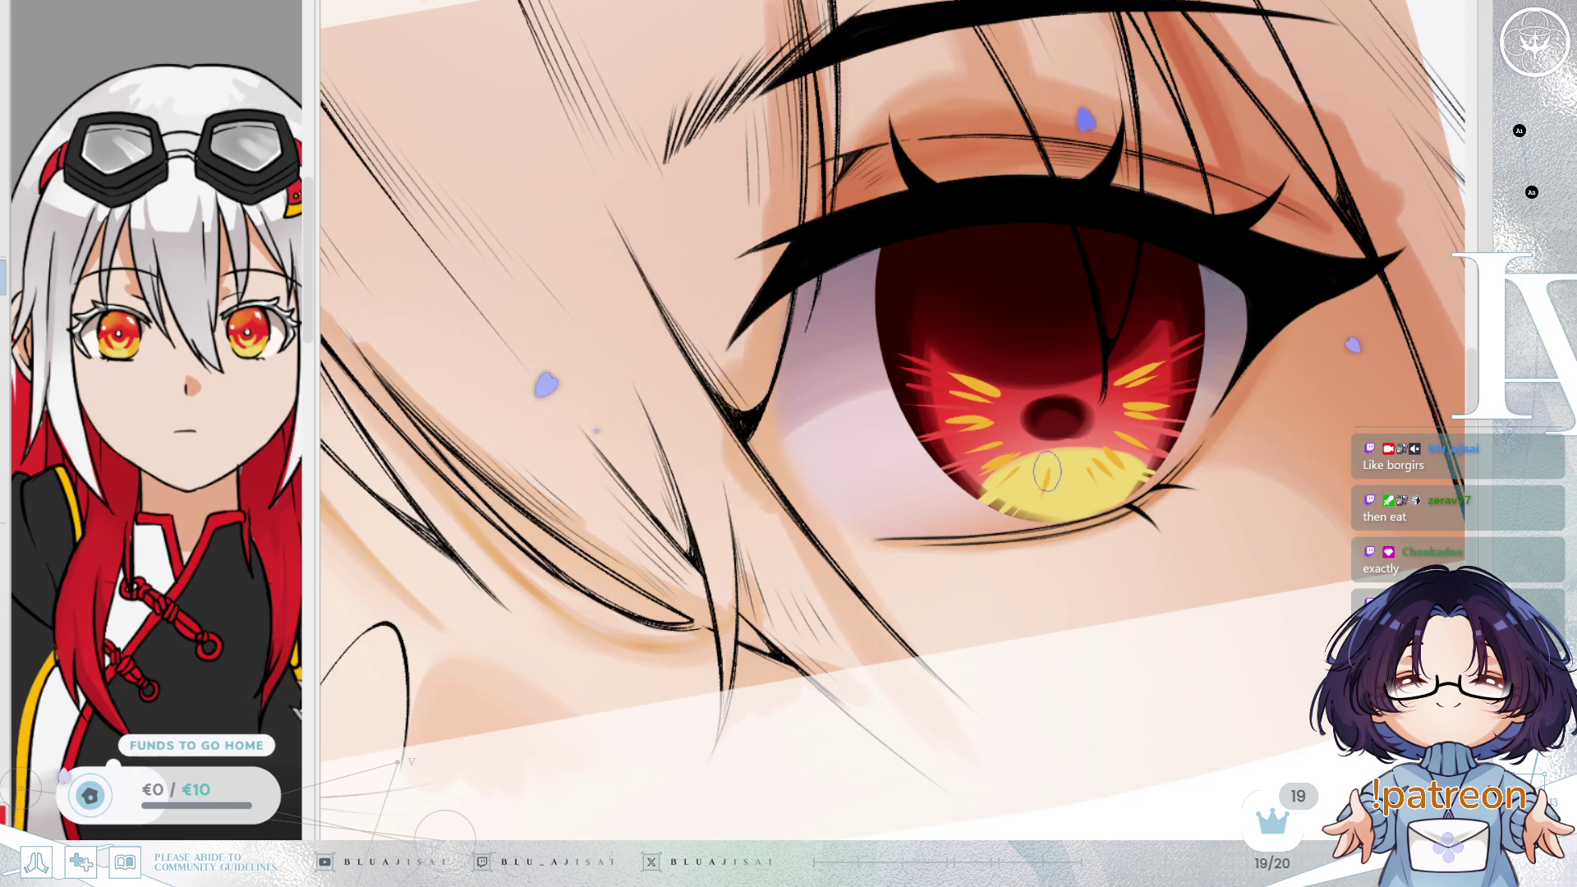
{"action": "scroll", "coordinate": [1050, 490], "scroll_direction": "down", "scroll_amount": 5}
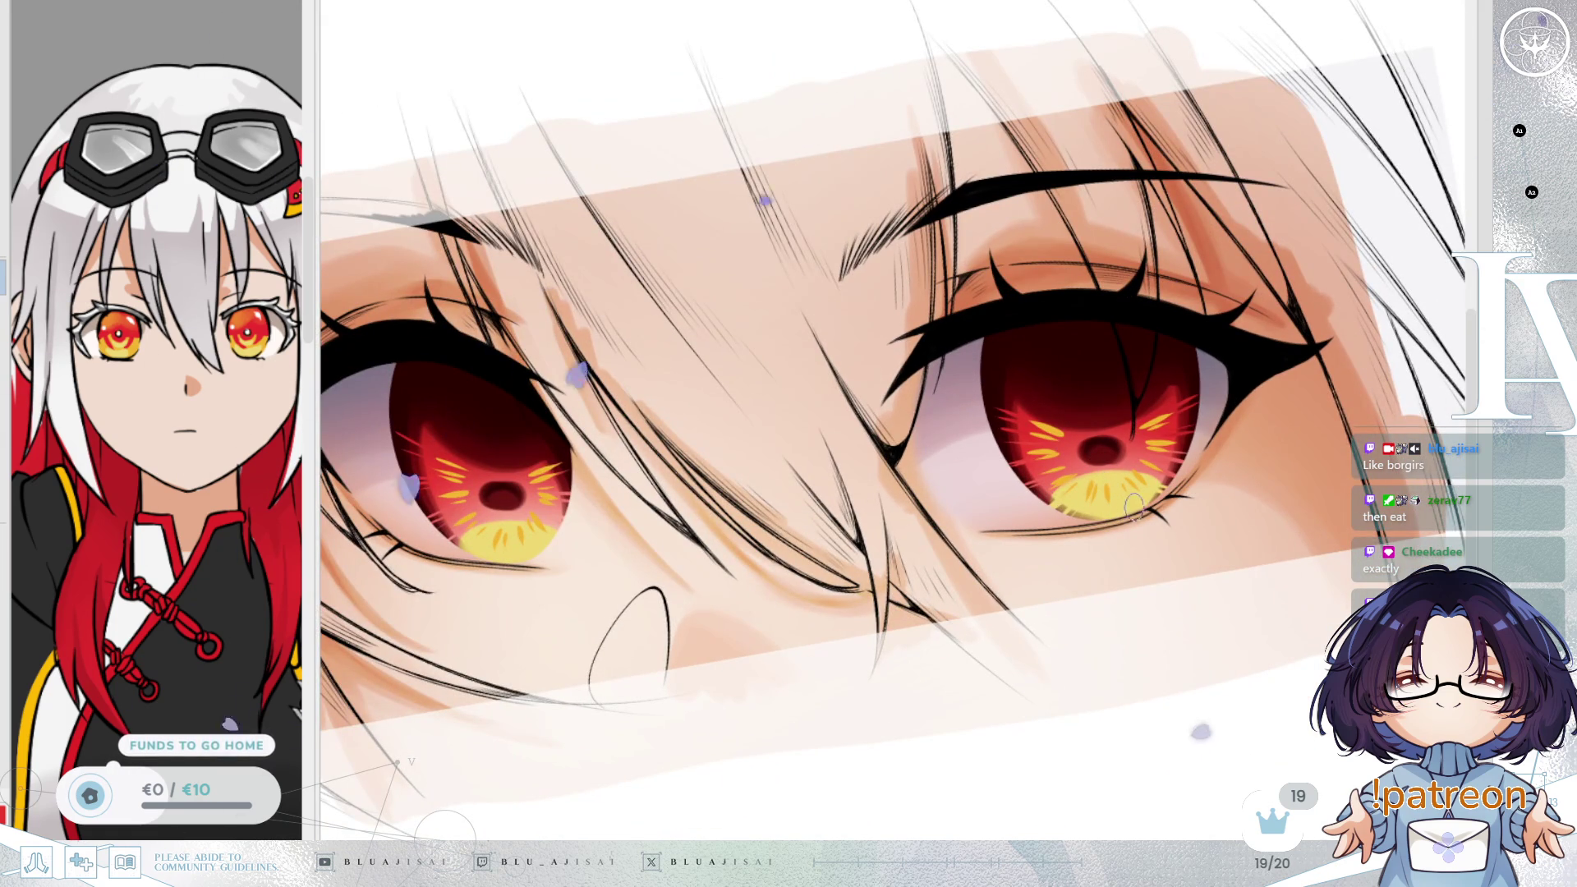
- Level the tilted view and airbrush a yellow glow into the left pupil, then move to the right eye
{"action": "scroll", "coordinate": [1219, 439], "scroll_direction": "down", "scroll_amount": 2}
{"action": "scroll", "coordinate": [1219, 439], "scroll_direction": "up", "scroll_amount": 2}
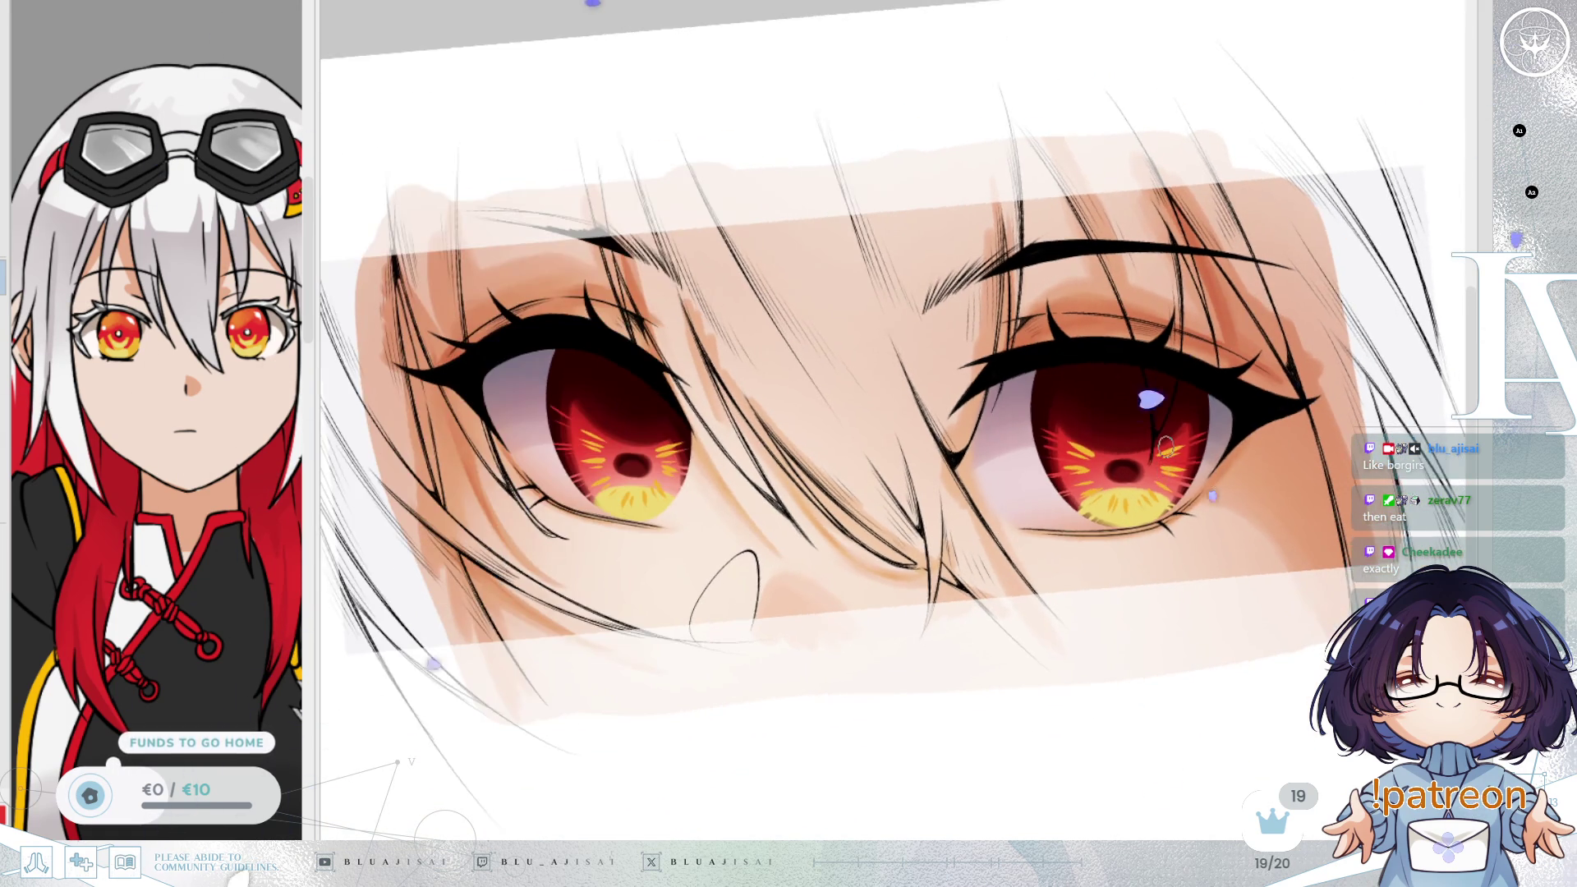
{"action": "key", "text": "End"}
{"action": "key", "text": "End"}
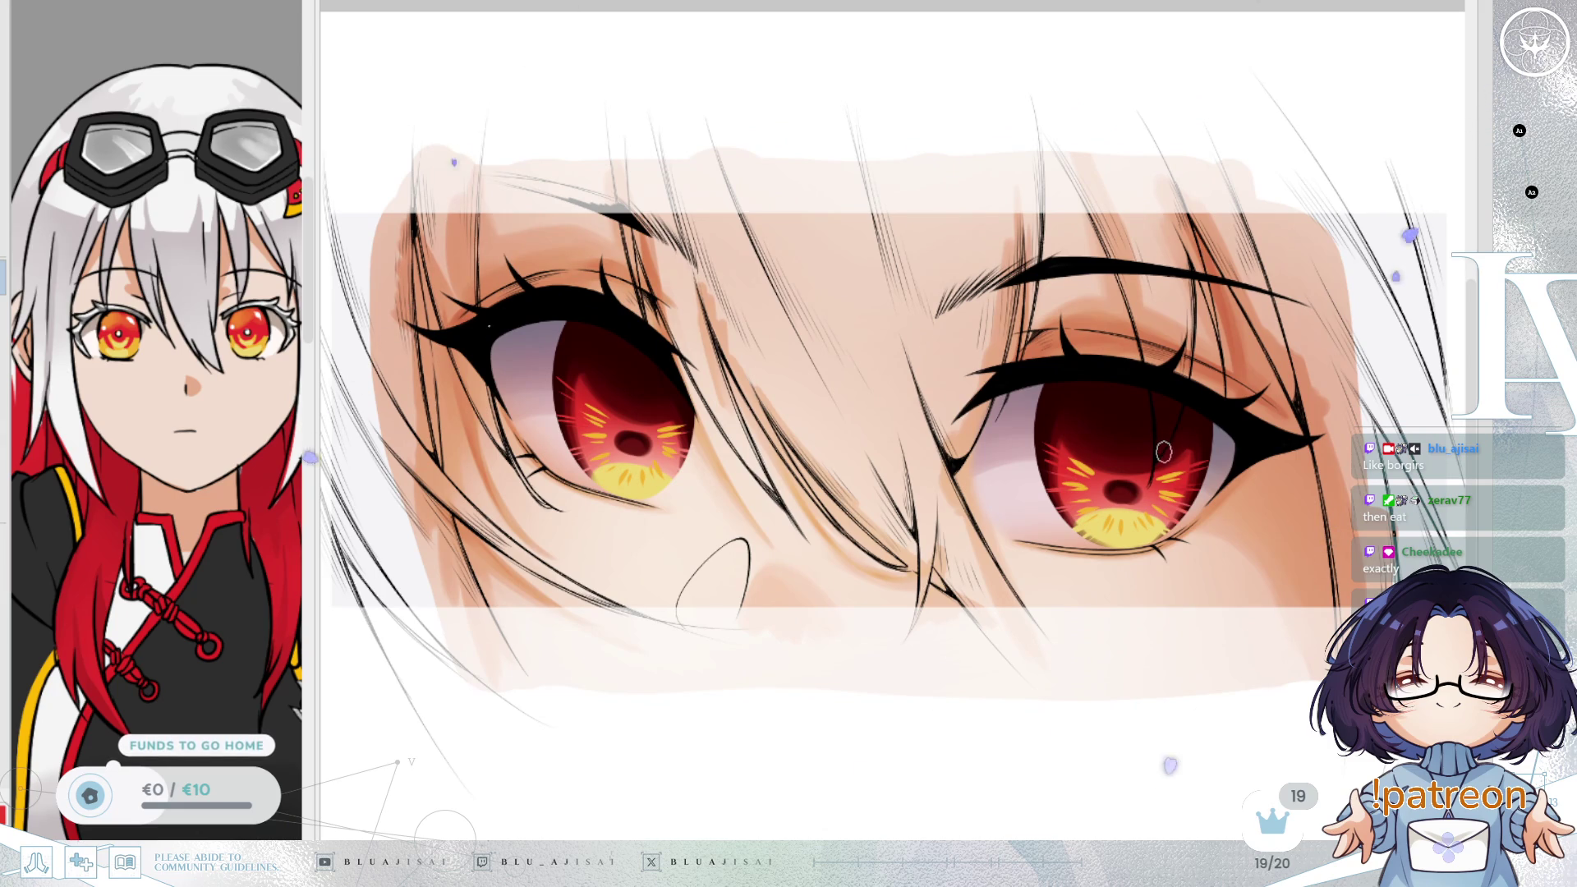
{"action": "scroll", "coordinate": [573, 460], "scroll_direction": "up", "scroll_amount": 1}
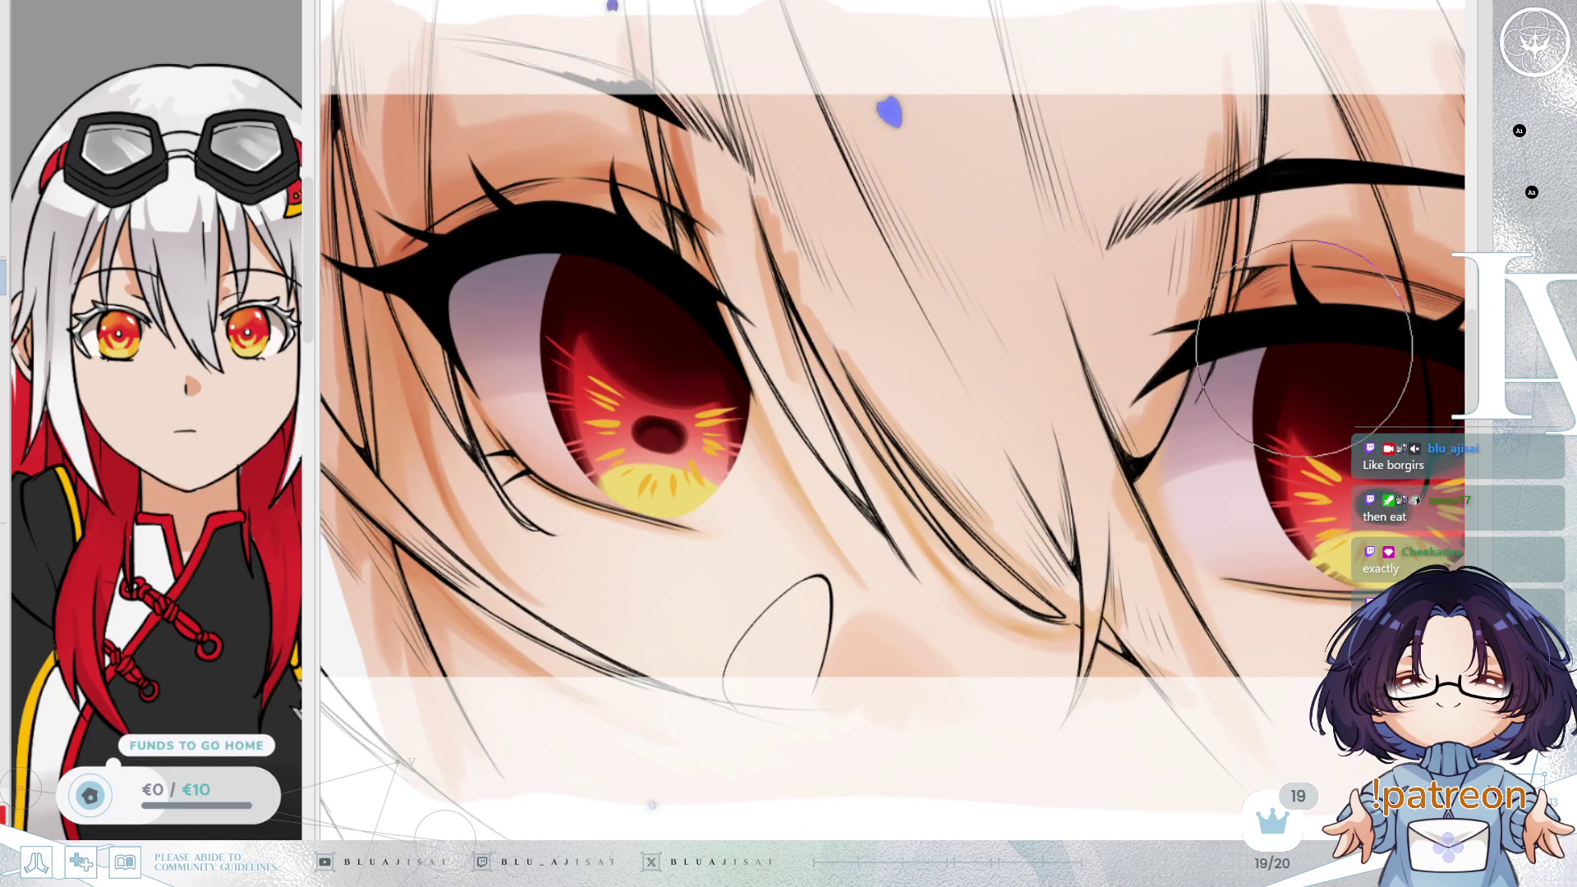
{"action": "mouse_move", "coordinate": [652, 370]}
{"action": "left_mouse_down"}
{"action": "mouse_move", "coordinate": [637, 456]}
{"action": "mouse_move", "coordinate": [634, 311]}
{"action": "mouse_move", "coordinate": [657, 427]}
{"action": "mouse_move", "coordinate": [683, 371]}
{"action": "left_mouse_up"}
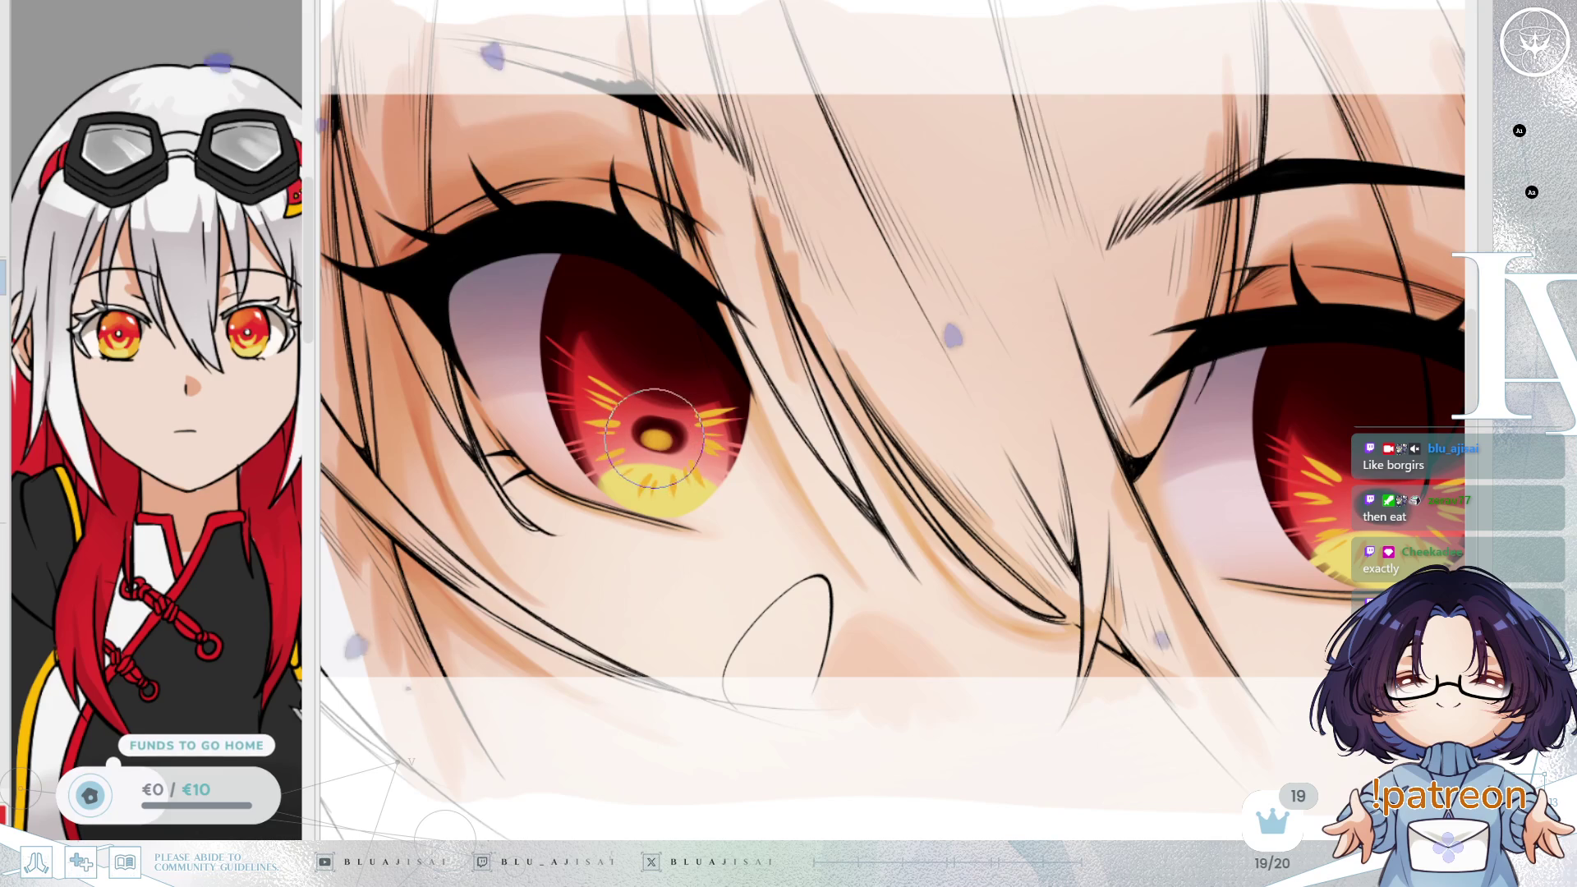
{"action": "left_click_drag", "start_coordinate": [1375, 510], "coordinate": [1205, 488]}
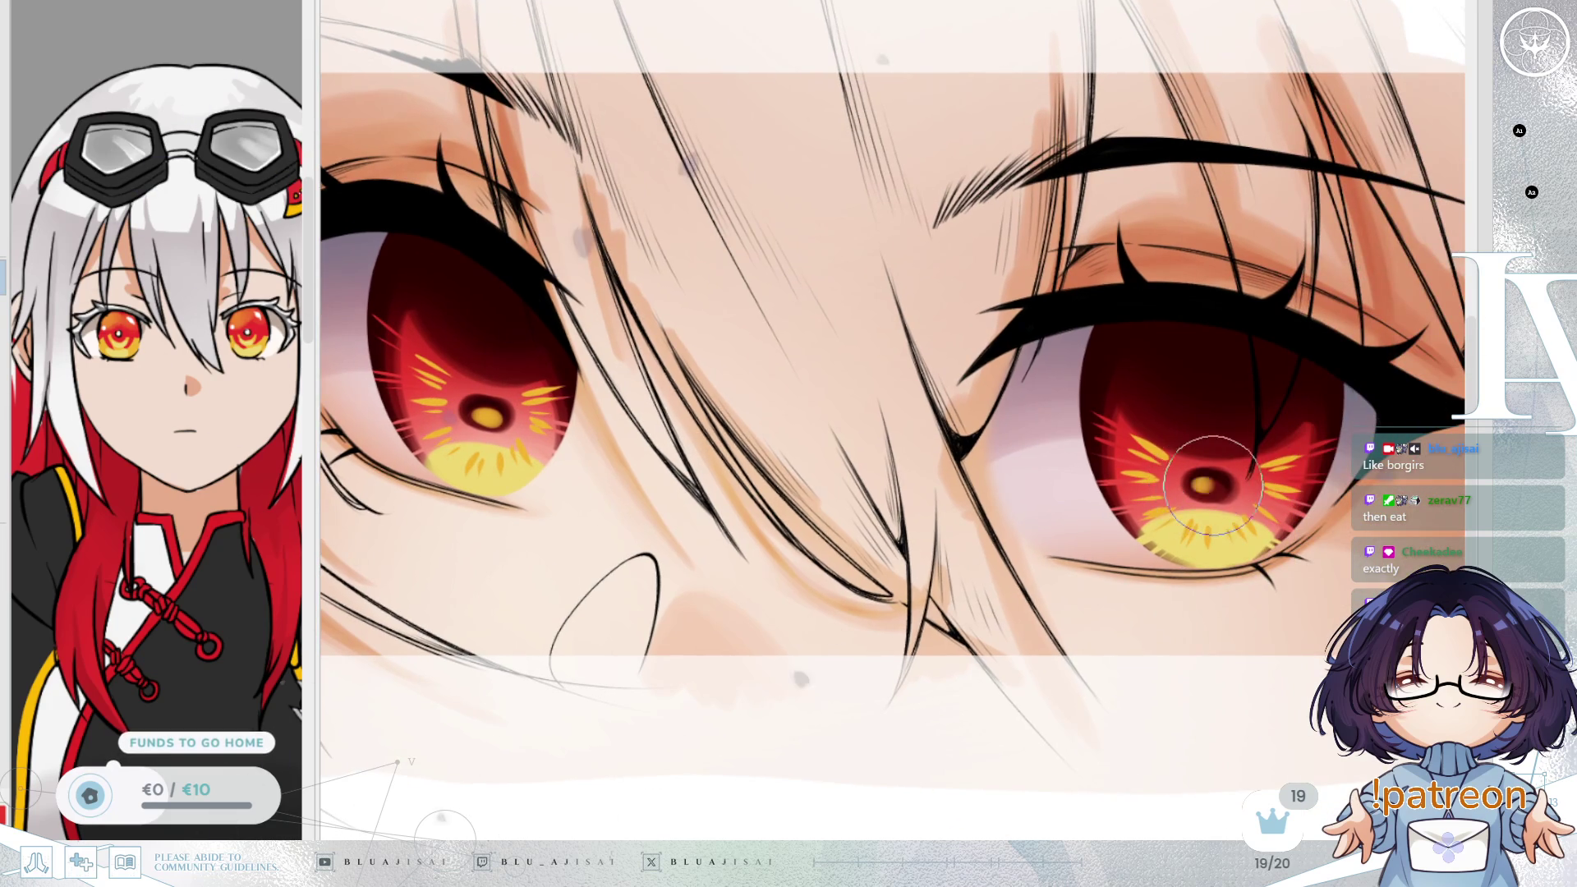
{"action": "scroll", "coordinate": [1078, 520], "scroll_direction": "down", "scroll_amount": 4}
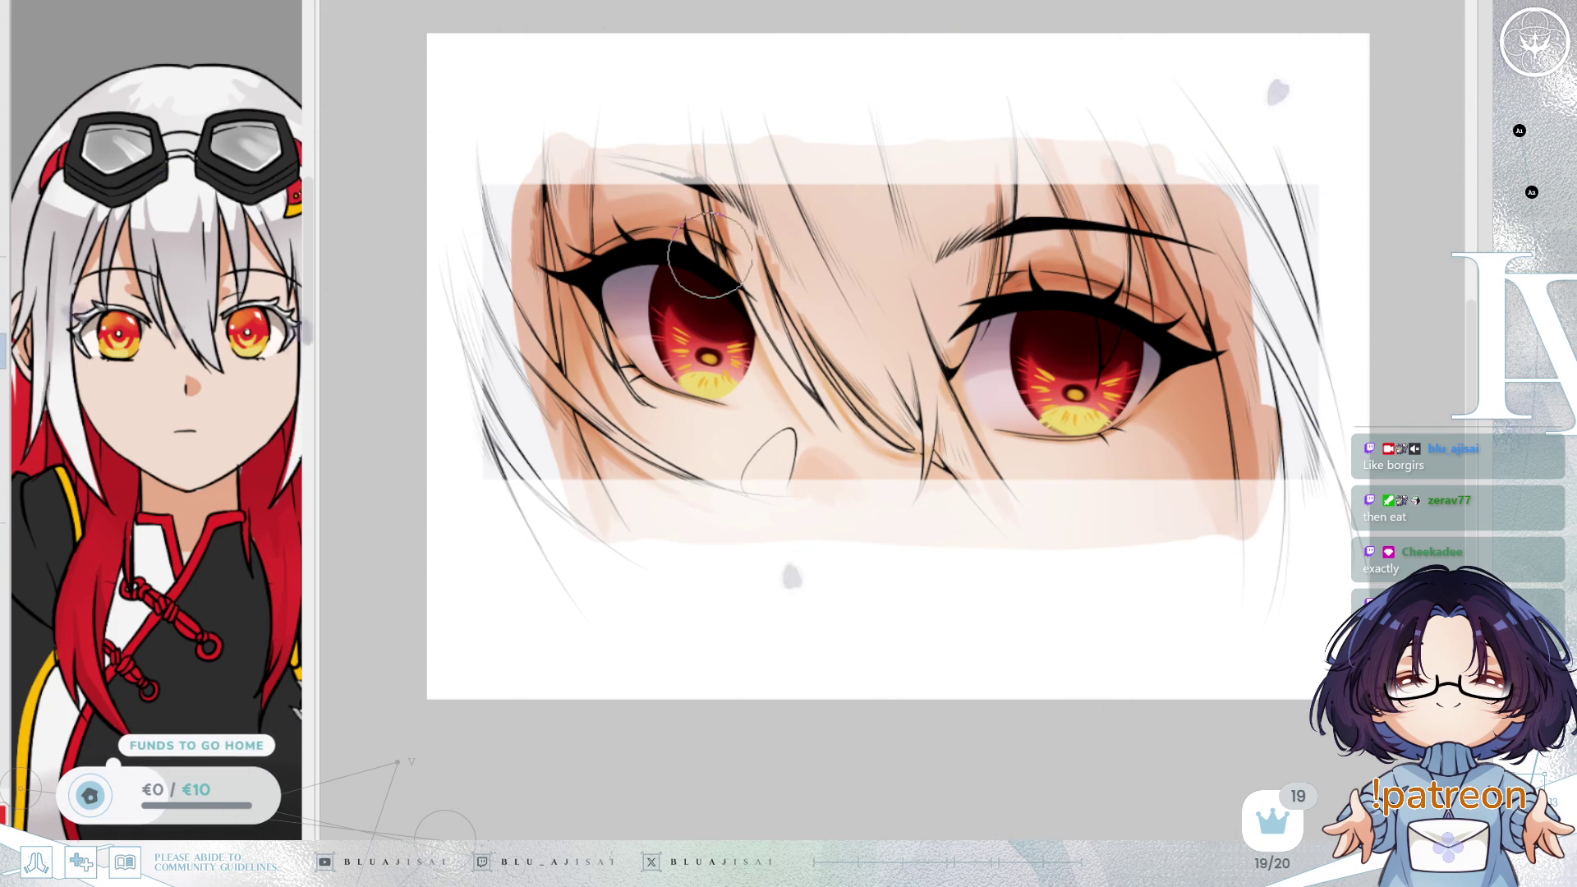
- Airbrush a warm yellow glow over the upper halves of the left and right irises
{"action": "key", "text": "ctrl+equal"}
{"action": "left_click_drag", "start_coordinate": [694, 262], "coordinate": [661, 265]}
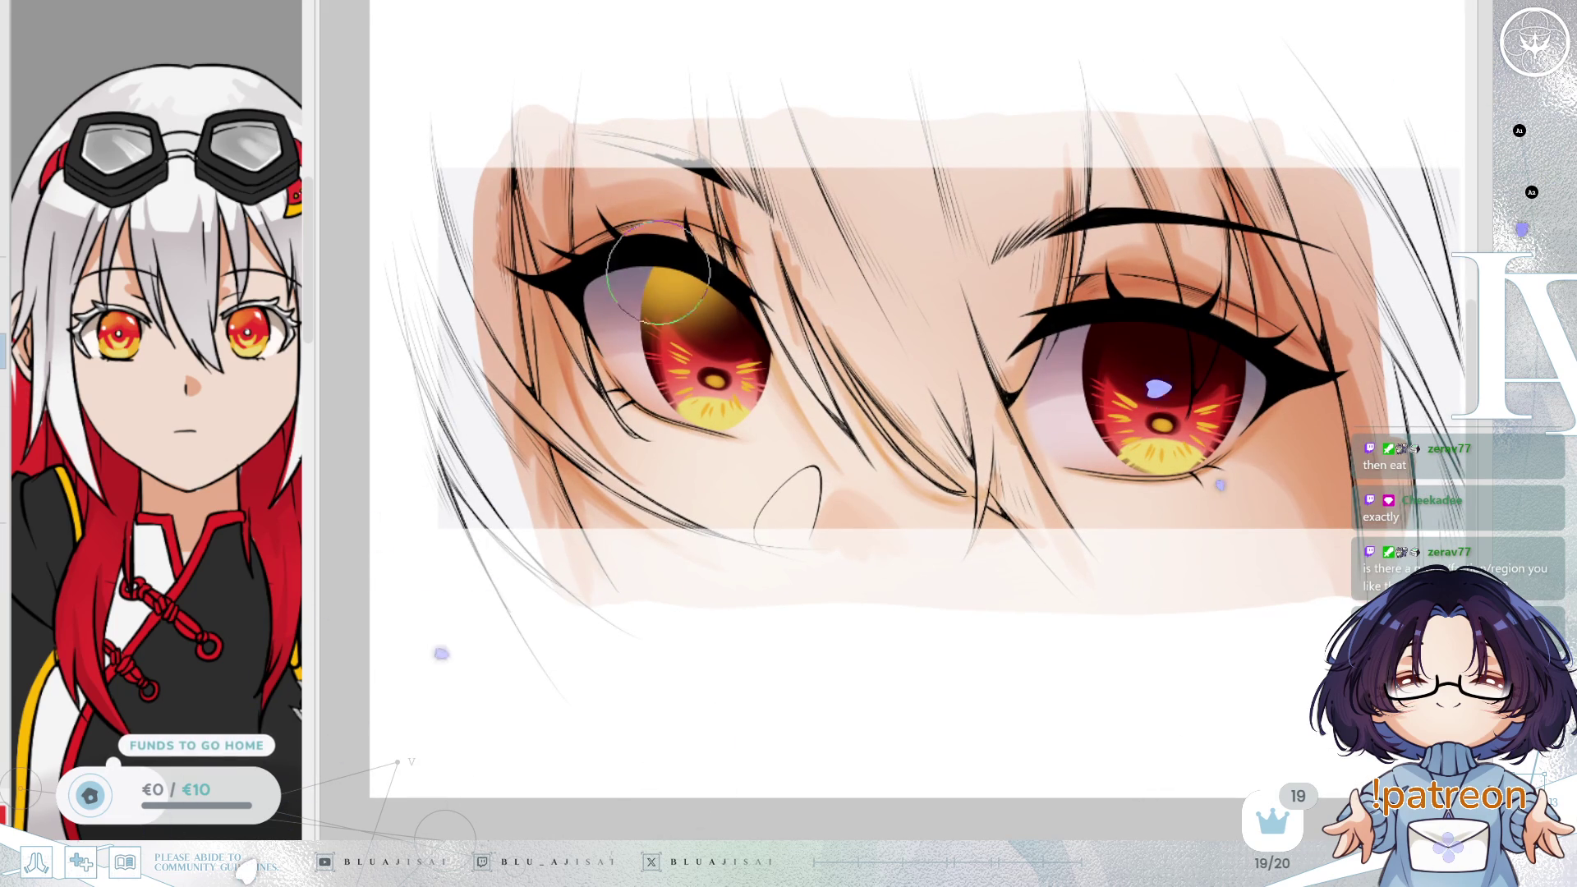
{"action": "left_click_drag", "start_coordinate": [1085, 316], "coordinate": [1118, 355]}
{"action": "left_click_drag", "start_coordinate": [648, 275], "coordinate": [629, 293]}
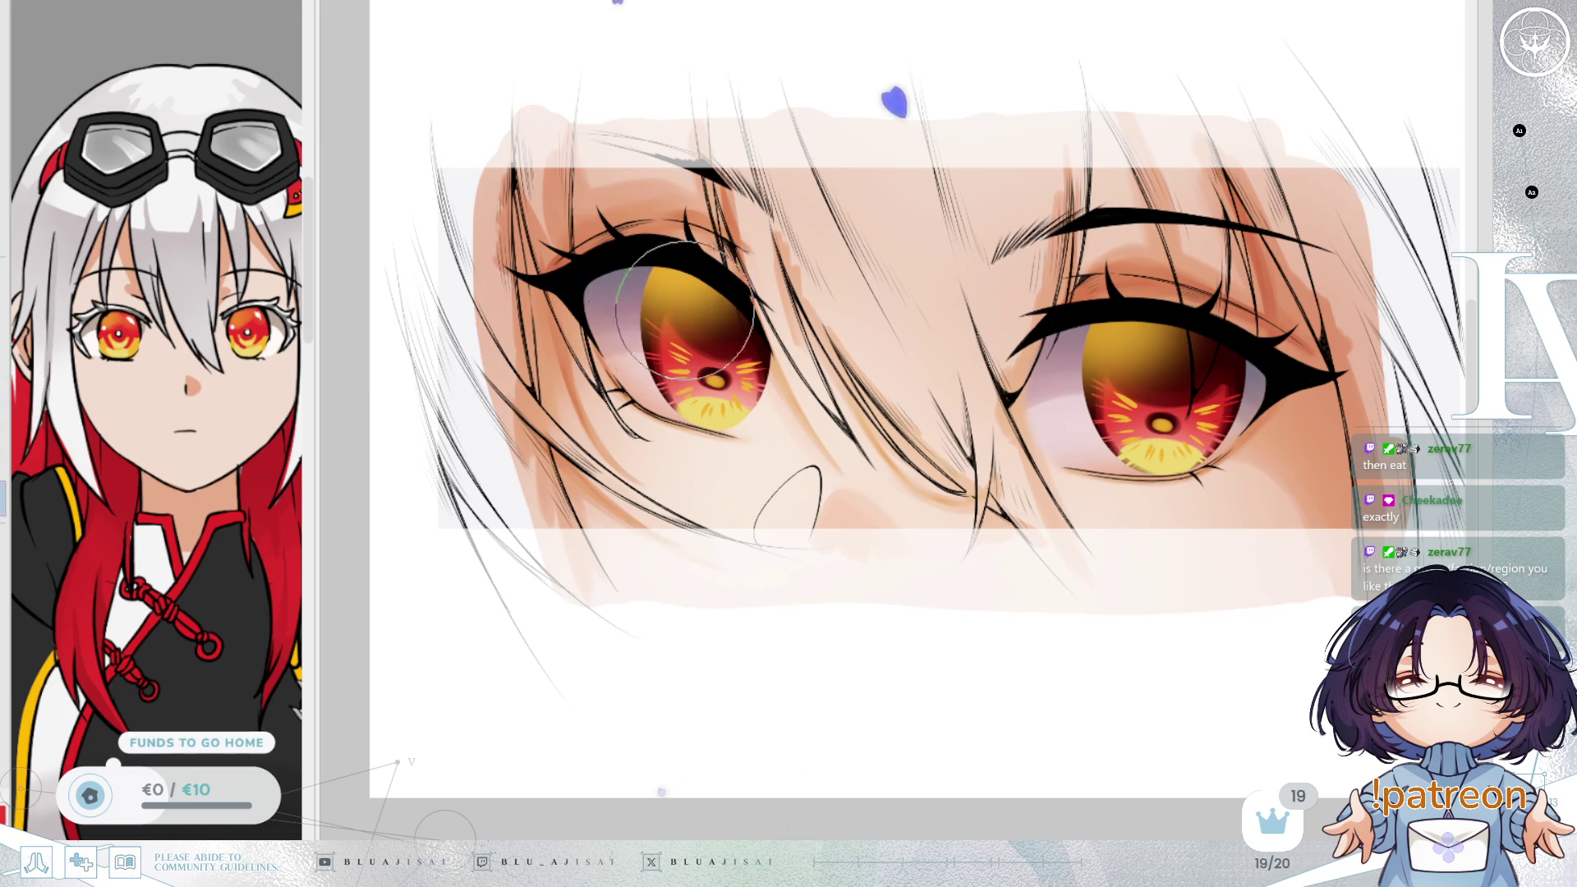
{"action": "left_click_drag", "start_coordinate": [694, 329], "coordinate": [751, 417]}
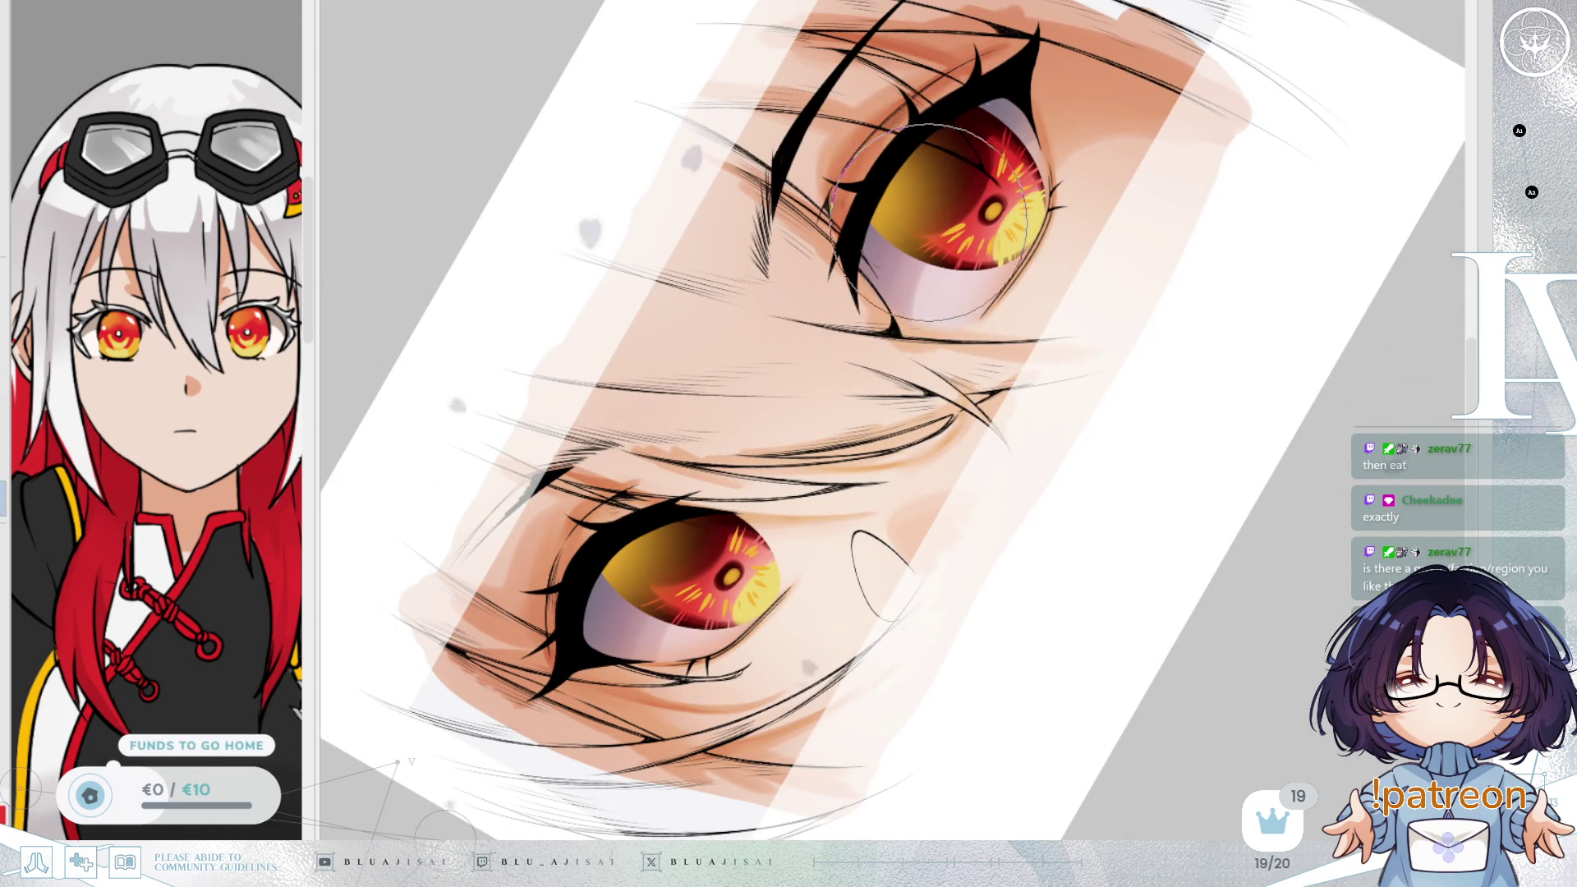
{"action": "left_click_drag", "start_coordinate": [908, 255], "coordinate": [795, 359]}
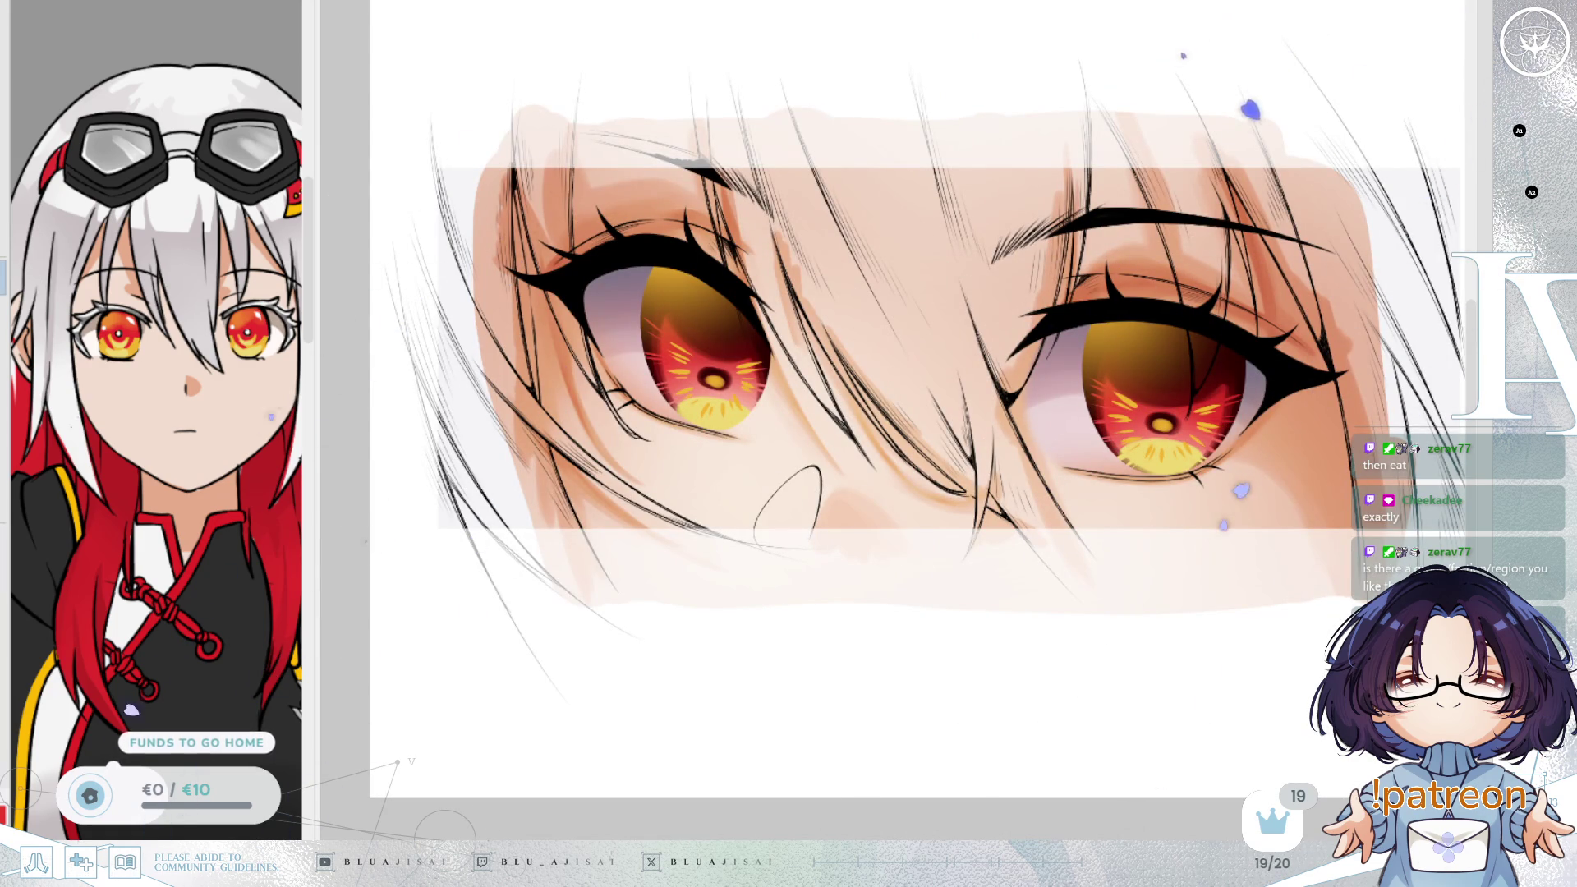
{"action": "scroll", "coordinate": [671, 246], "scroll_direction": "up", "scroll_amount": 2}
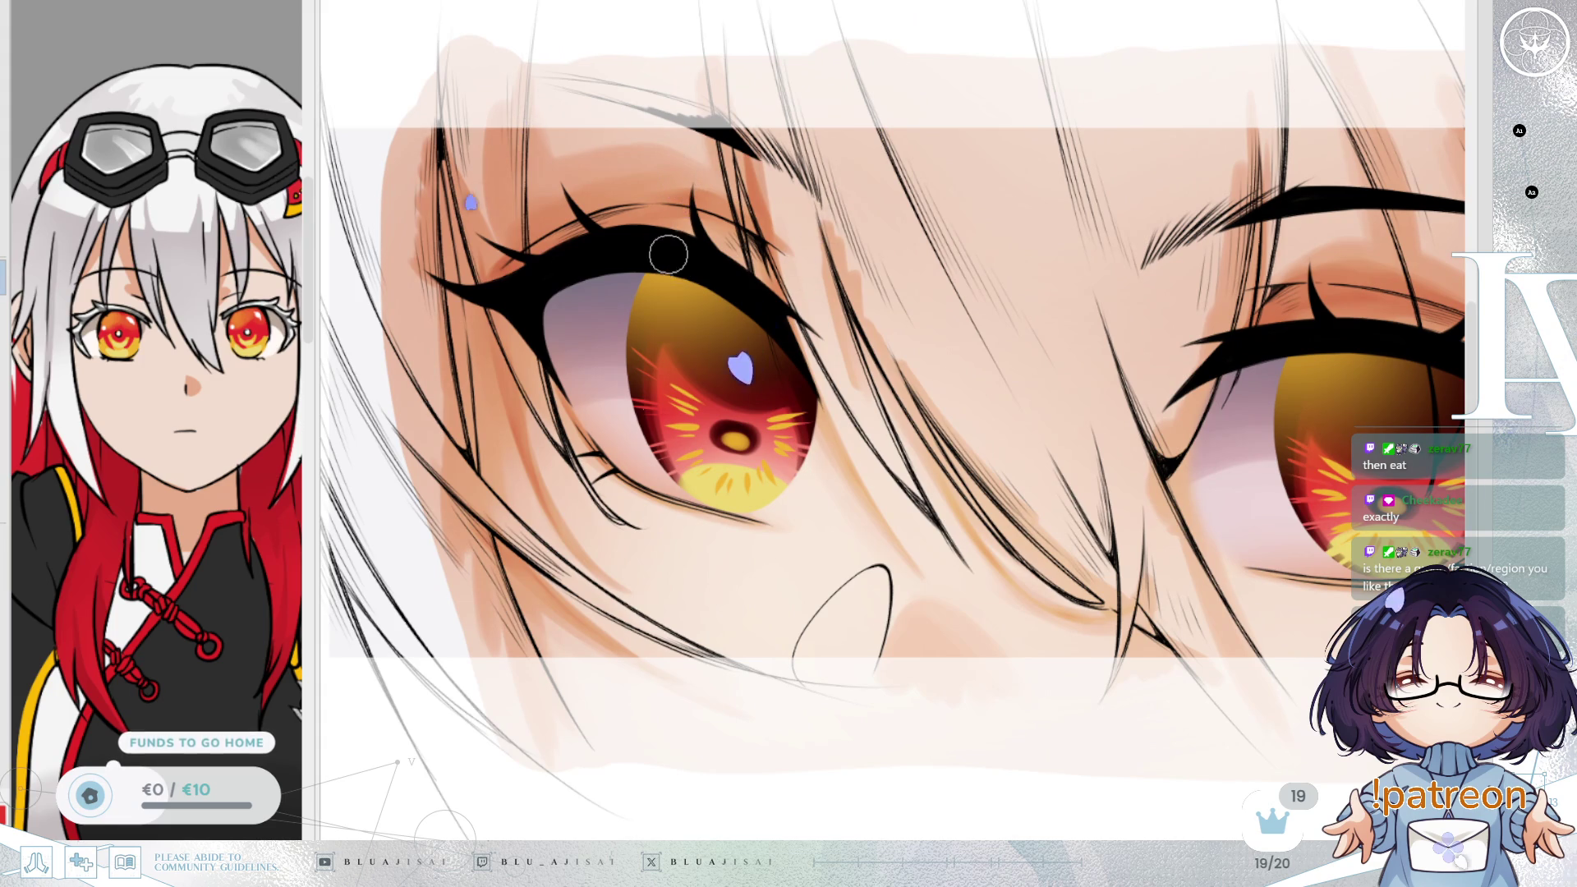
- Draw three thin dark vertical streaks down the upper left iris, redrawing the first one
{"action": "left_click_drag", "start_coordinate": [652, 275], "coordinate": [644, 334]}
{"action": "key", "text": "ctrl+z"}
{"action": "left_click_drag", "start_coordinate": [653, 275], "coordinate": [634, 386]}
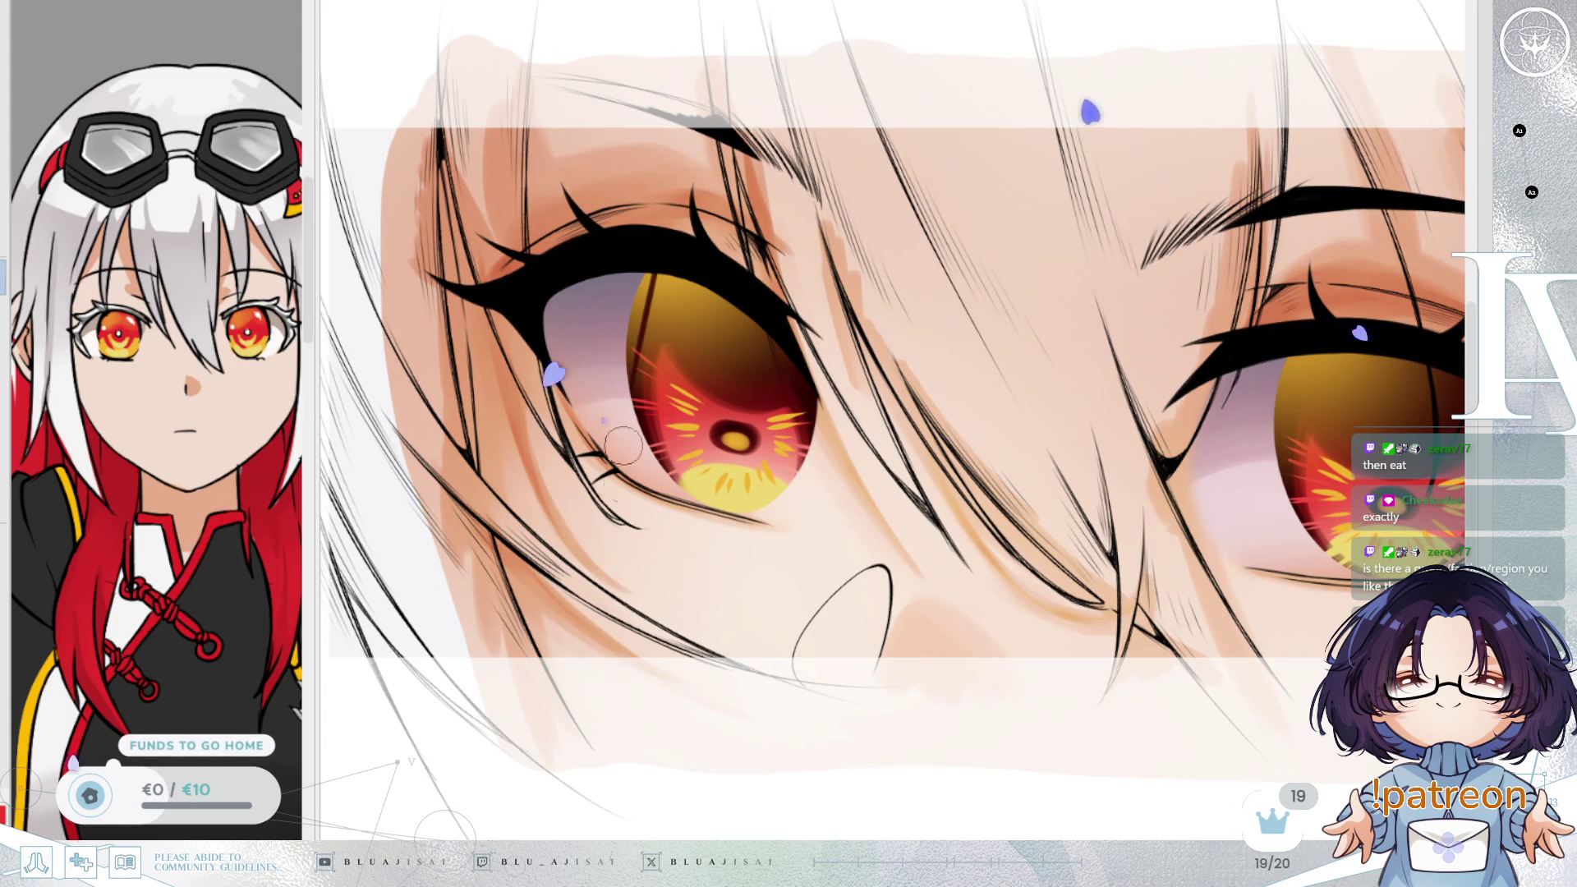
{"action": "left_click_drag", "start_coordinate": [665, 275], "coordinate": [662, 390]}
{"action": "left_click_drag", "start_coordinate": [680, 279], "coordinate": [685, 378]}
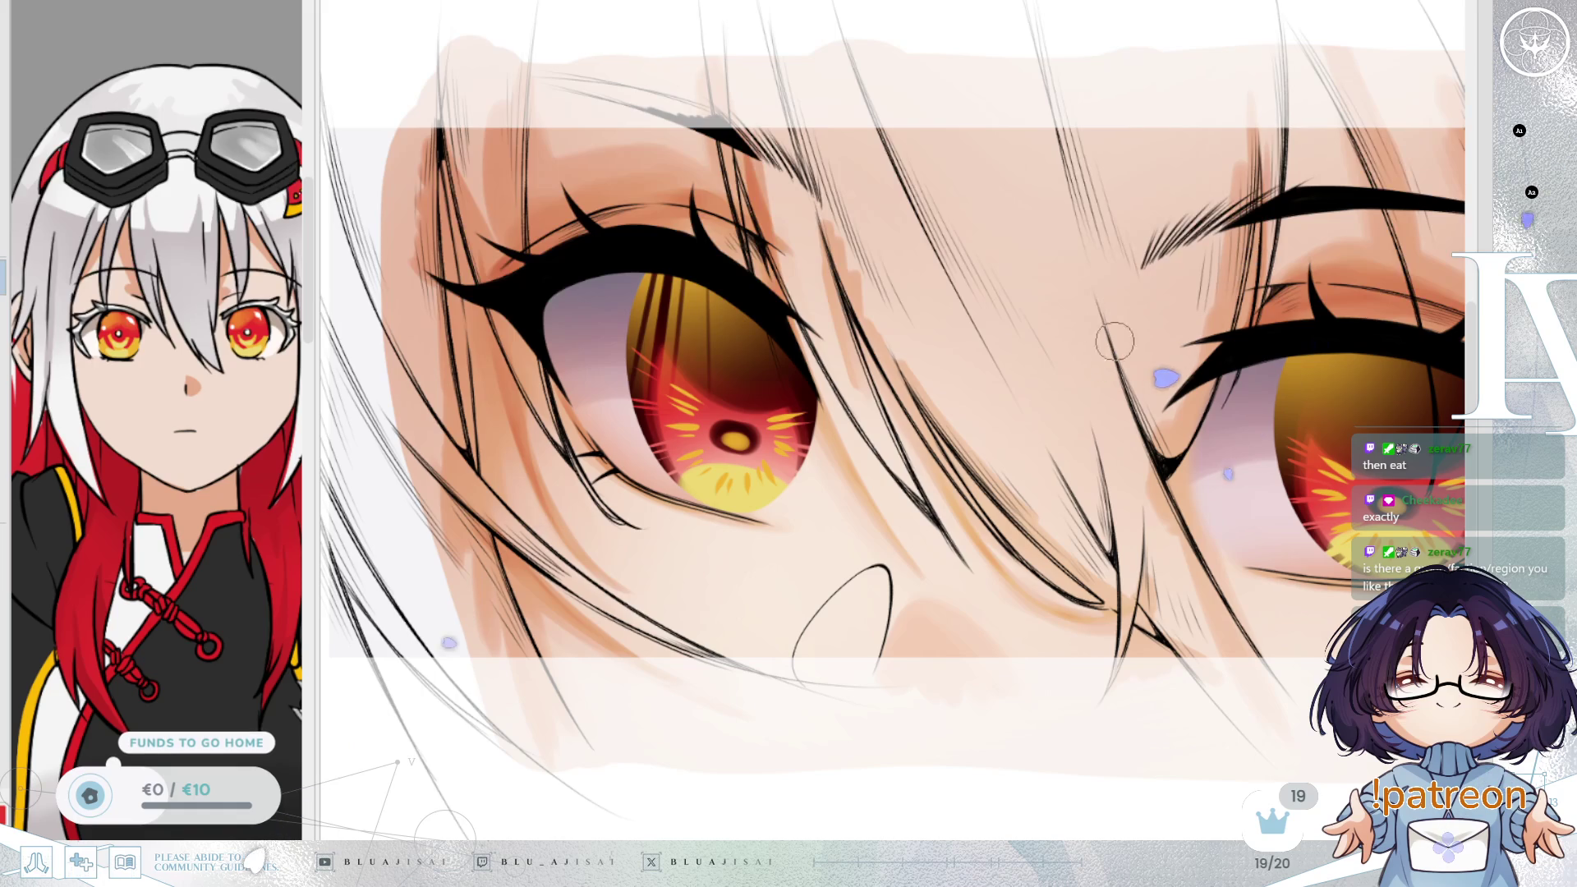
{"action": "scroll", "coordinate": [1117, 423], "scroll_direction": "right", "scroll_amount": 3}
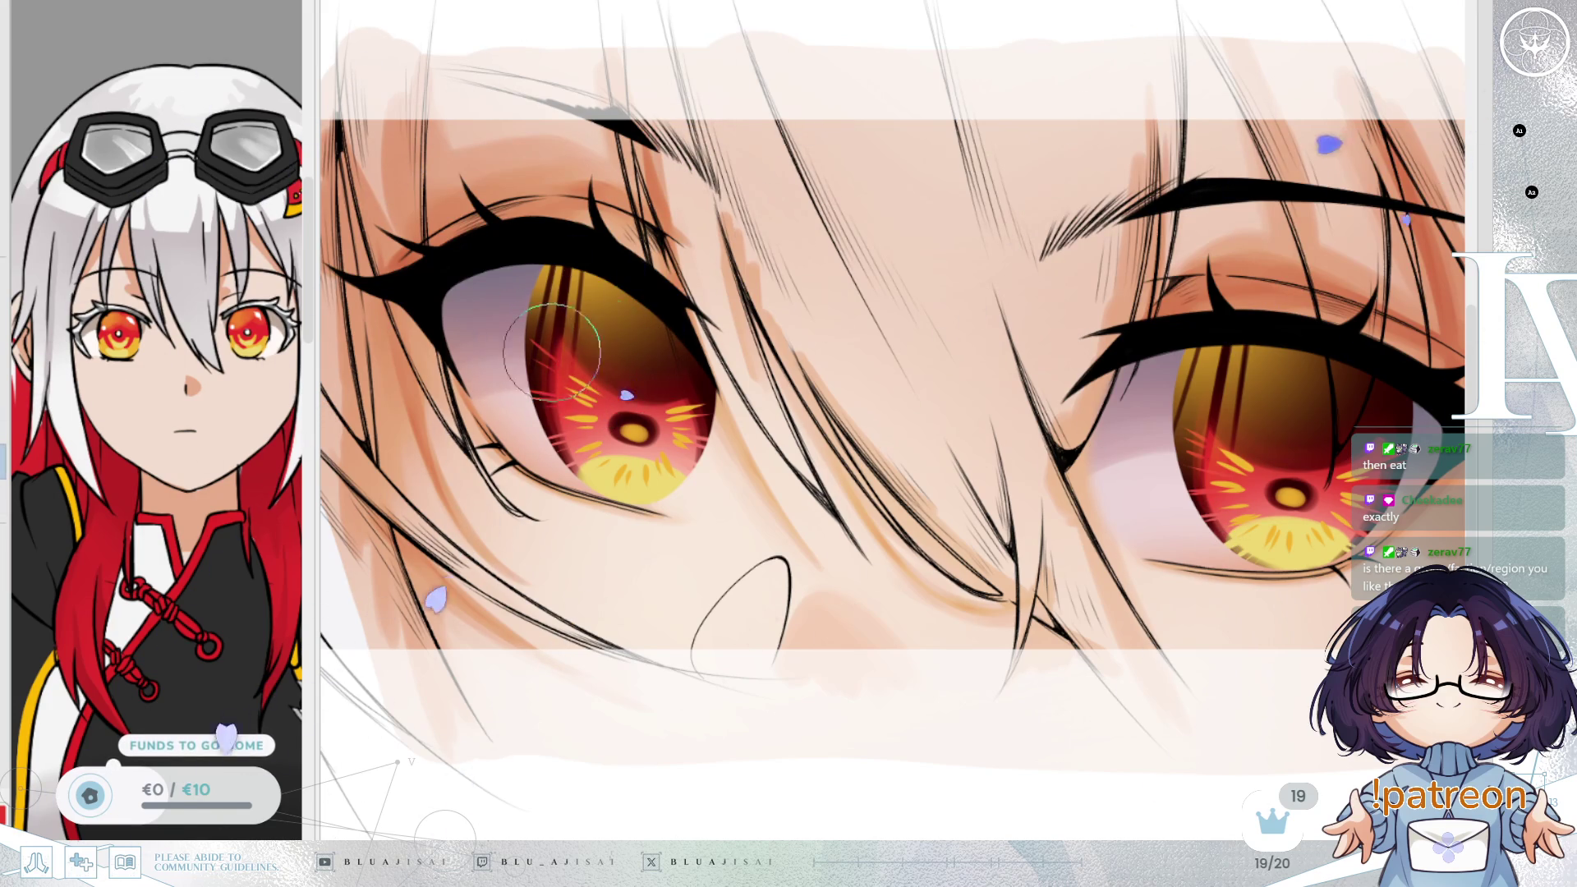
{"action": "mouse_move", "coordinate": [624, 320]}
{"action": "left_mouse_down"}
{"action": "mouse_move", "coordinate": [723, 316]}
{"action": "mouse_move", "coordinate": [627, 573]}
{"action": "left_mouse_up"}
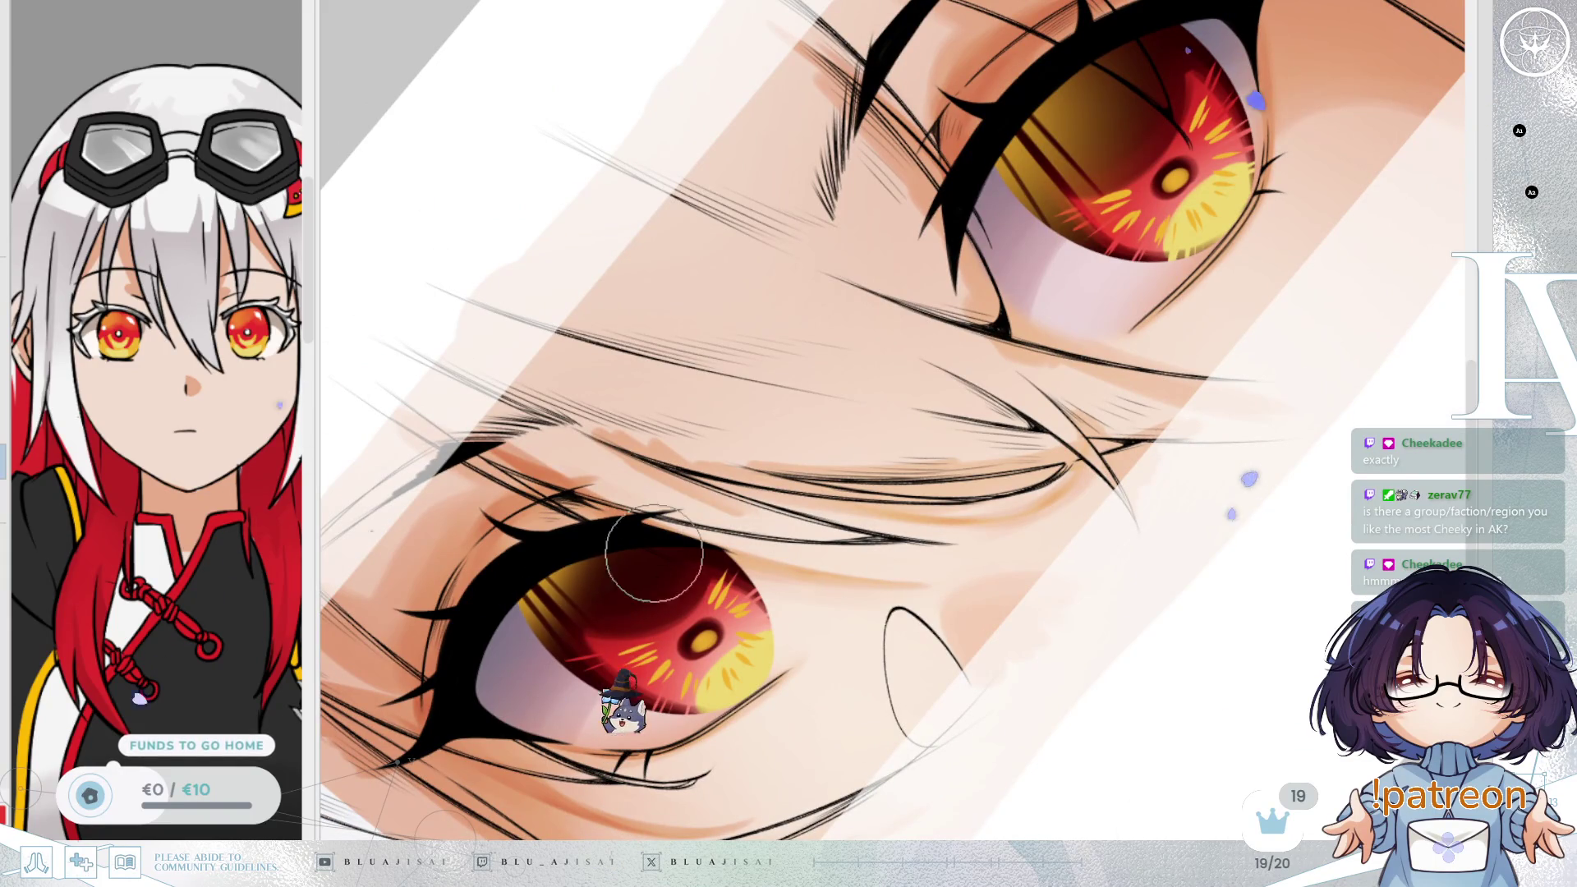
- Resize the brush and paint dark red over the golden top of the right iris
{"action": "key", "text": "bracketright"}
{"action": "key", "text": "bracketright"}
{"action": "key", "text": "bracketright"}
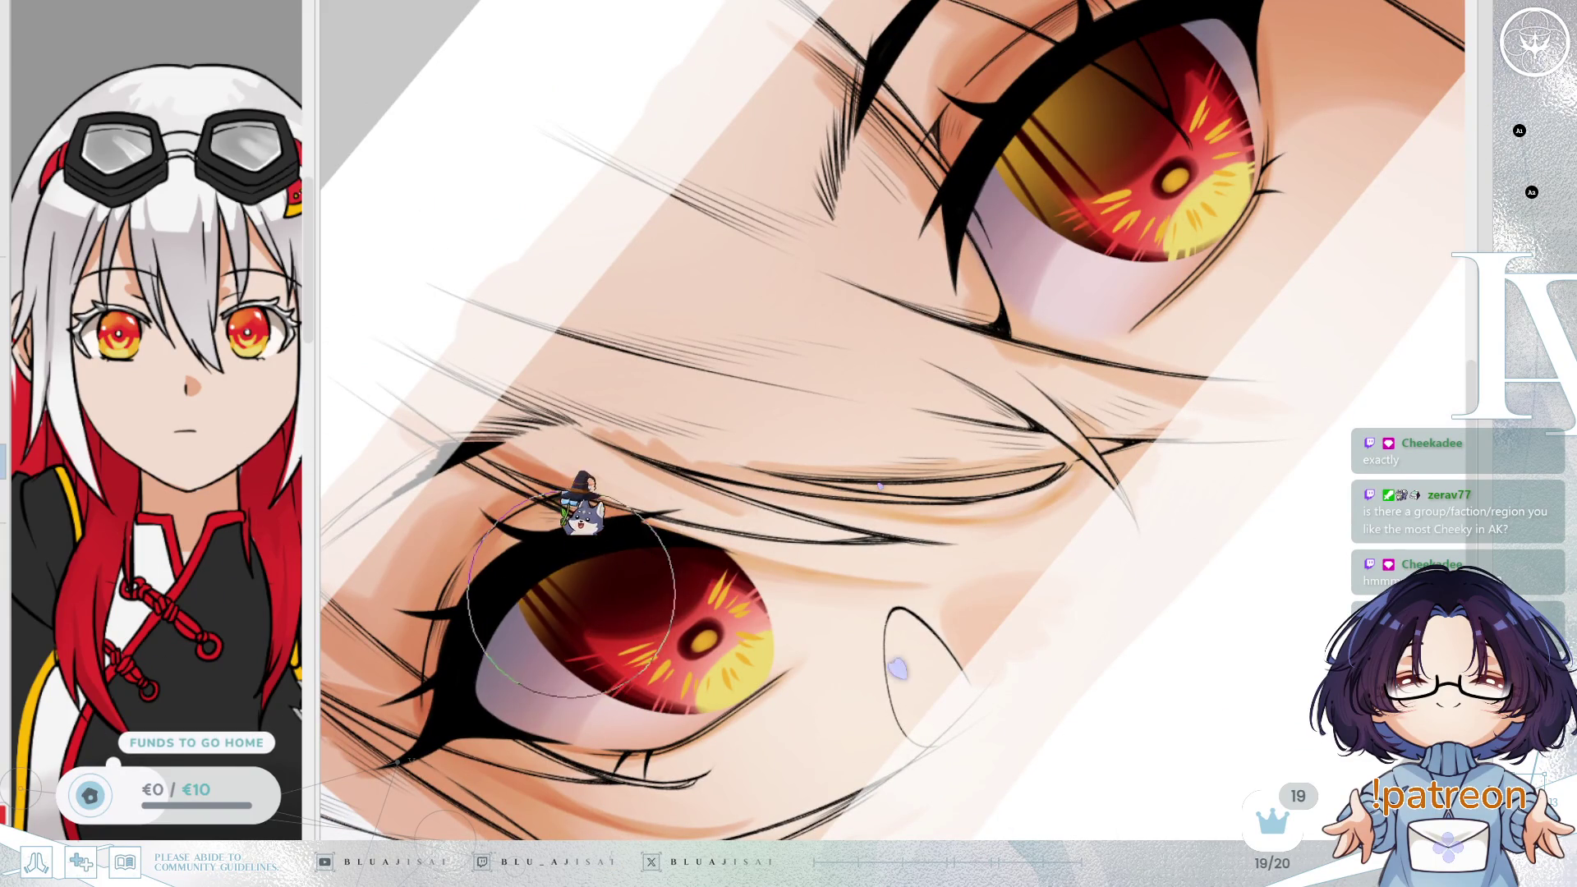
{"action": "mouse_move", "coordinate": [575, 411]}
{"action": "left_mouse_down"}
{"action": "mouse_move", "coordinate": [1010, 341]}
{"action": "mouse_move", "coordinate": [1150, 345]}
{"action": "left_mouse_up"}
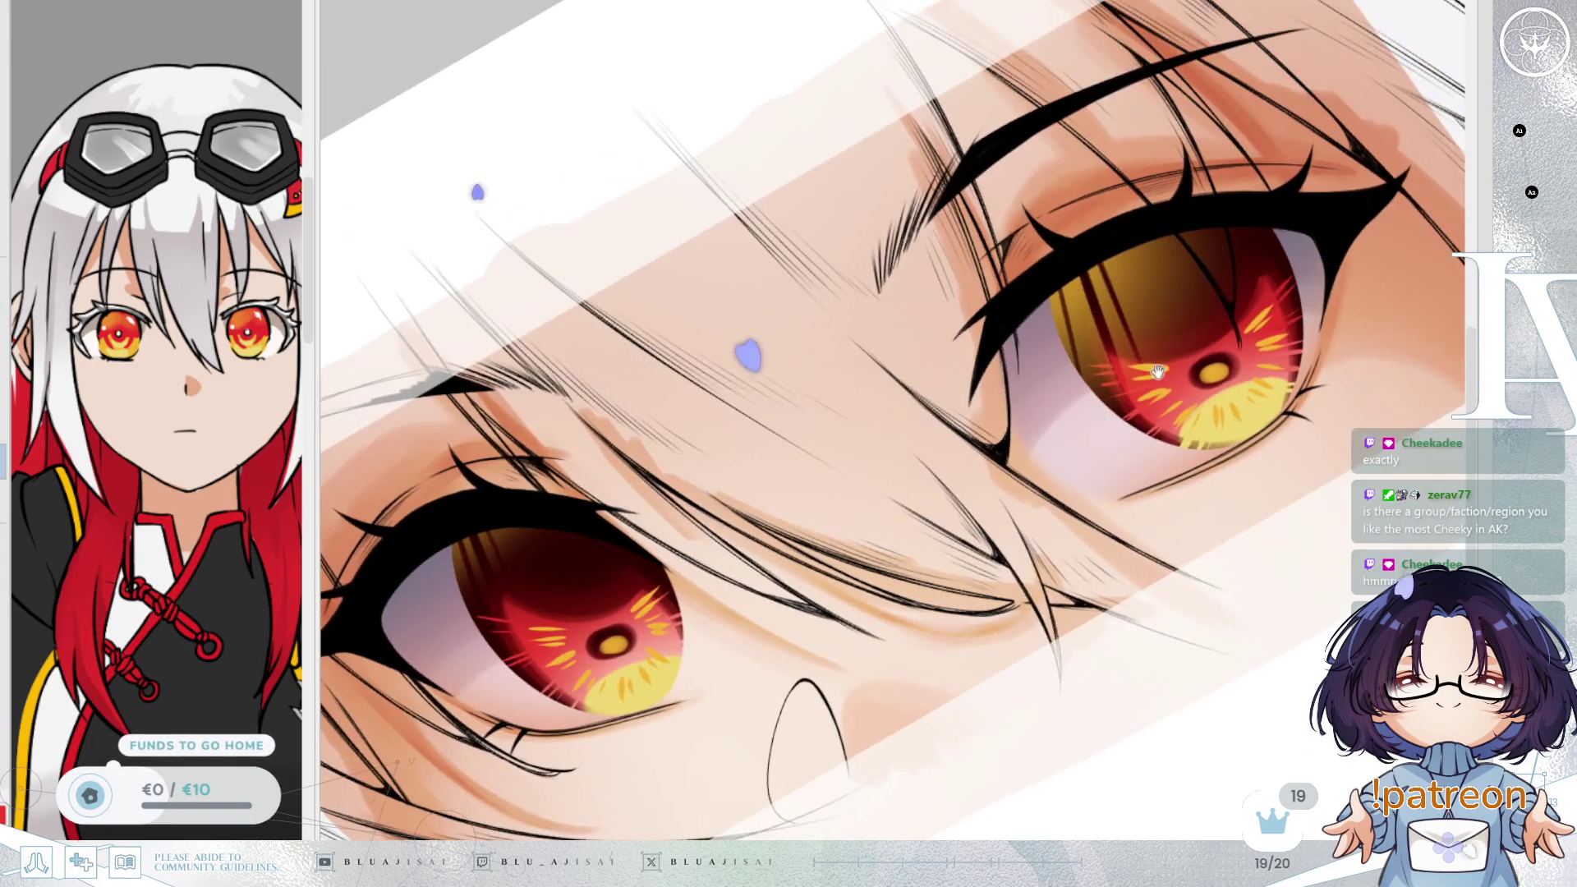
{"action": "key", "text": "bracketleft"}
{"action": "key", "text": "bracketleft"}
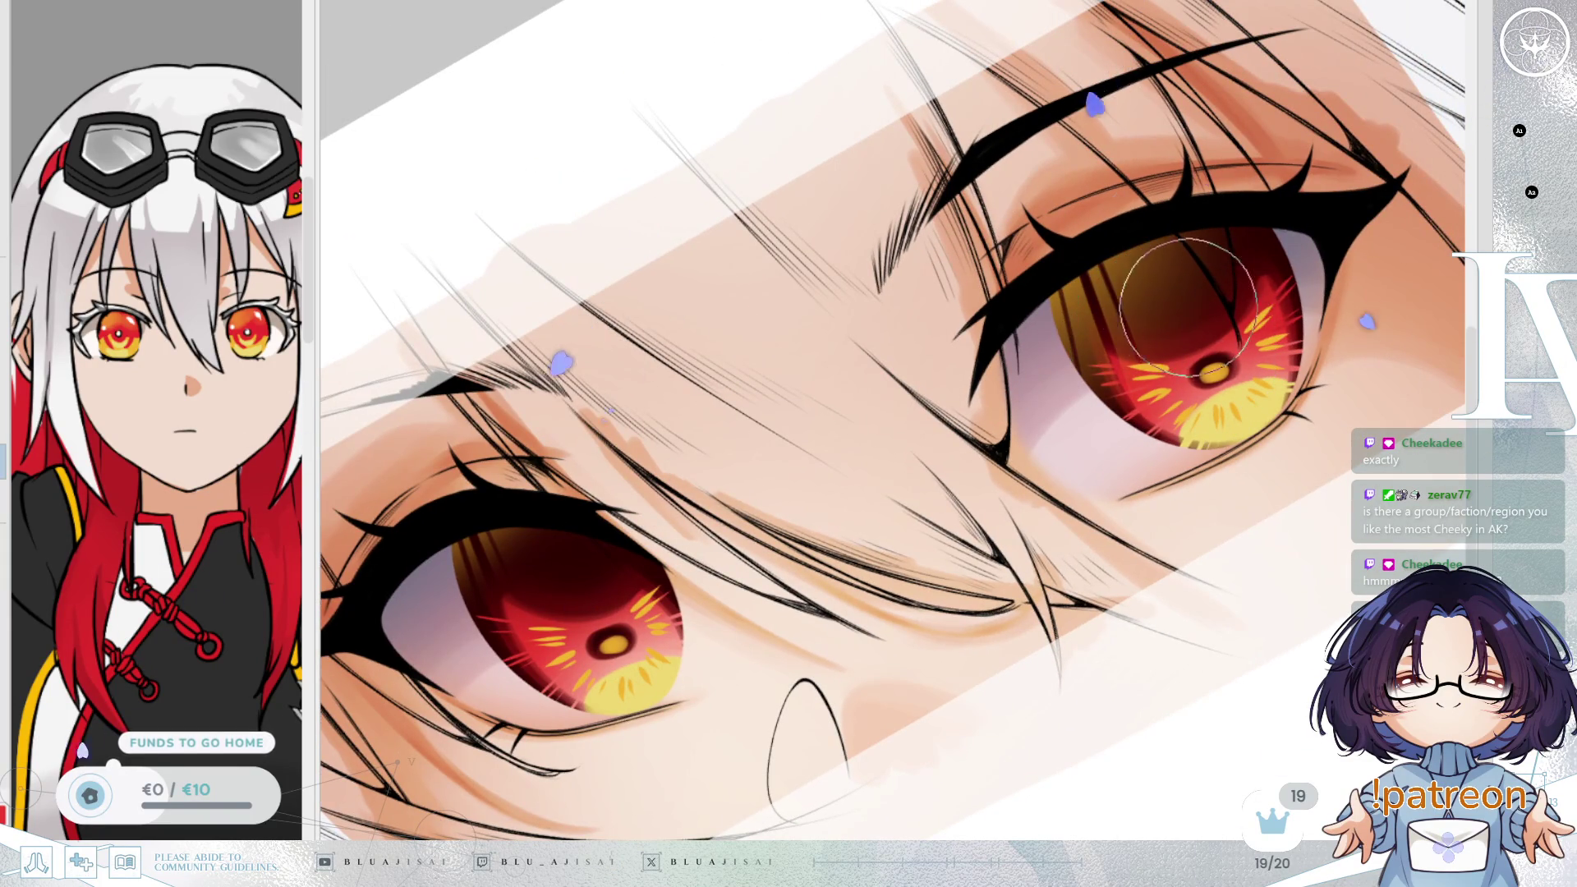
{"action": "mouse_move", "coordinate": [1193, 278]}
{"action": "left_mouse_down"}
{"action": "mouse_move", "coordinate": [1197, 264]}
{"action": "mouse_move", "coordinate": [1140, 261]}
{"action": "left_mouse_up"}
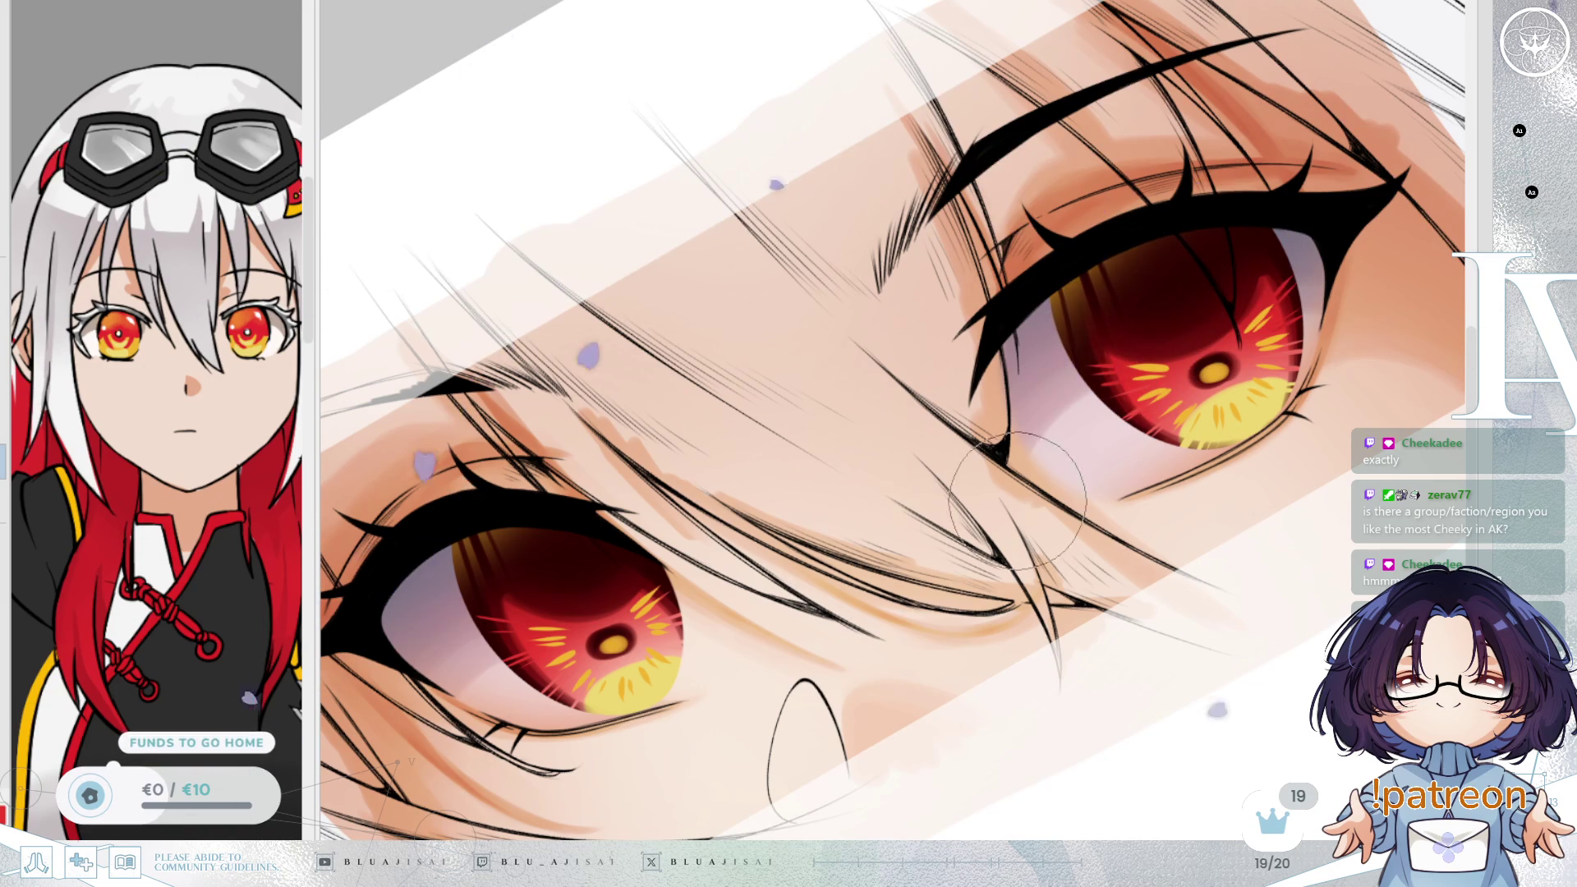
{"action": "key", "text": "Home"}
{"action": "key", "text": "ctrl+minus"}
{"action": "left_click_drag", "start_coordinate": [1235, 526], "coordinate": [1109, 392]}
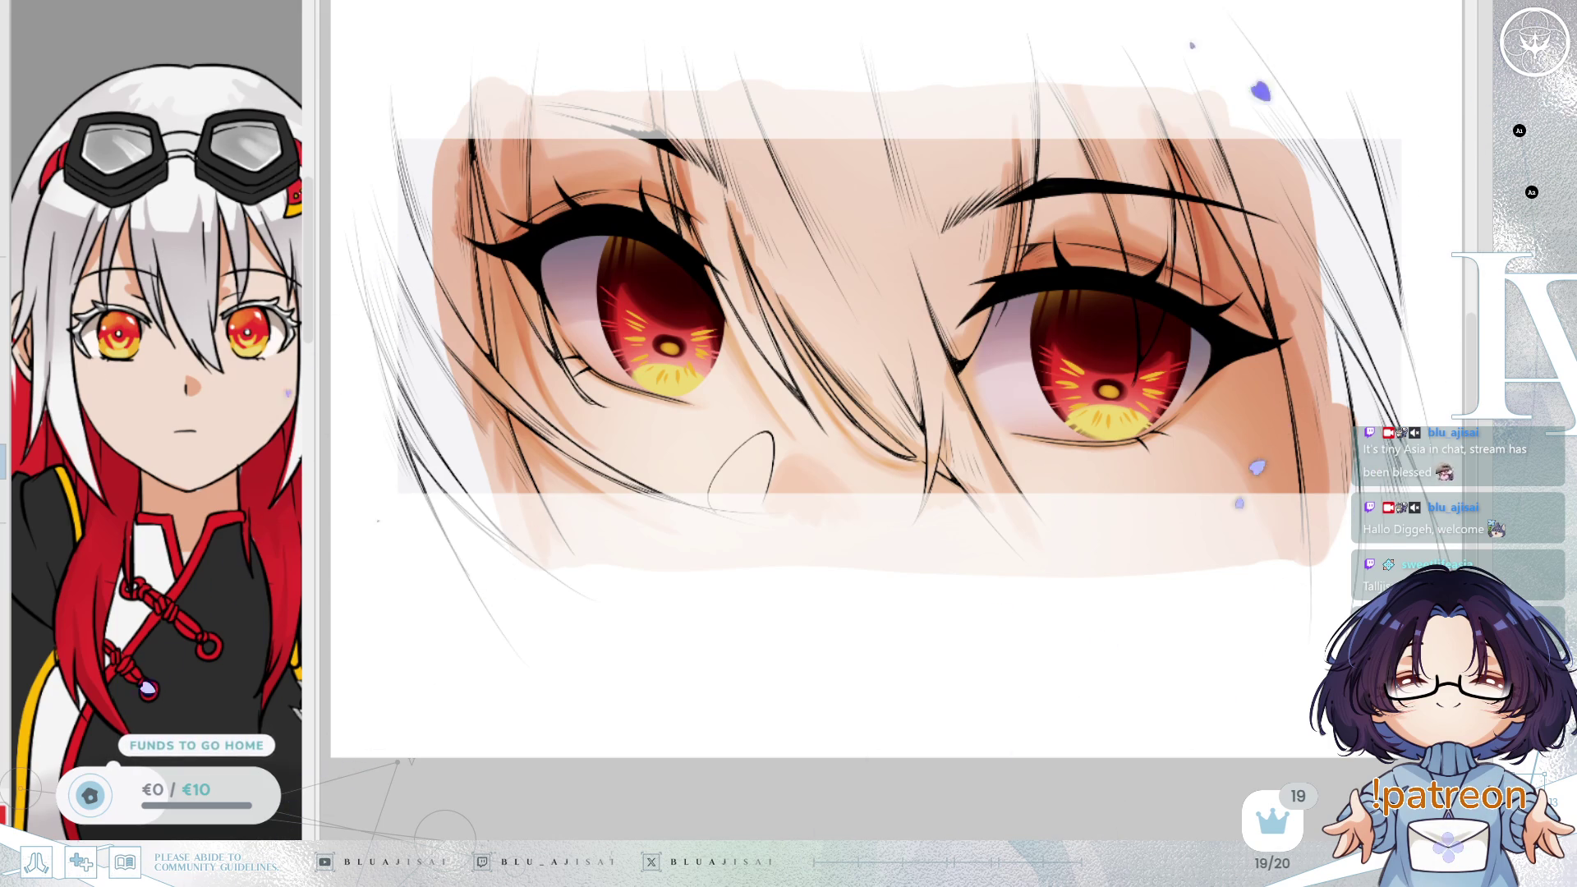
{"action": "key", "text": "ctrl+plus"}
{"action": "key", "text": "ctrl+plus"}
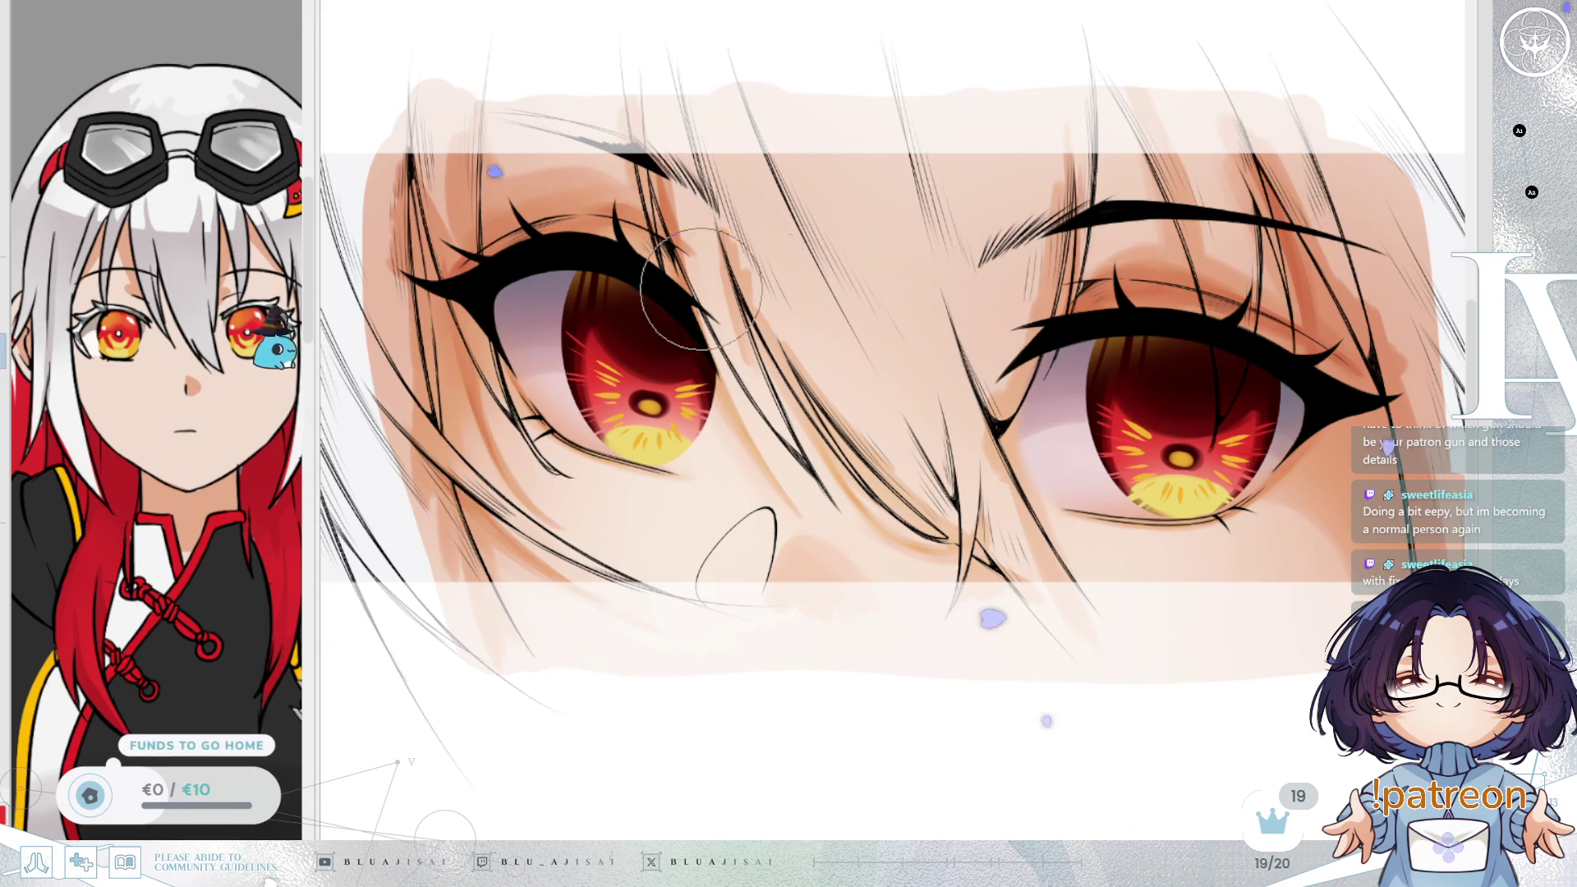
- Repaint both irises purple, then compare pink-magenta and green-lower-half variants
{"action": "mouse_move", "coordinate": [575, 386]}
{"action": "left_mouse_down"}
{"action": "mouse_move", "coordinate": [596, 401]}
{"action": "mouse_move", "coordinate": [632, 378]}
{"action": "mouse_move", "coordinate": [625, 419]}
{"action": "mouse_move", "coordinate": [795, 493]}
{"action": "left_mouse_up"}
{"action": "mouse_move", "coordinate": [1148, 493]}
{"action": "left_mouse_down"}
{"action": "mouse_move", "coordinate": [1163, 473]}
{"action": "mouse_move", "coordinate": [1184, 488]}
{"action": "left_mouse_up"}
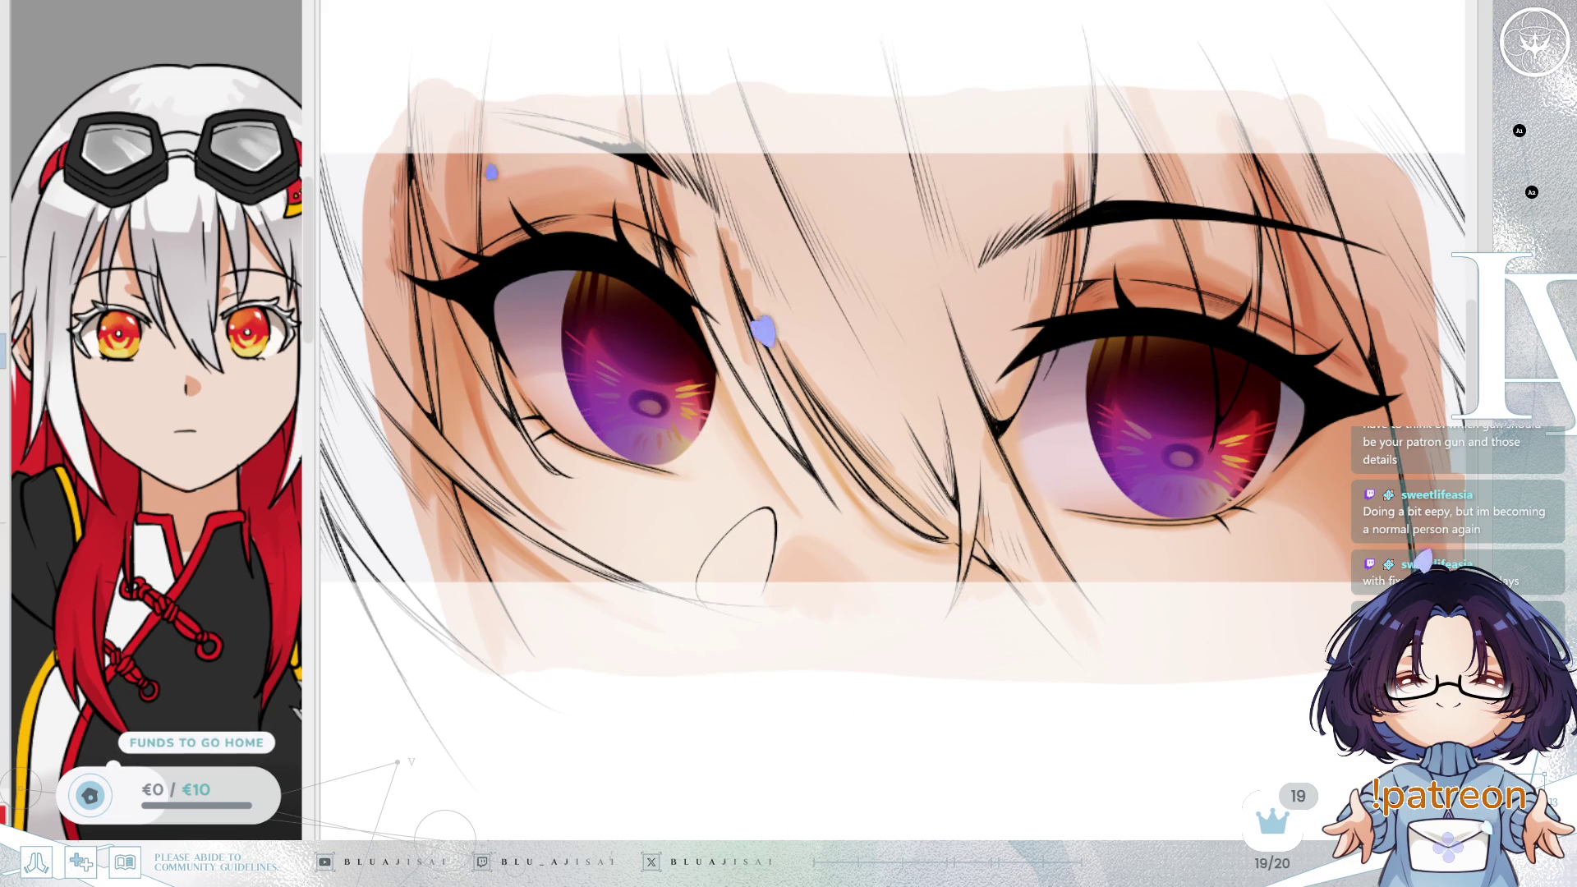
{"action": "key", "text": "ctrl+z"}
{"action": "key", "text": "ctrl+z"}
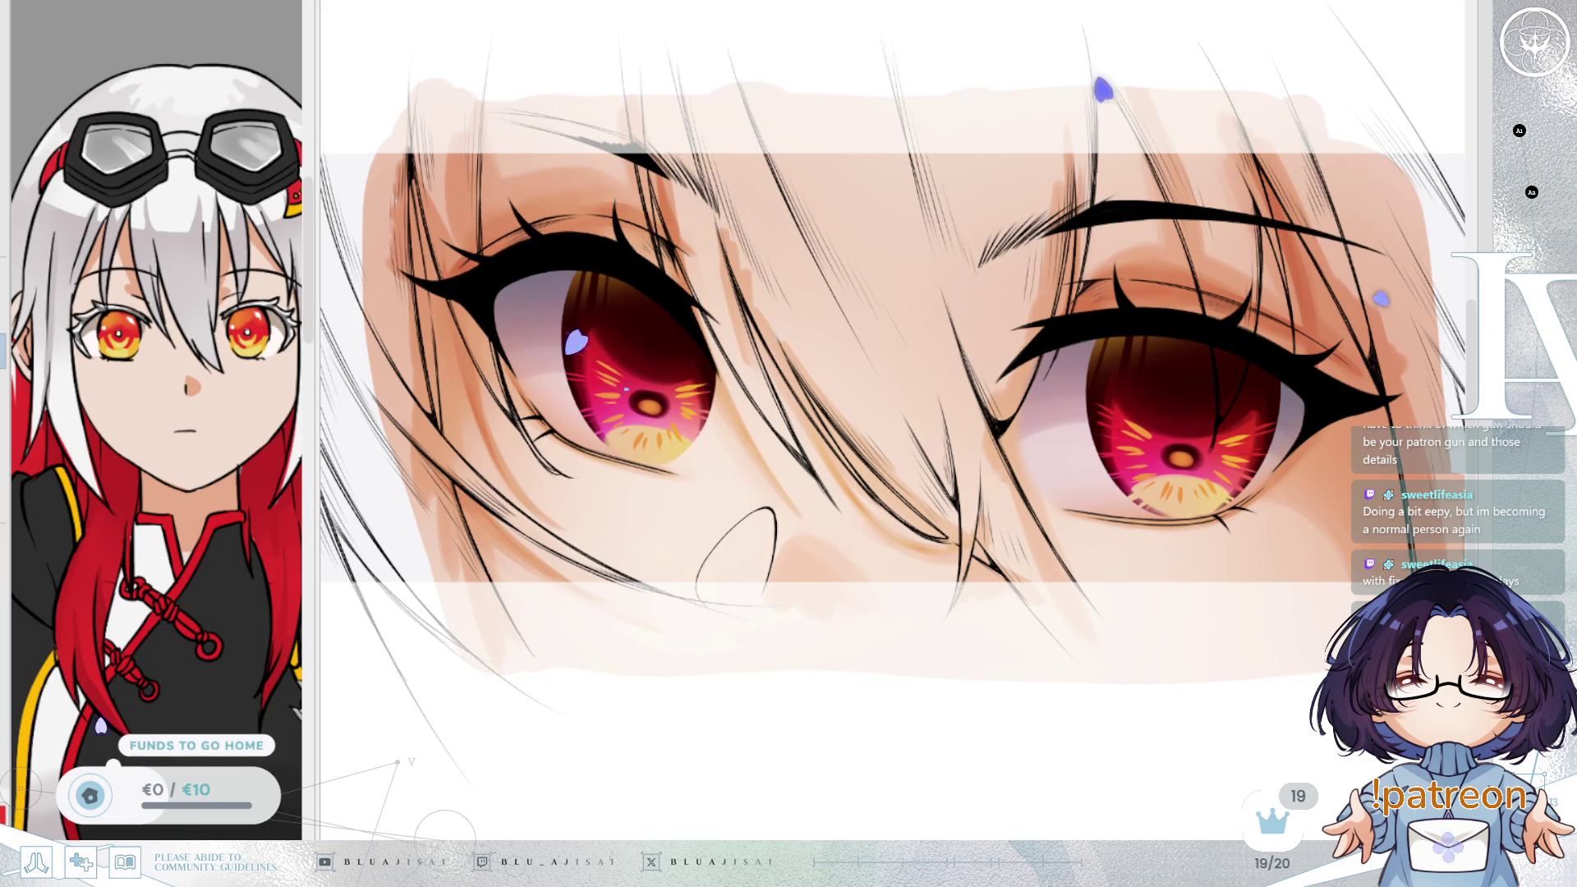
{"action": "key", "text": "ctrl+y"}
{"action": "key", "text": "ctrl+y"}
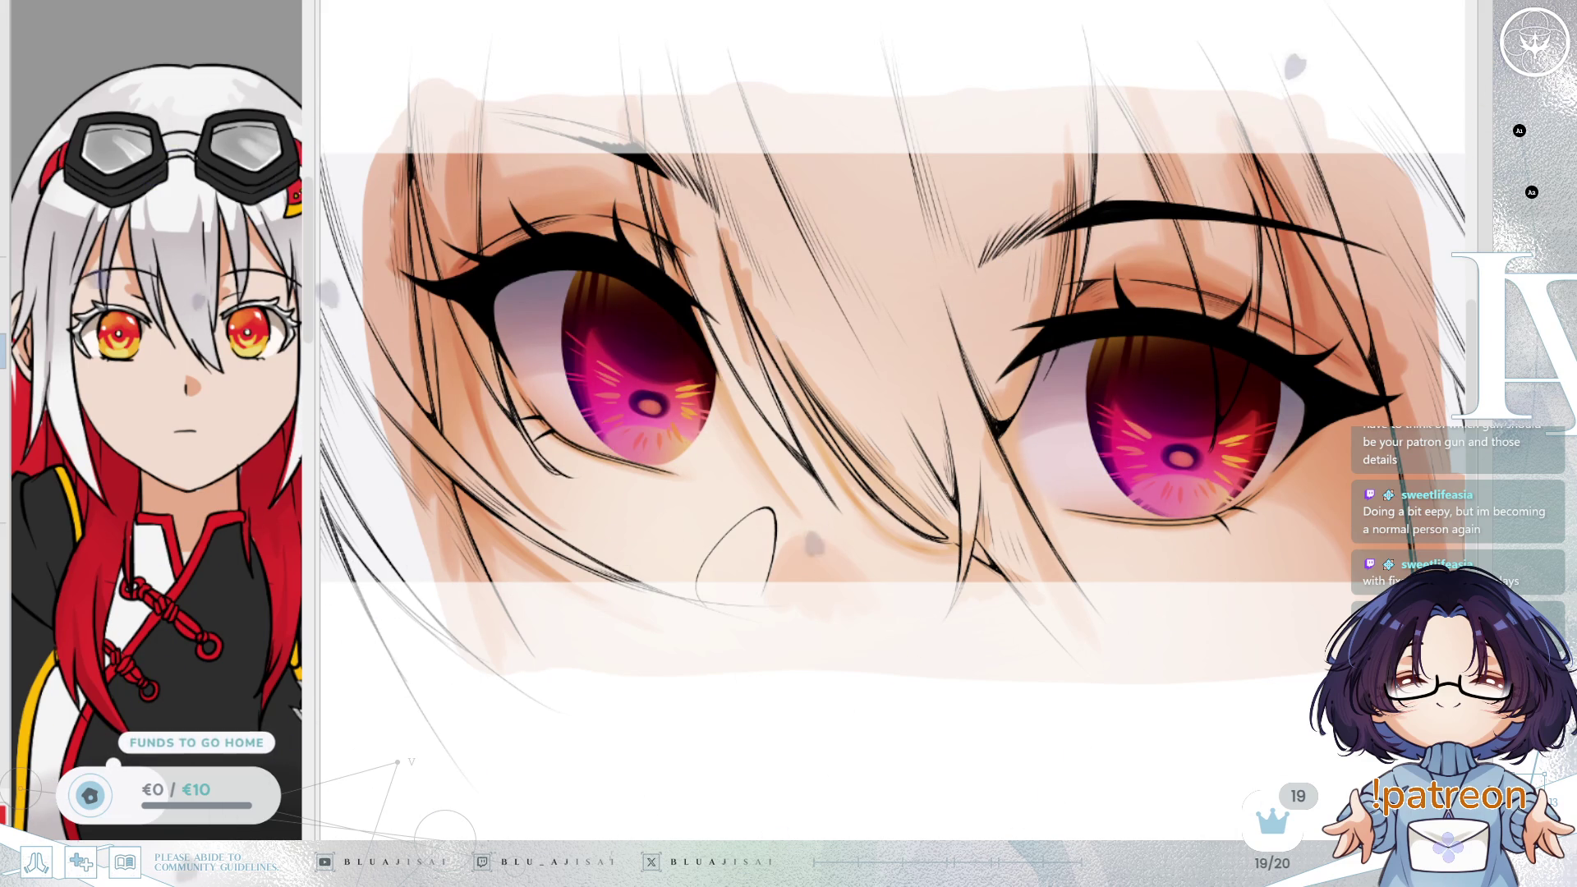
{"action": "key", "text": "ctrl+y"}
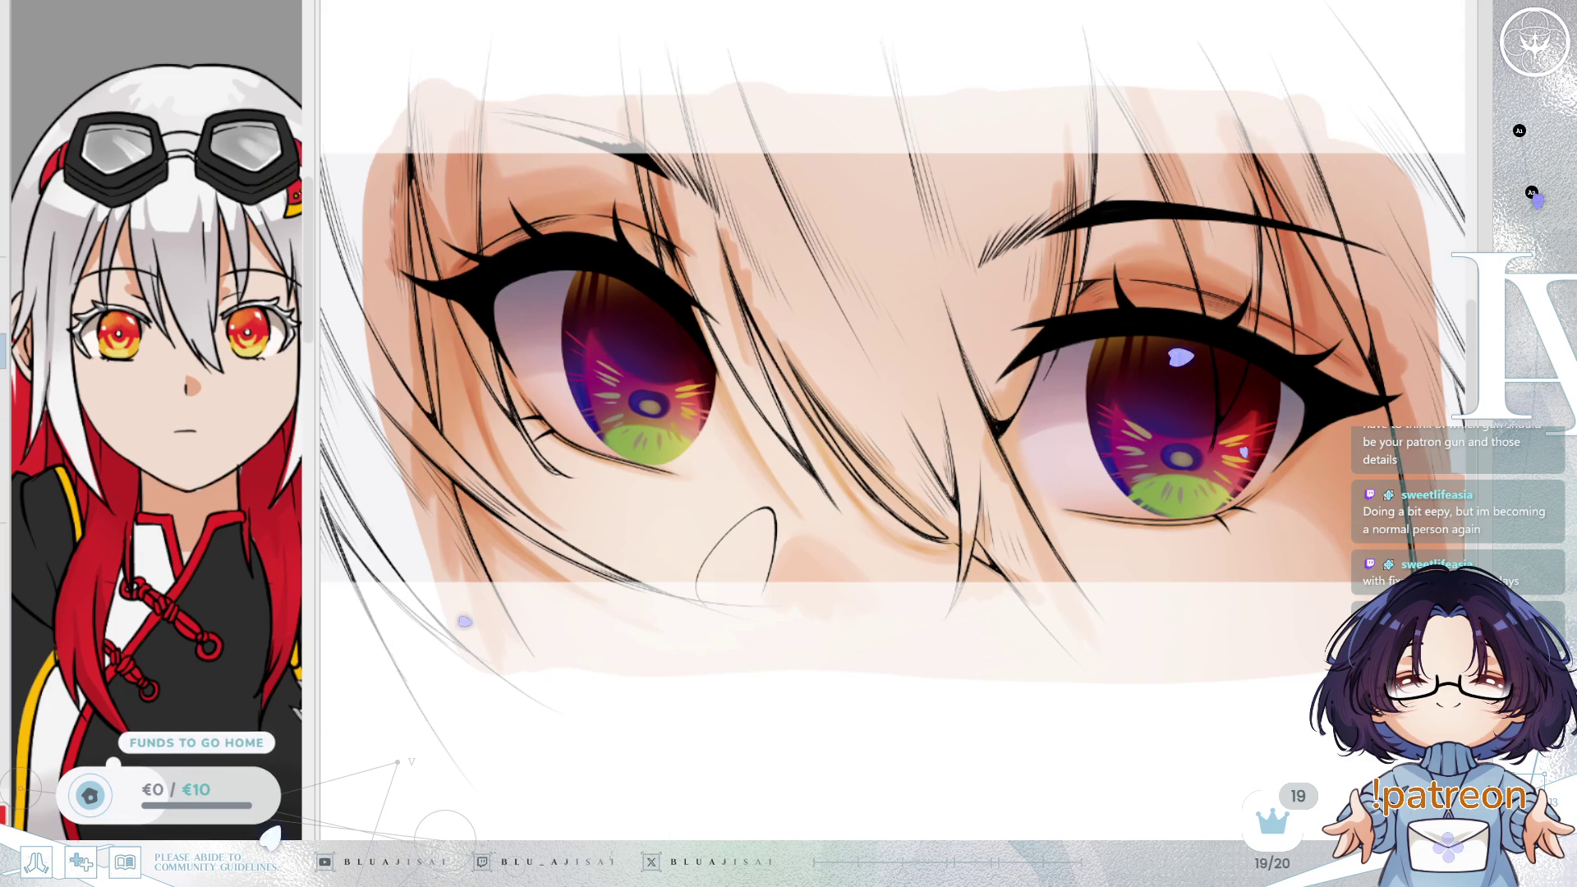
{"action": "key", "text": "ctrl+z"}
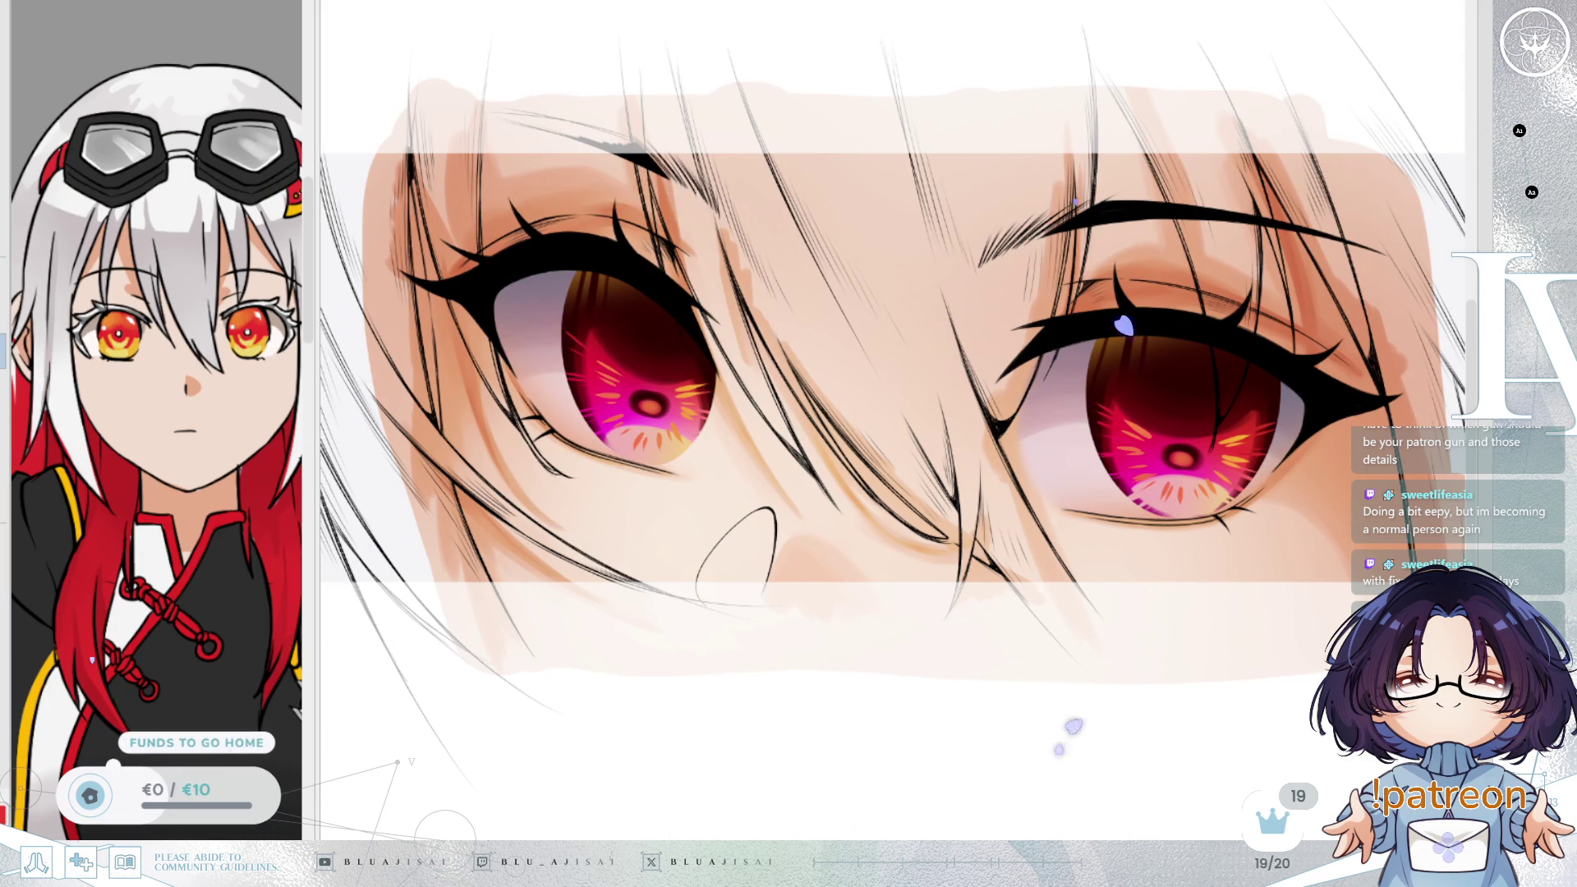
- Cycle through the iris colour variants and finish on red irises with yellow lower halves
{"action": "key", "text": "ctrl+y"}
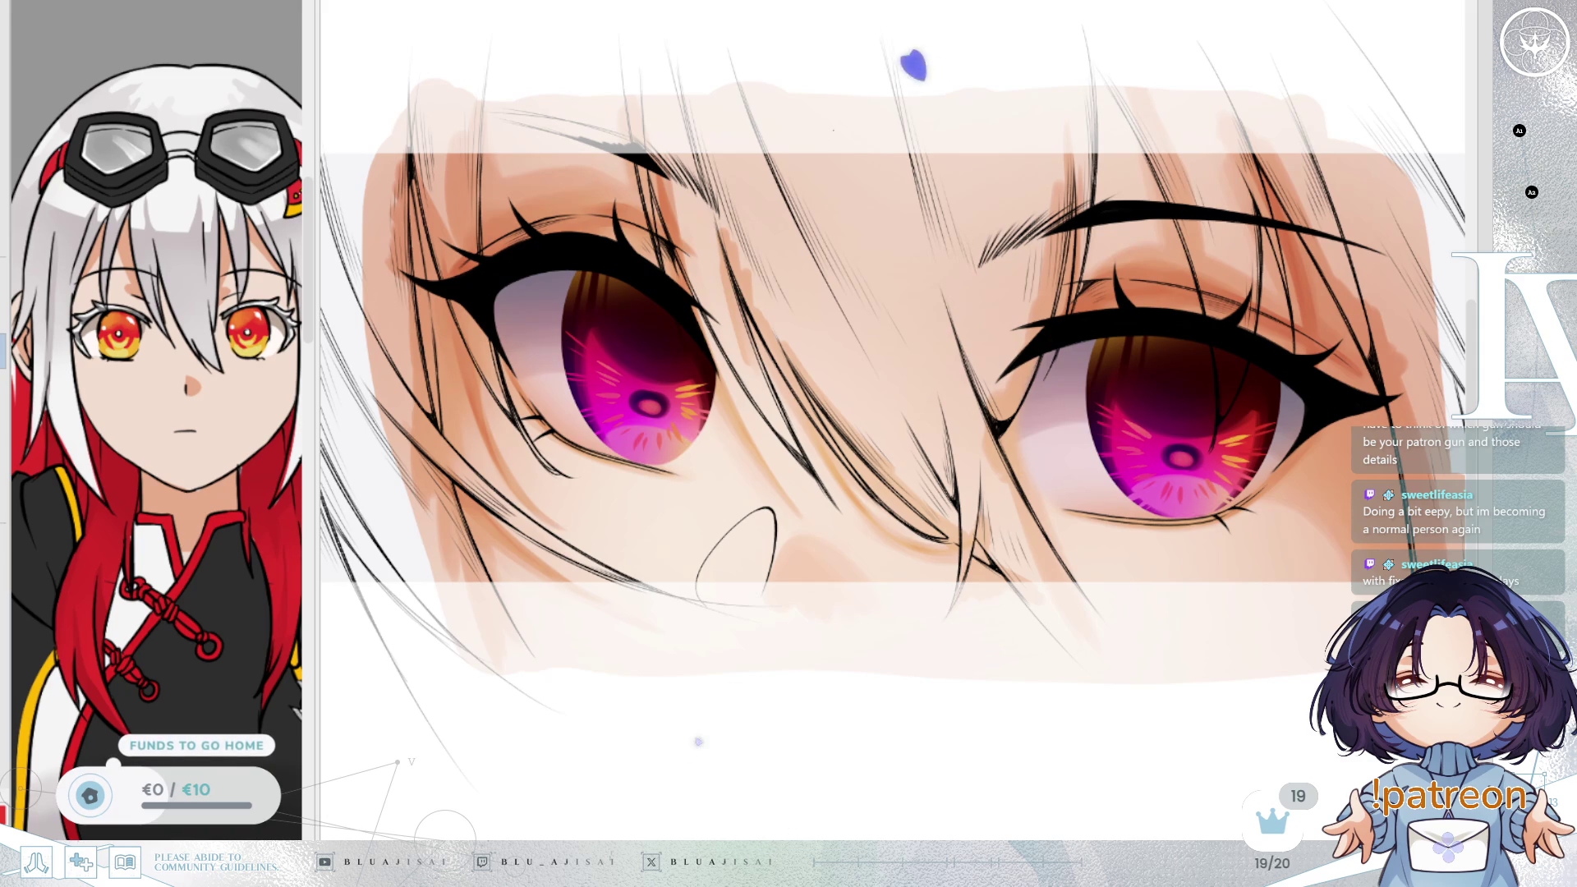
{"action": "key", "text": "ctrl+z"}
{"action": "key", "text": "ctrl+y"}
{"action": "key", "text": "ctrl+y"}
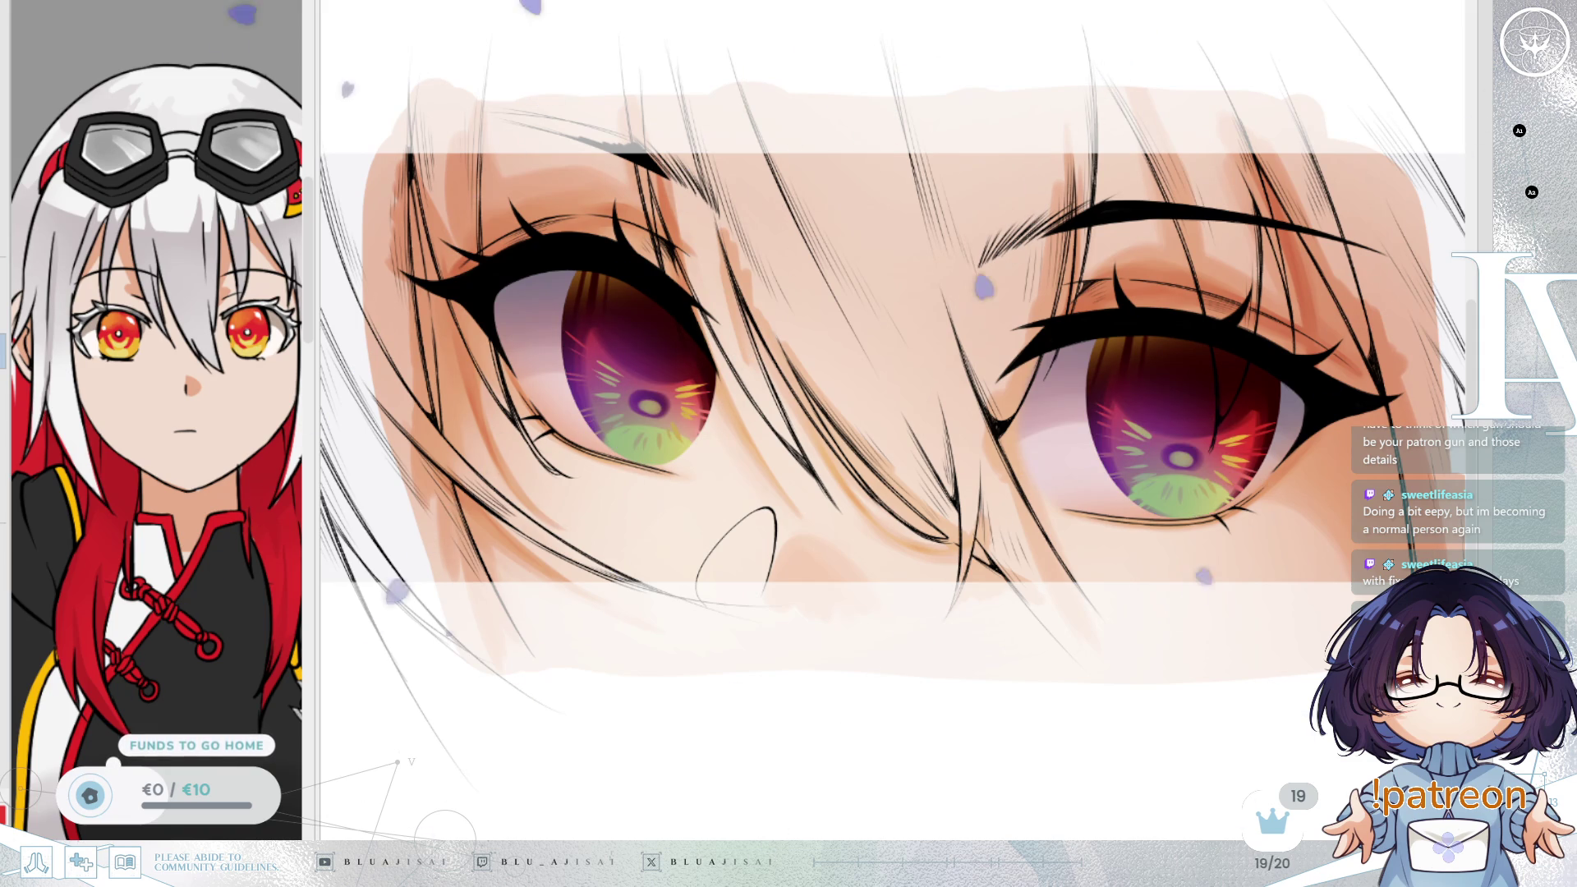
{"action": "key", "text": "ctrl+z"}
{"action": "key", "text": "shift+plus"}
{"action": "key", "text": "shift+plus"}
{"action": "key", "text": "shift+plus"}
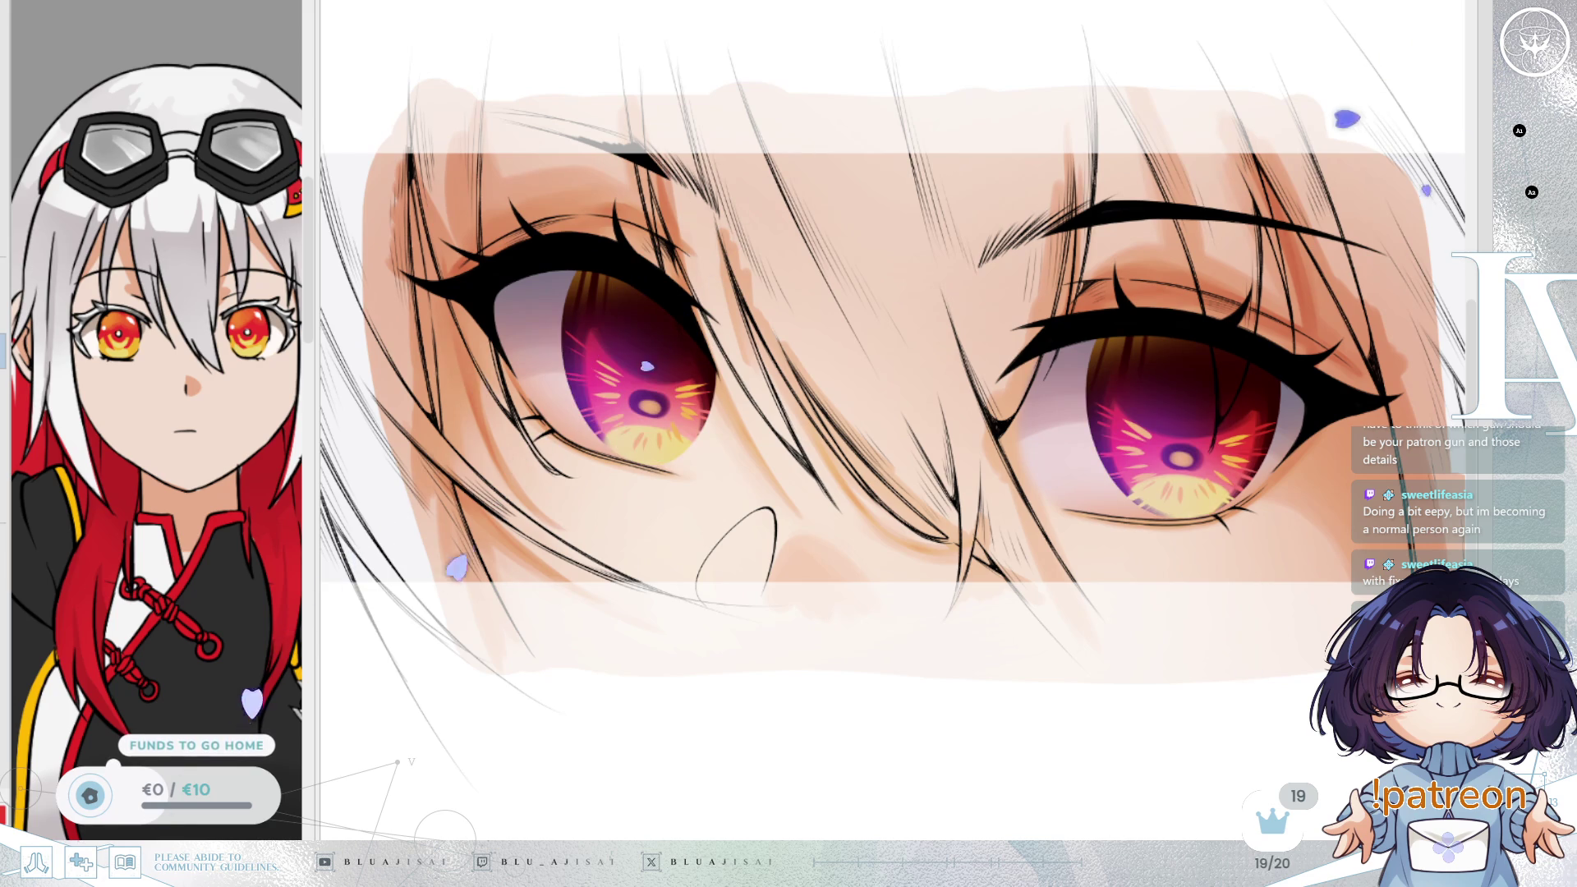
{"action": "key", "text": "shift+plus"}
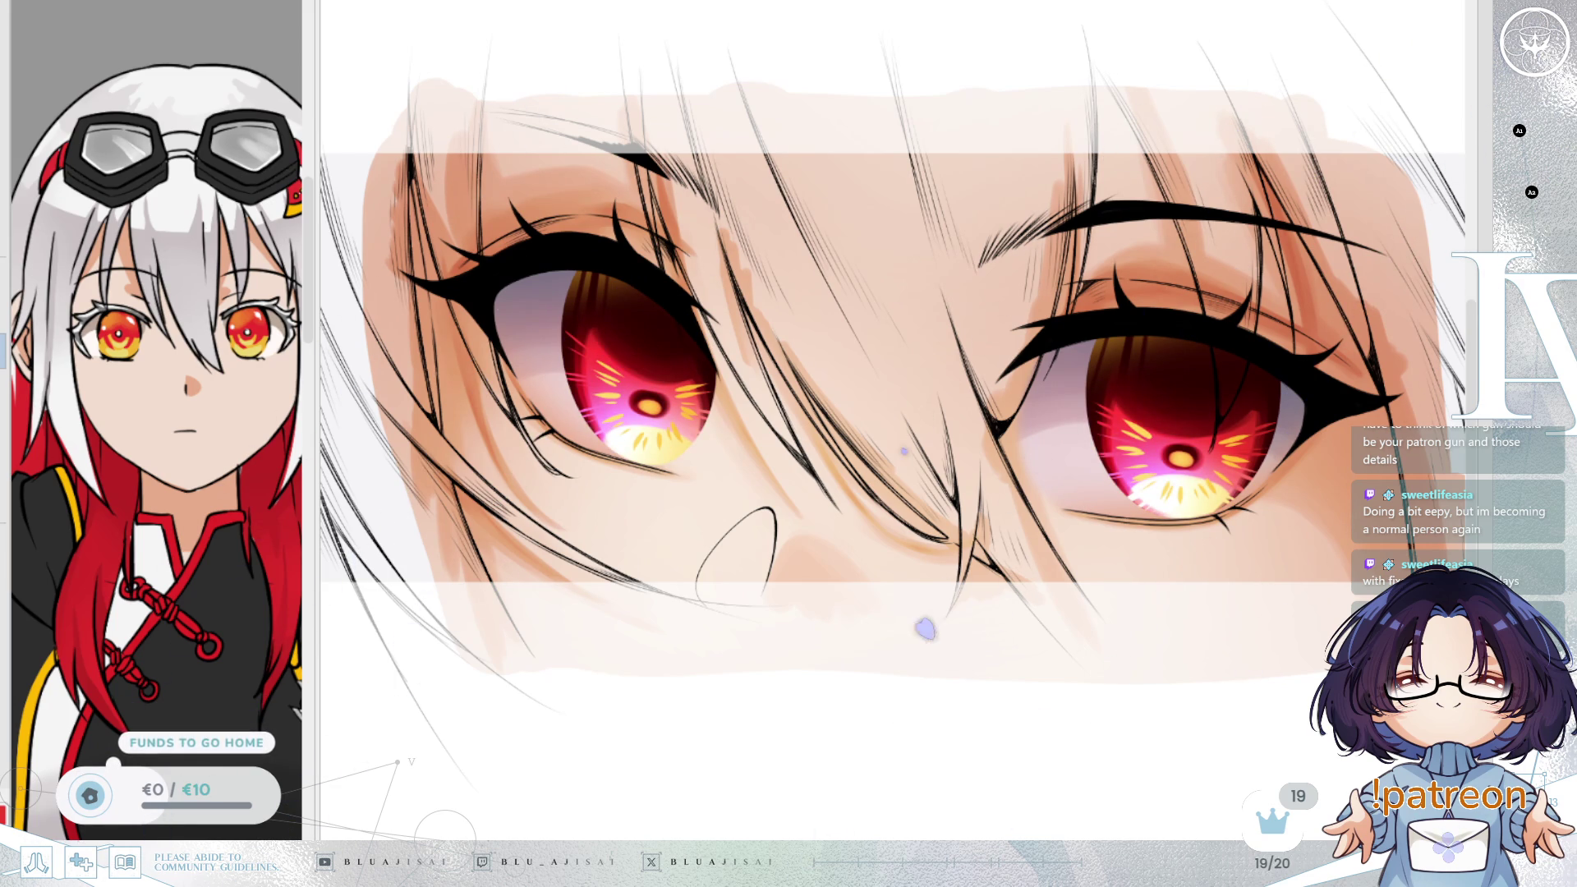
{"action": "key", "text": "ctrl+z"}
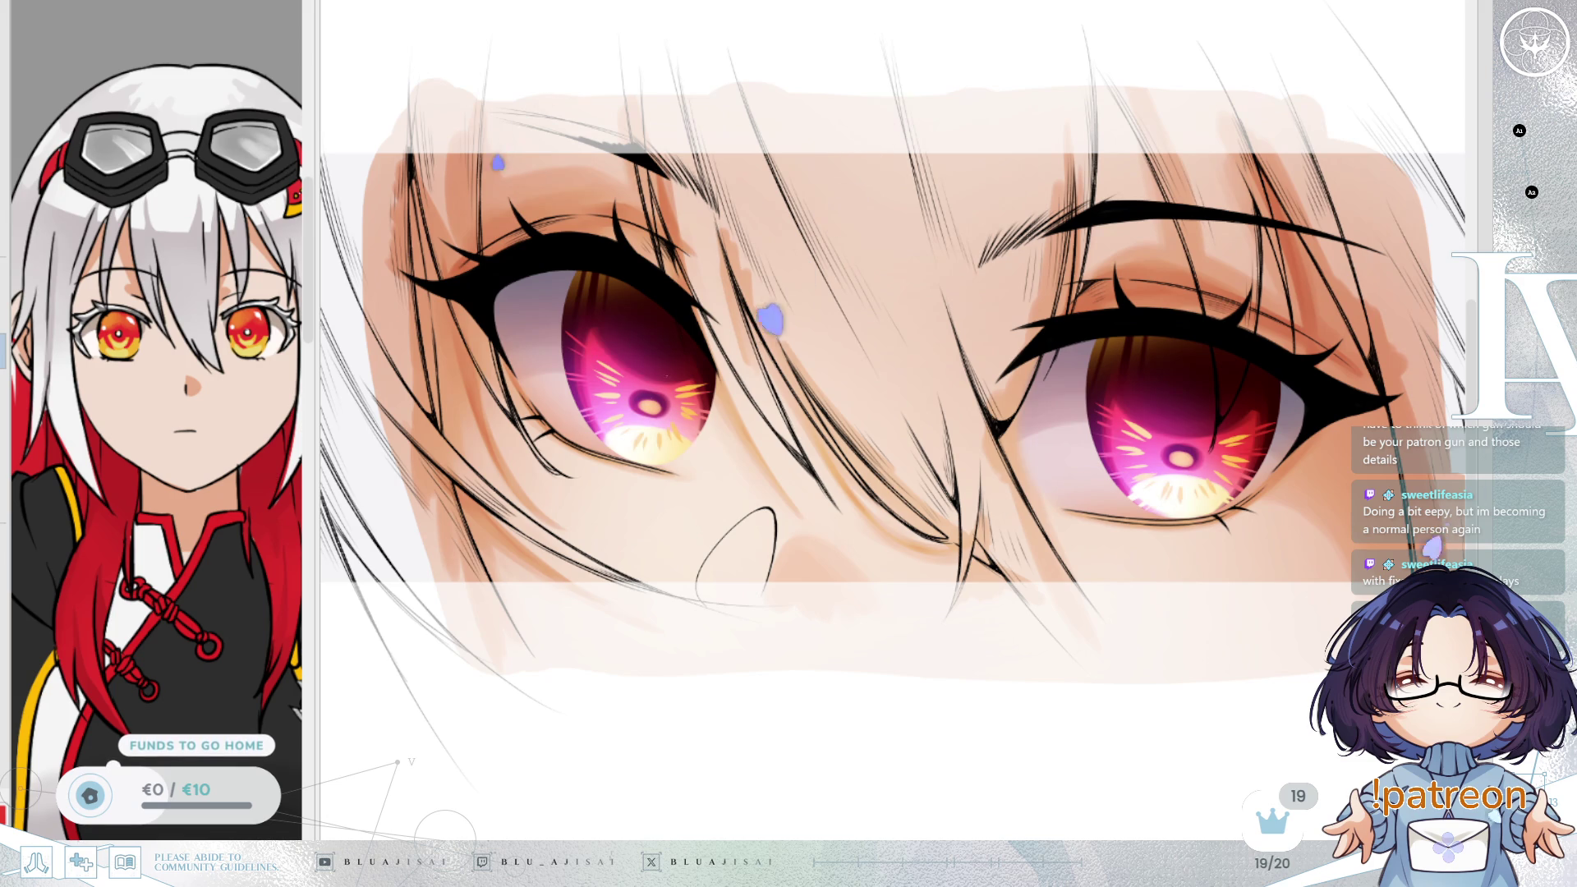
{"action": "key", "text": "ctrl+y"}
{"action": "key", "text": "ctrl+z"}
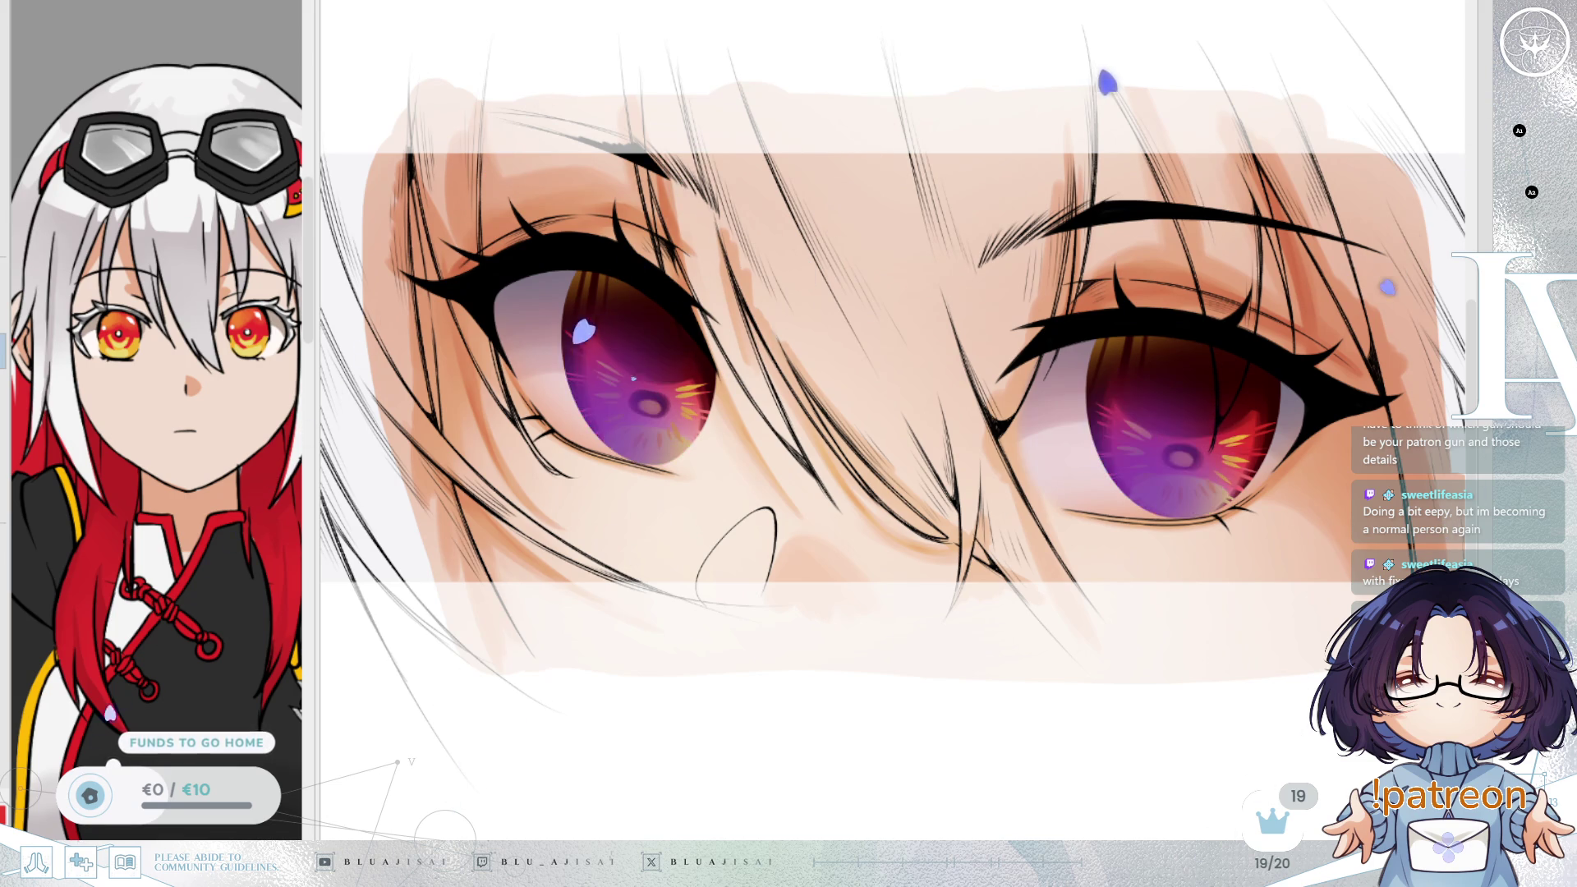
{"action": "key", "text": "ctrl+y"}
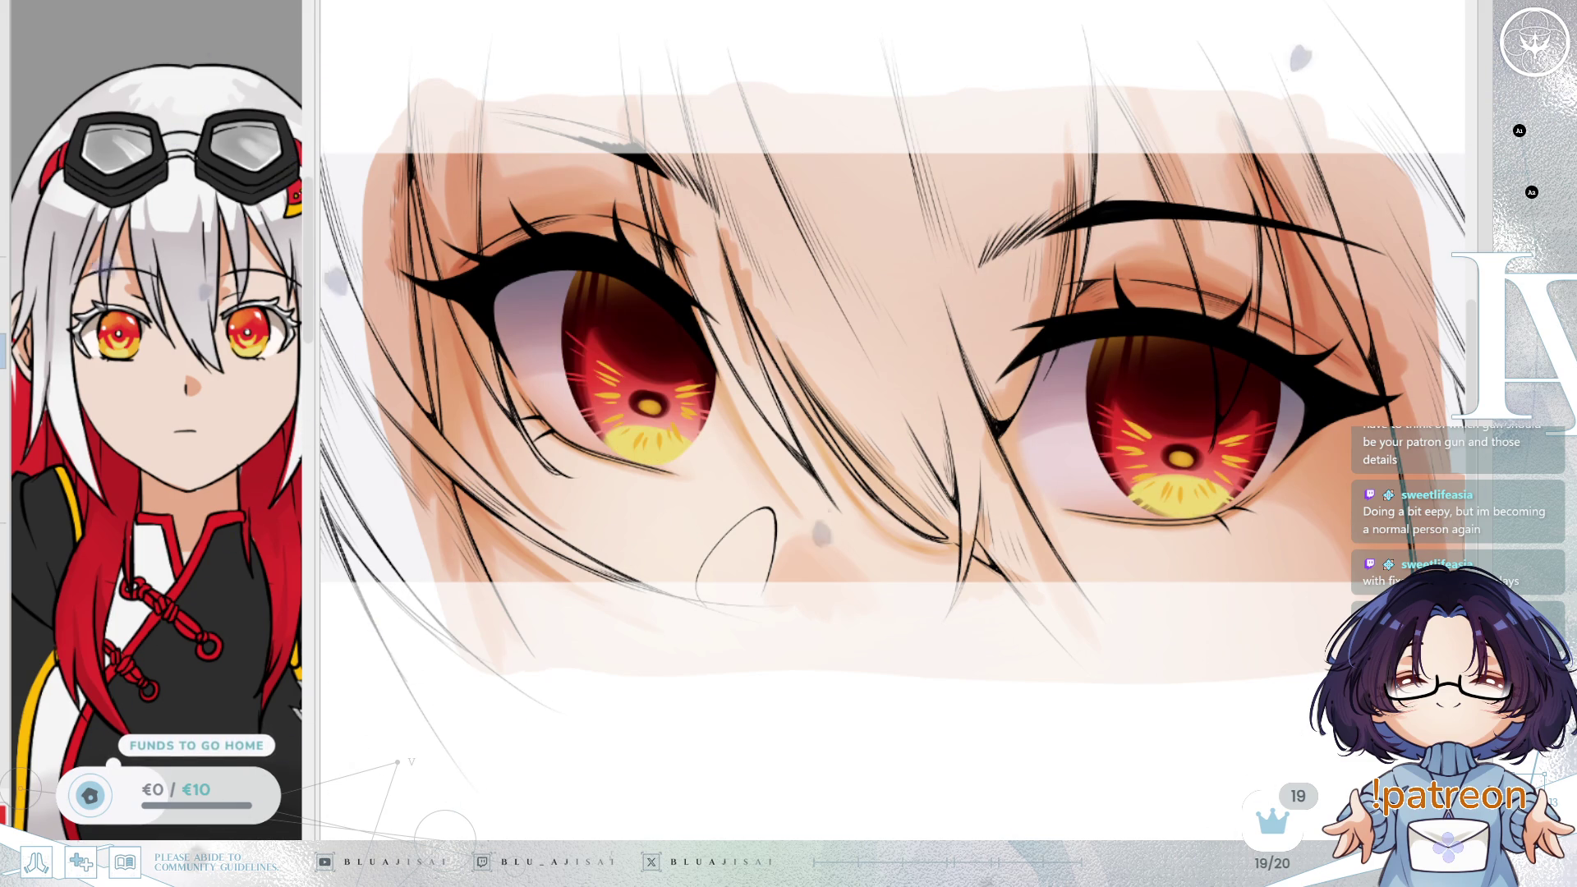
- Airbrush softer orange-amber over both irises, then step back to the deep red version
{"action": "left_click_drag", "start_coordinate": [617, 403], "coordinate": [612, 378]}
{"action": "mouse_move", "coordinate": [1156, 470]}
{"action": "left_mouse_down"}
{"action": "mouse_move", "coordinate": [1150, 493]}
{"action": "mouse_move", "coordinate": [1167, 460]}
{"action": "mouse_move", "coordinate": [1175, 477]}
{"action": "left_mouse_up"}
{"action": "mouse_move", "coordinate": [1213, 407]}
{"action": "left_mouse_down"}
{"action": "mouse_move", "coordinate": [1110, 473]}
{"action": "mouse_move", "coordinate": [1150, 468]}
{"action": "mouse_move", "coordinate": [1200, 421]}
{"action": "left_mouse_up"}
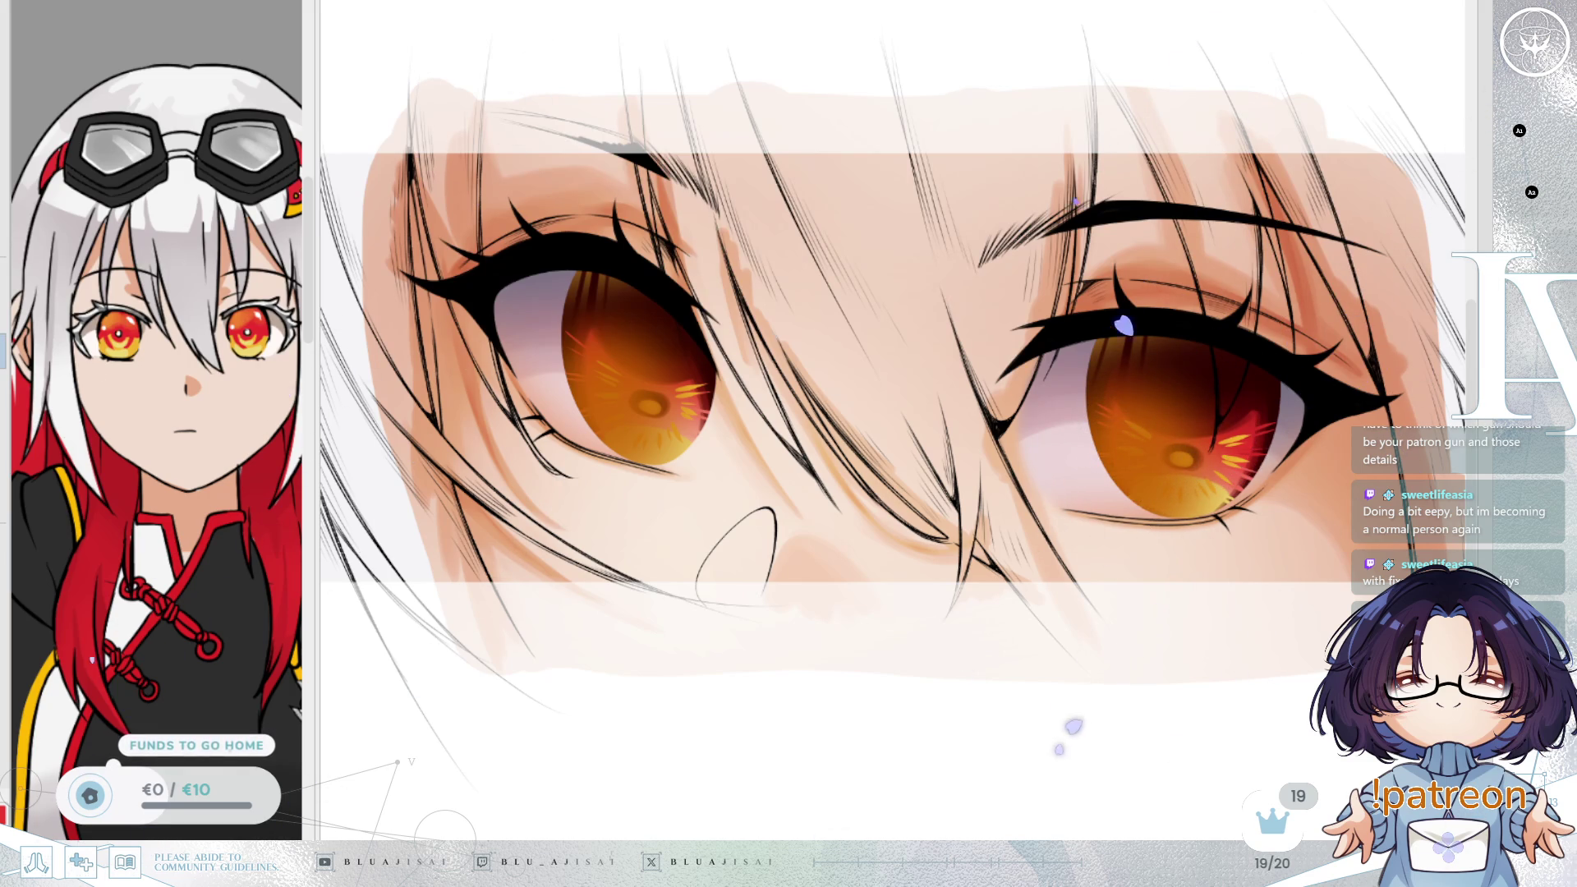
{"action": "key", "text": "ctrl+z"}
{"action": "key", "text": "ctrl+z"}
{"action": "key", "text": "ctrl+y"}
{"action": "key", "text": "ctrl+z"}
{"action": "key", "text": "ctrl+z"}
{"action": "key", "text": "ctrl+z"}
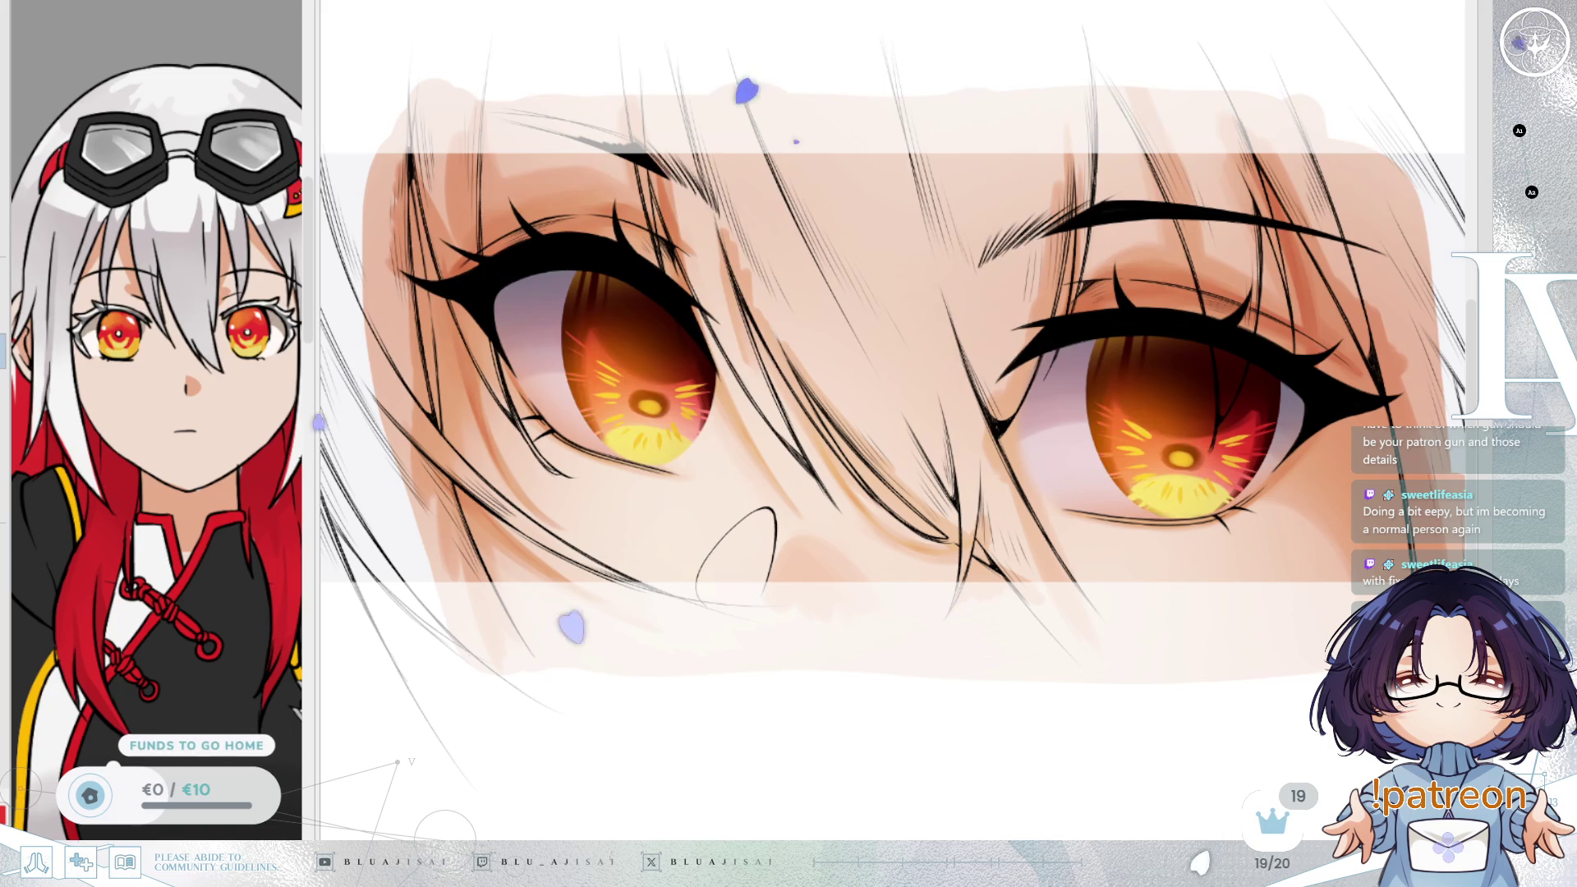
{"action": "key", "text": "ctrl+y"}
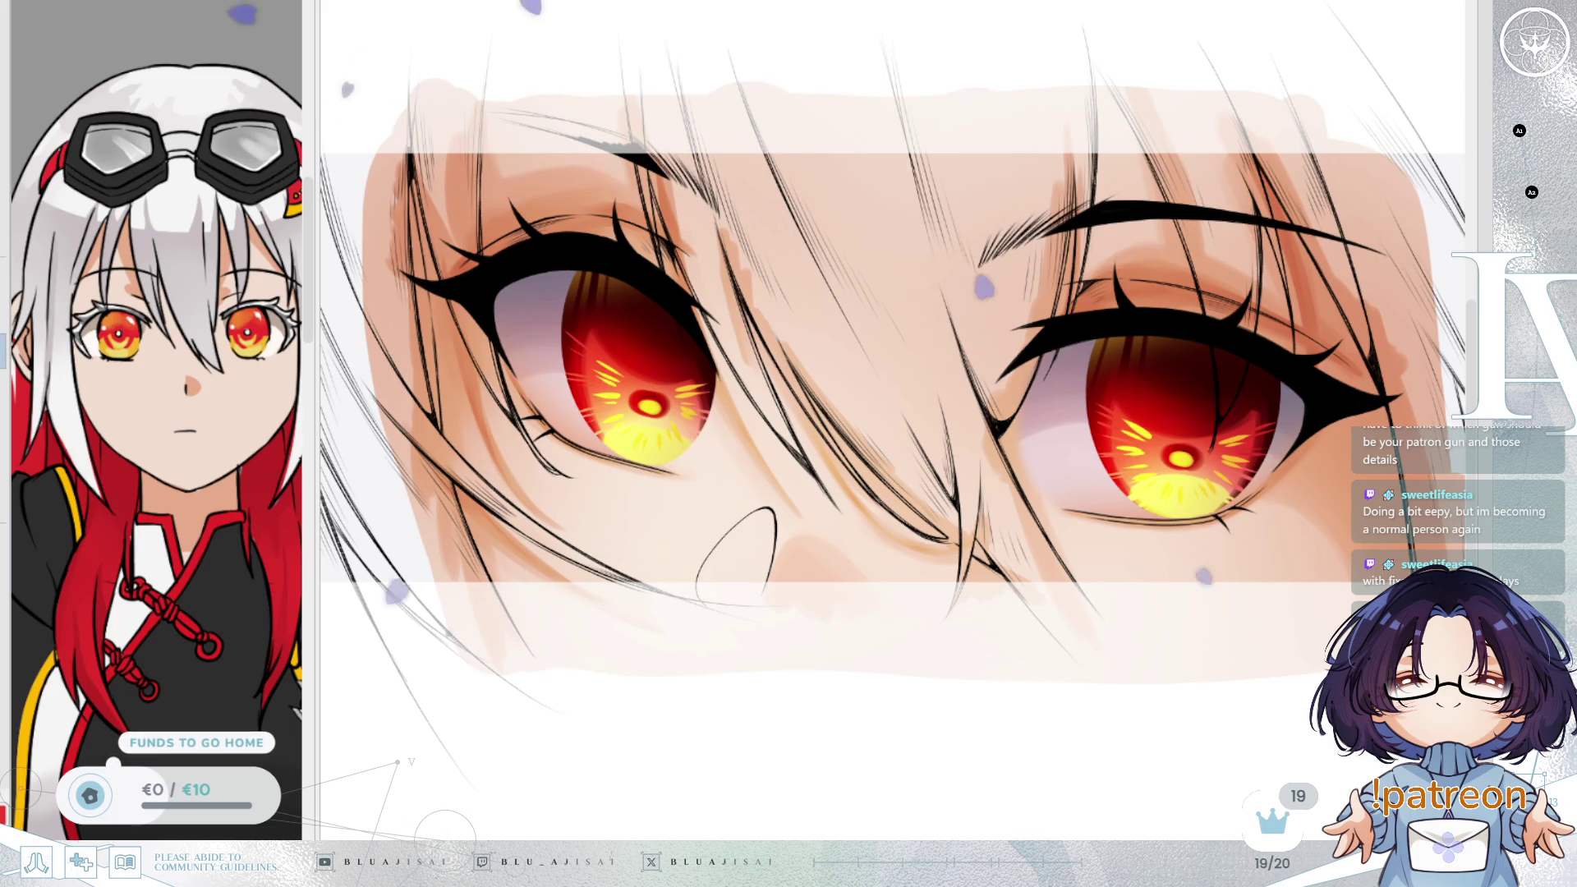
- Compare brighter orange and greenish iris versions against the deep red irises
{"action": "key", "text": "ctrl+z"}
{"action": "key", "text": "ctrl+y"}
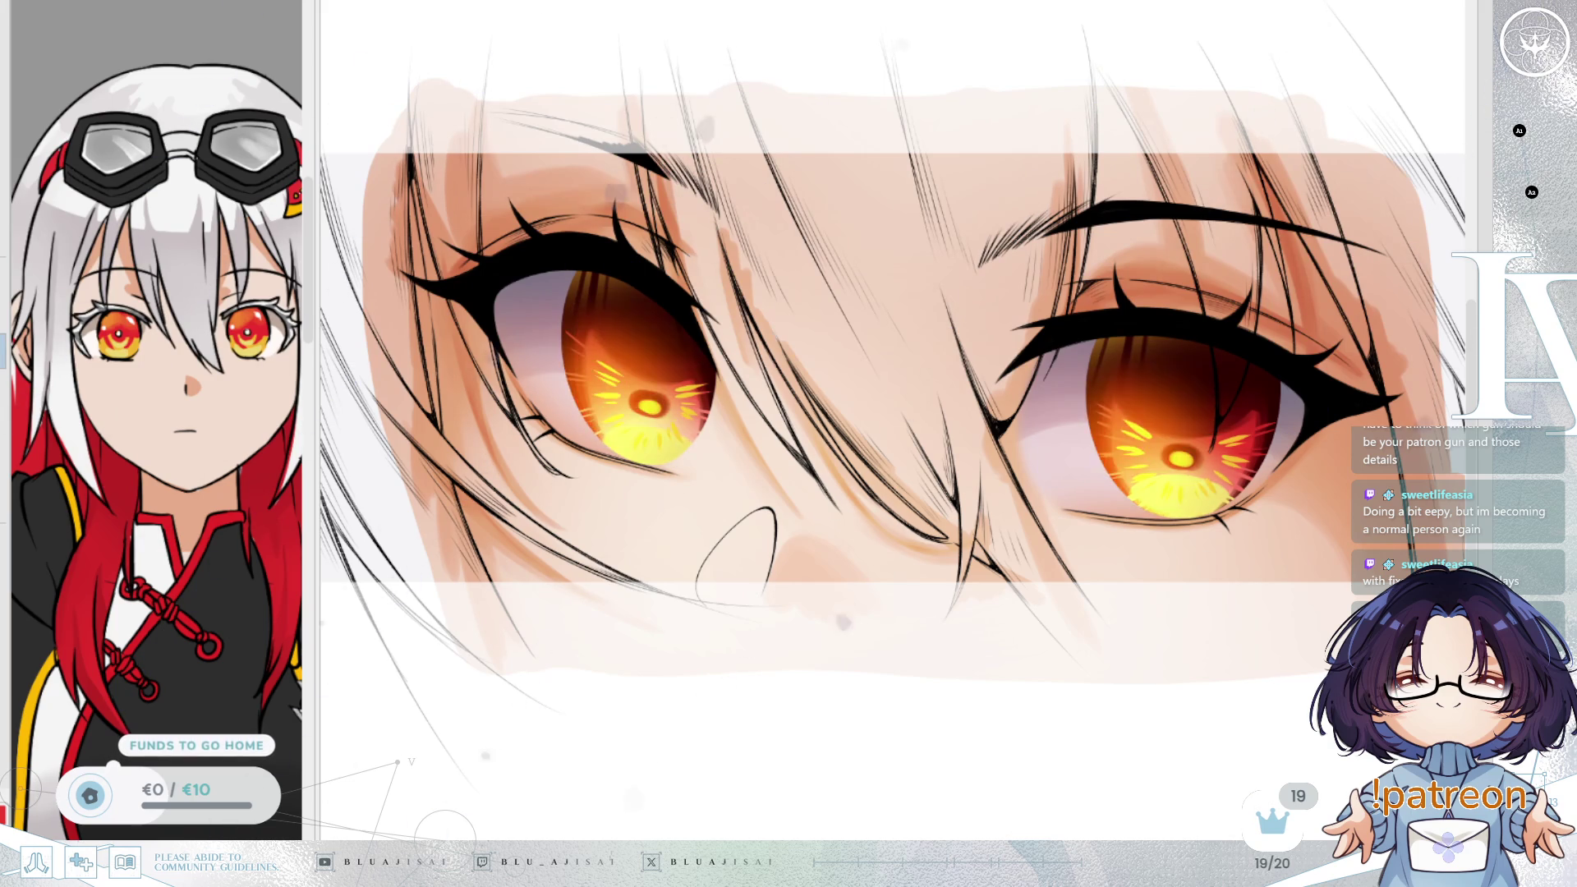
{"action": "key", "text": "ctrl+y"}
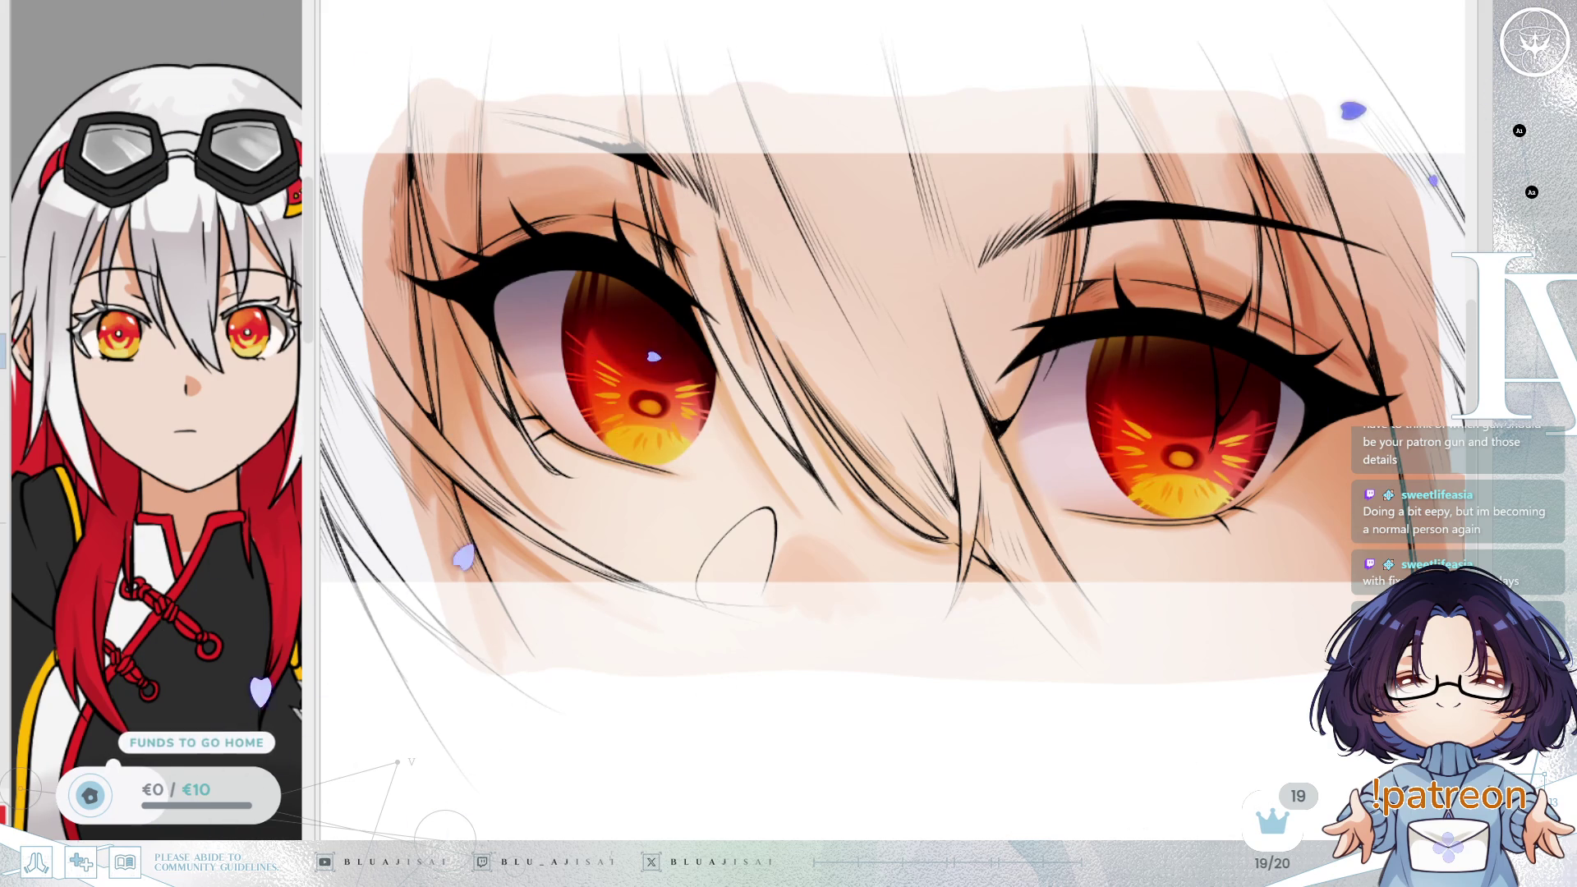
{"action": "key", "text": "ctrl+z"}
{"action": "key", "text": "ctrl+y"}
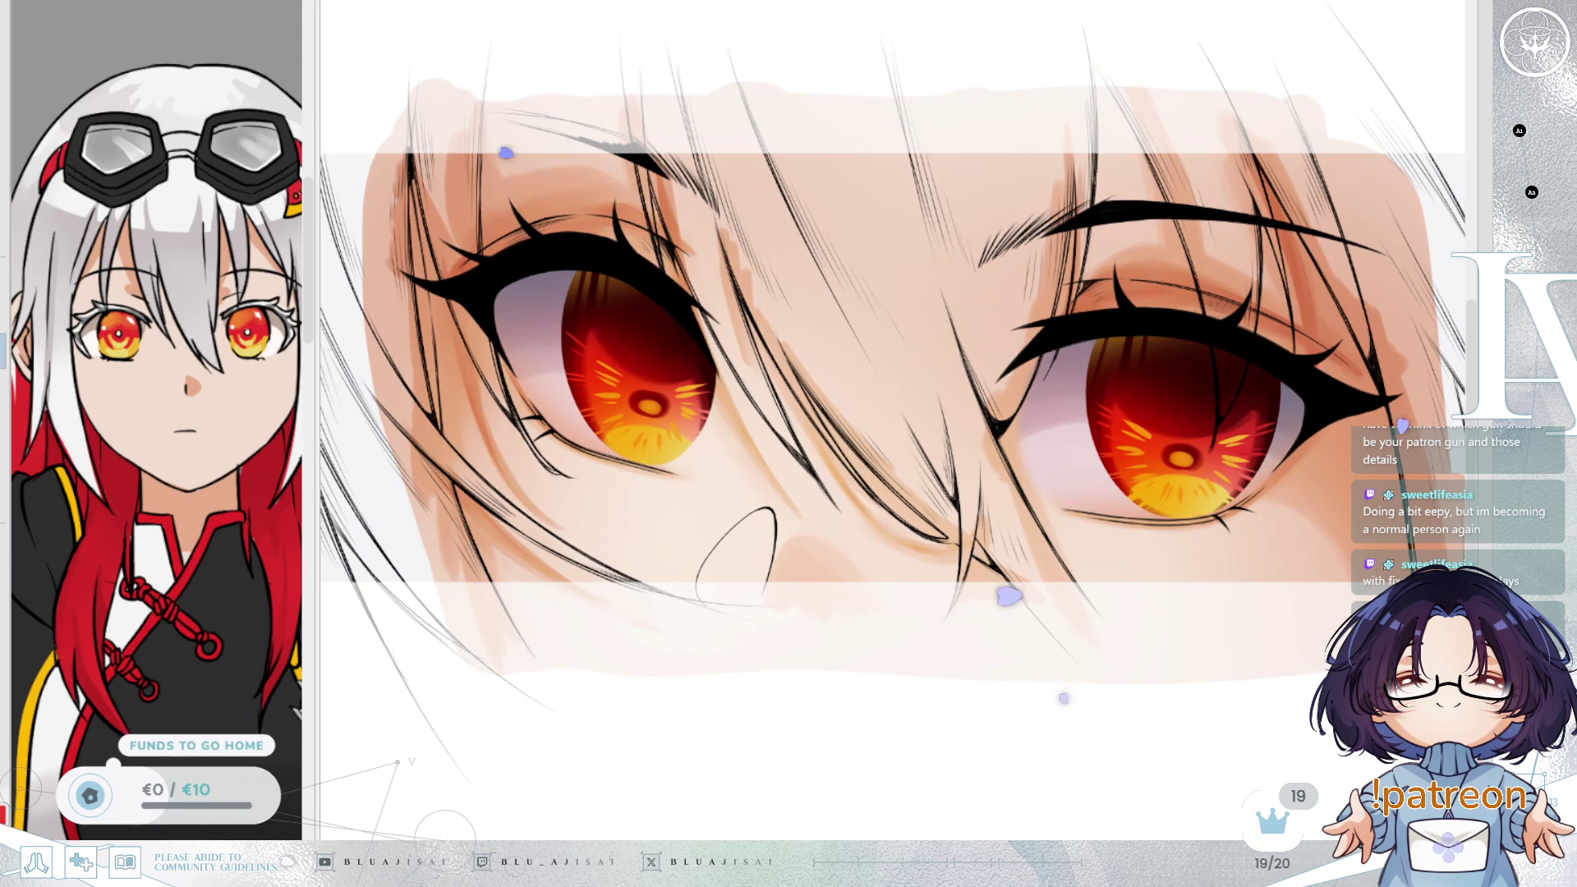
{"action": "key", "text": "ctrl+z"}
{"action": "key", "text": "ctrl+y"}
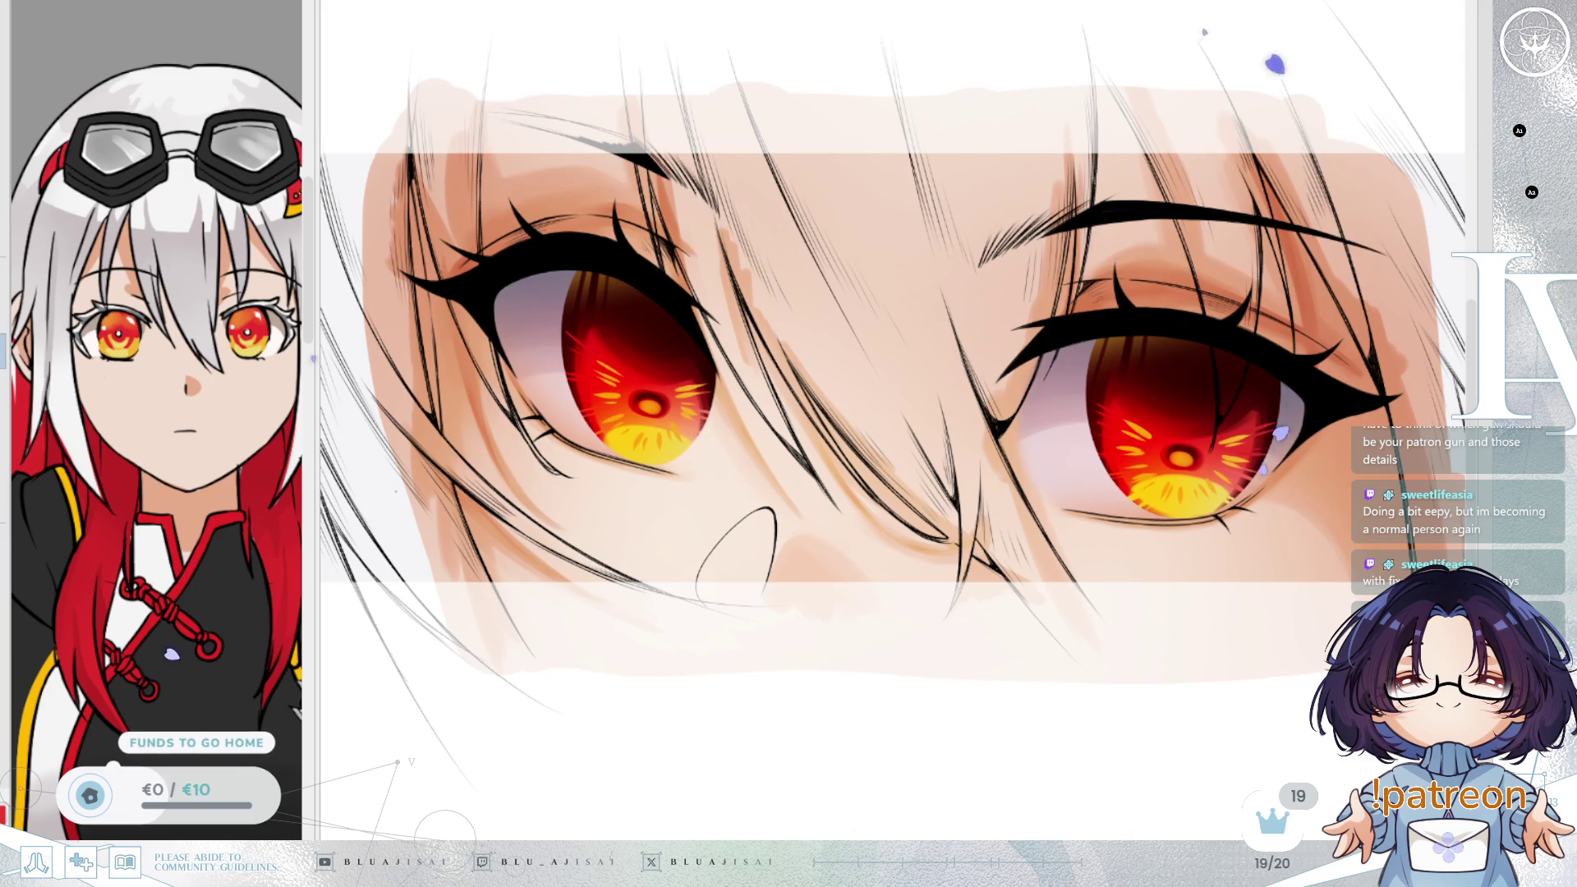
{"action": "key", "text": "ctrl+z"}
{"action": "key", "text": "ctrl+z"}
{"action": "key", "text": "ctrl+y"}
{"action": "key", "text": "ctrl+z"}
{"action": "key", "text": "ctrl+z"}
{"action": "key", "text": "ctrl+y"}
- Weigh darker orange against bright red-yellow irises and keep the slightly brighter version
{"action": "key", "text": "ctrl+z"}
{"action": "key", "text": "ctrl+z"}
{"action": "key", "text": "ctrl+y"}
{"action": "key", "text": "ctrl+y"}
{"action": "key", "text": "ctrl+z"}
{"action": "key", "text": "ctrl+y"}
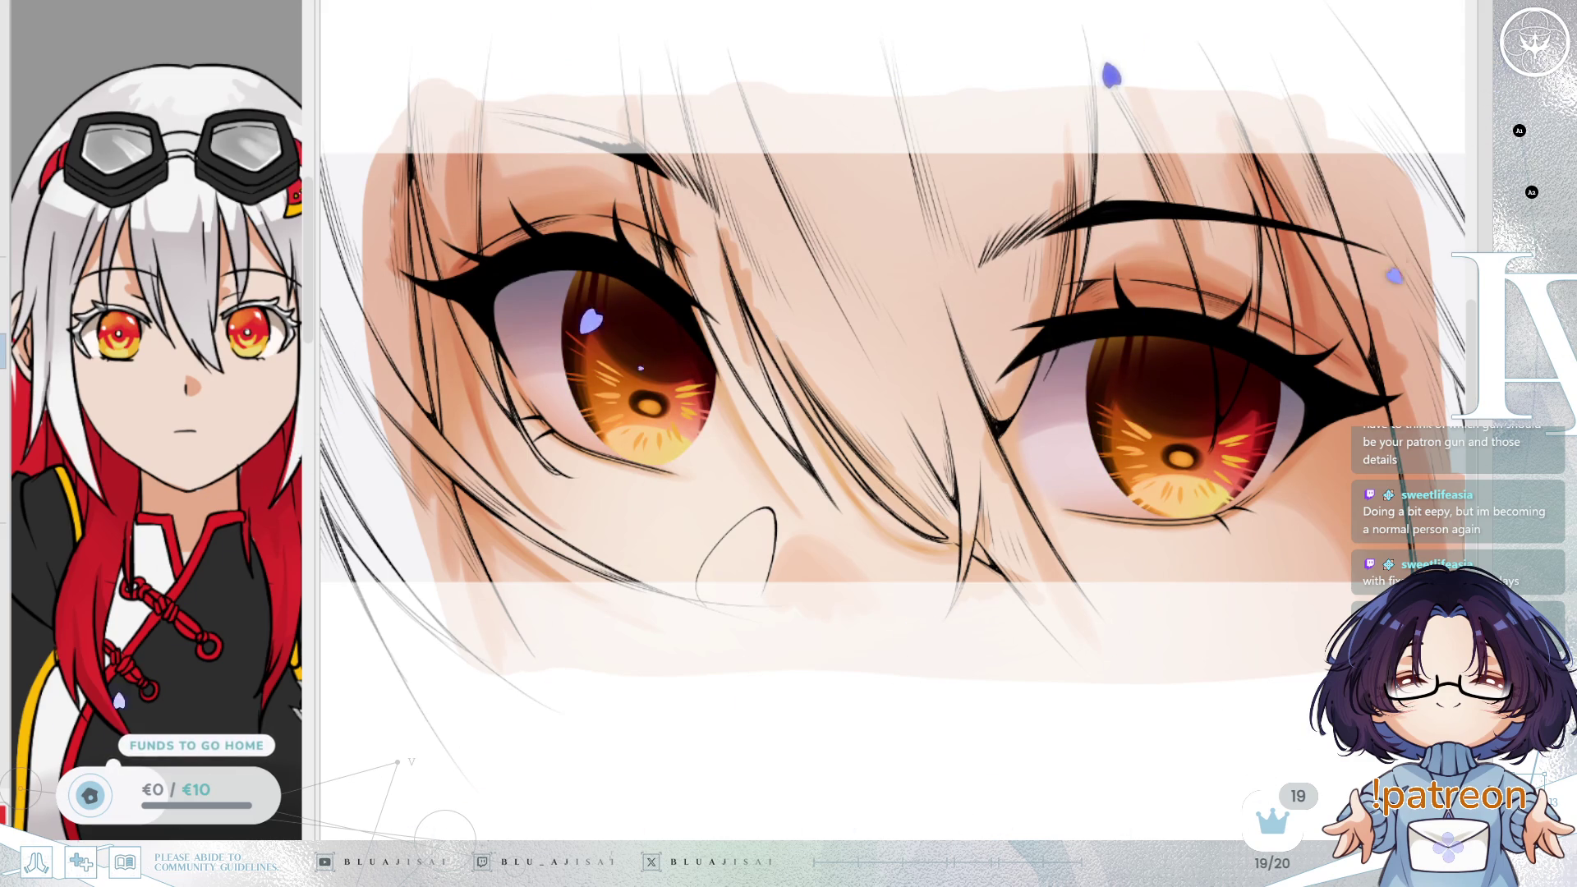
{"action": "key", "text": "ctrl+z"}
{"action": "key", "text": "ctrl+y"}
{"action": "key", "text": "ctrl+z"}
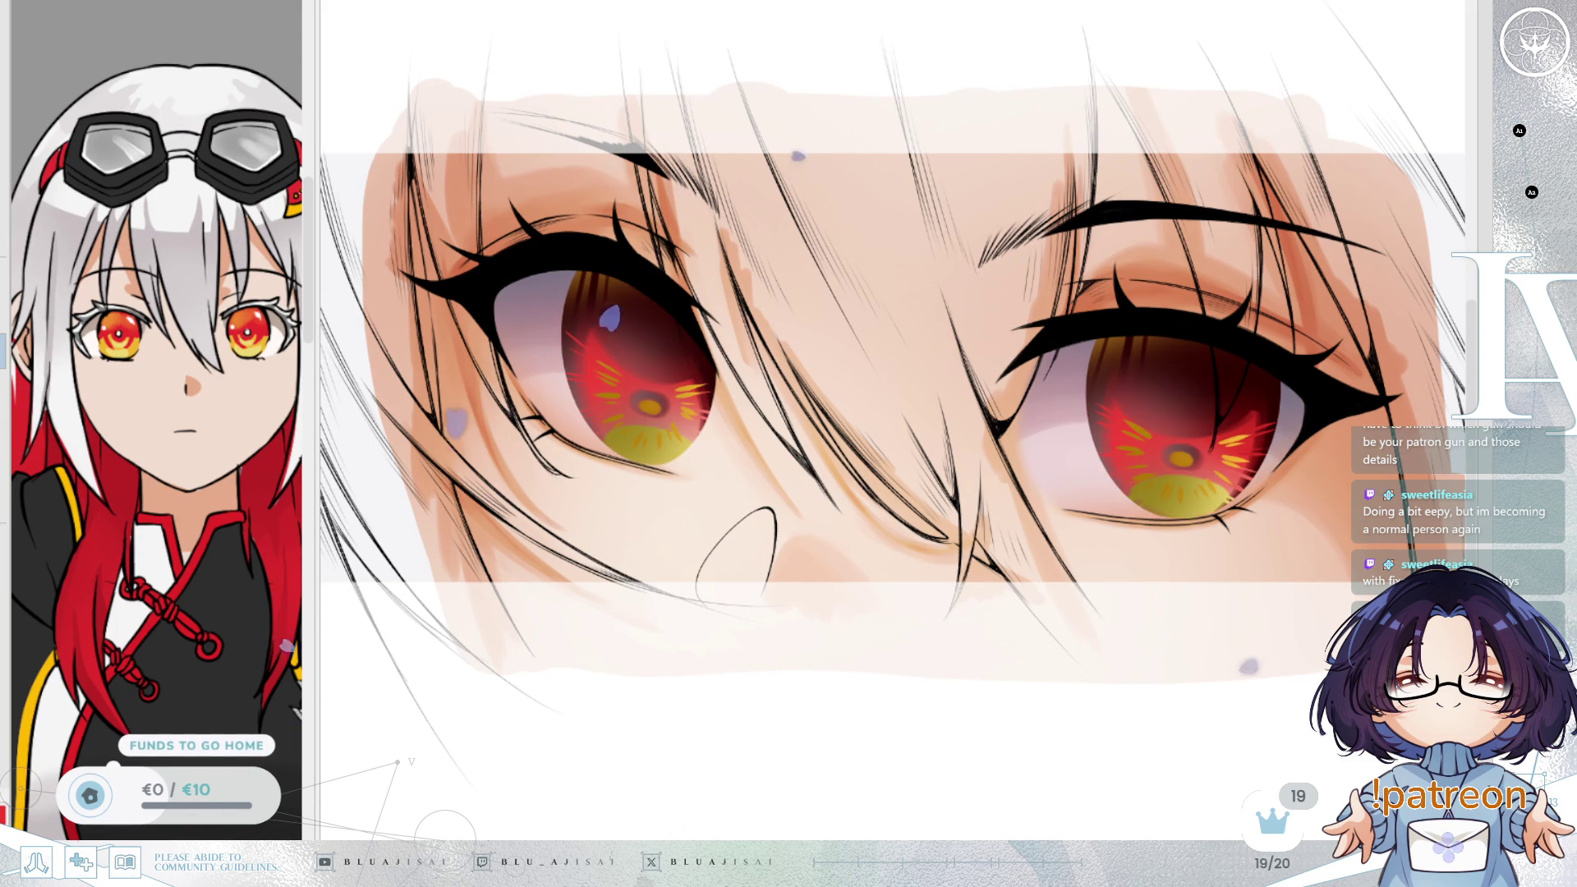
{"action": "key", "text": "ctrl+y"}
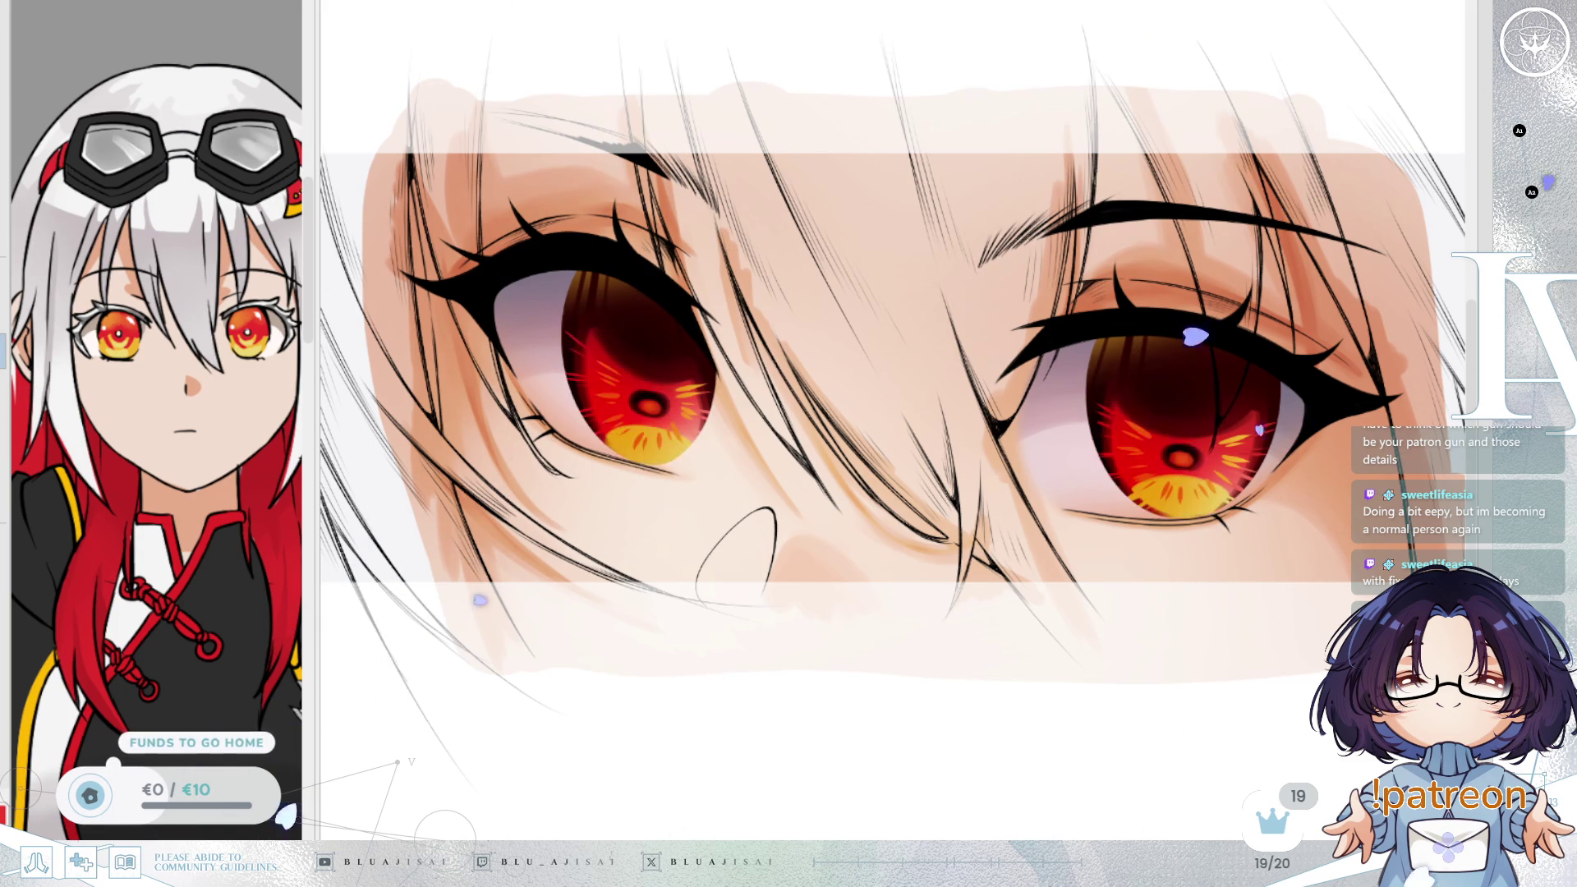
{"action": "key", "text": "ctrl+z"}
{"action": "key", "text": "ctrl+z"}
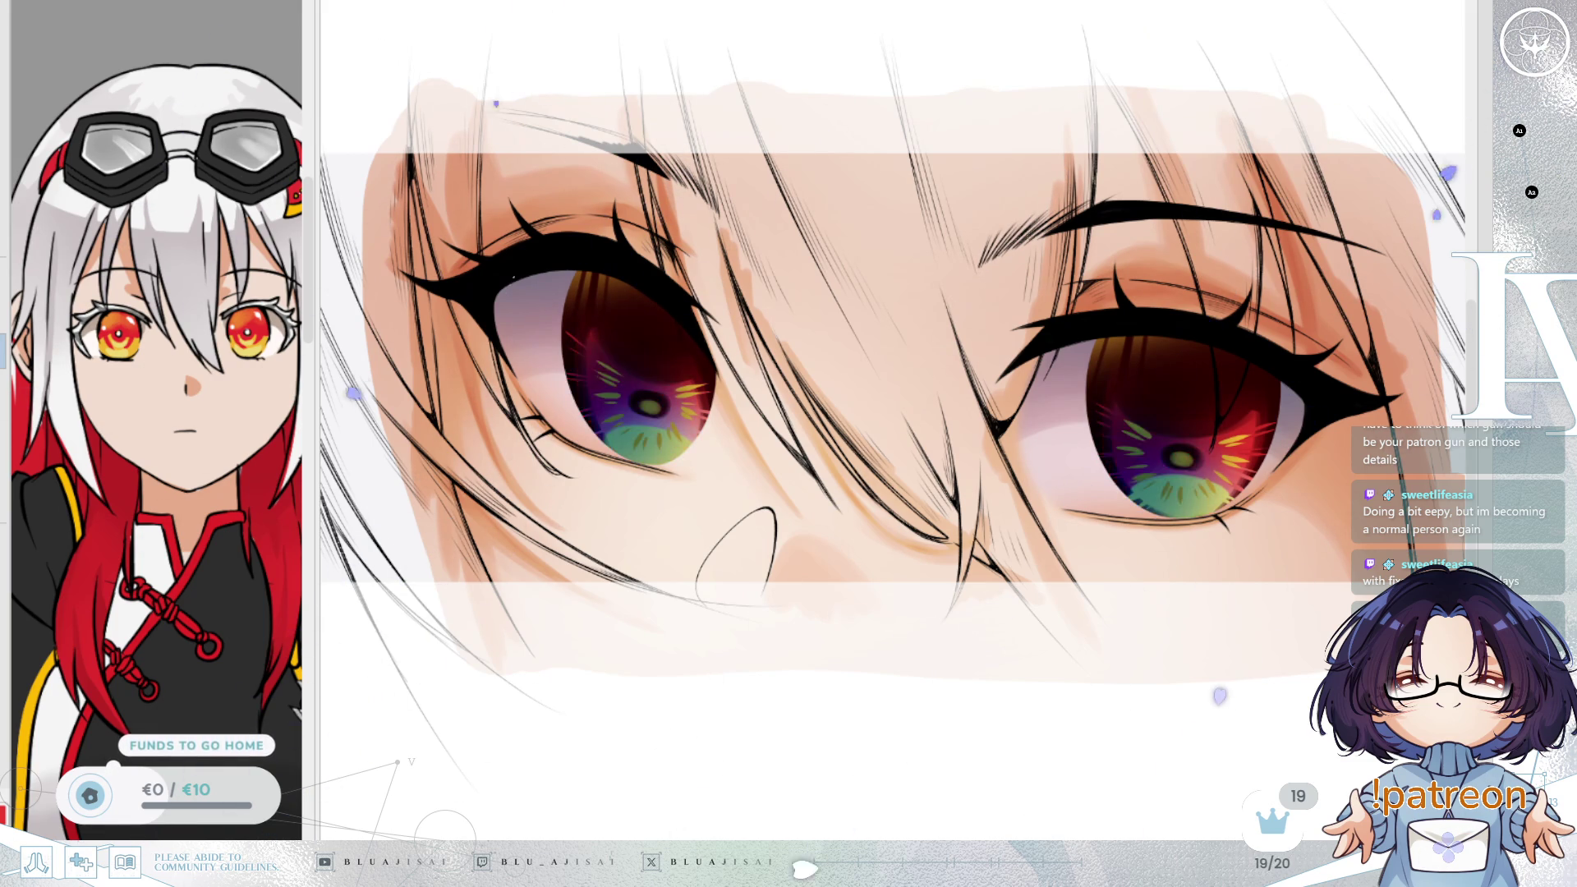
{"action": "key", "text": "ctrl+z"}
{"action": "key", "text": "ctrl+y"}
{"action": "key", "text": "ctrl+y"}
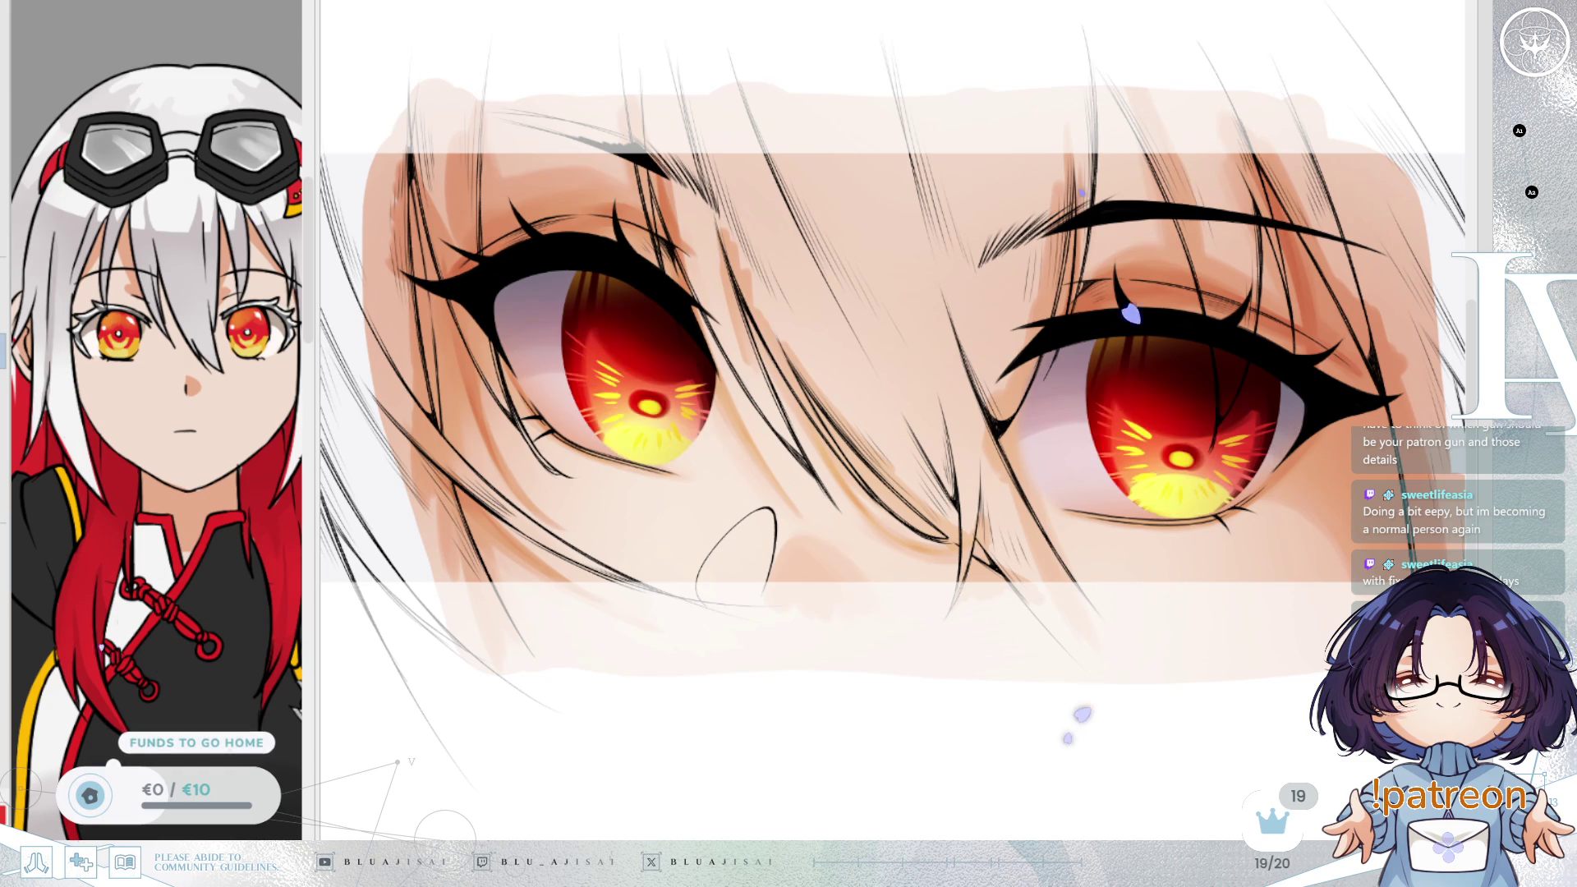
{"action": "key", "text": "ctrl+z"}
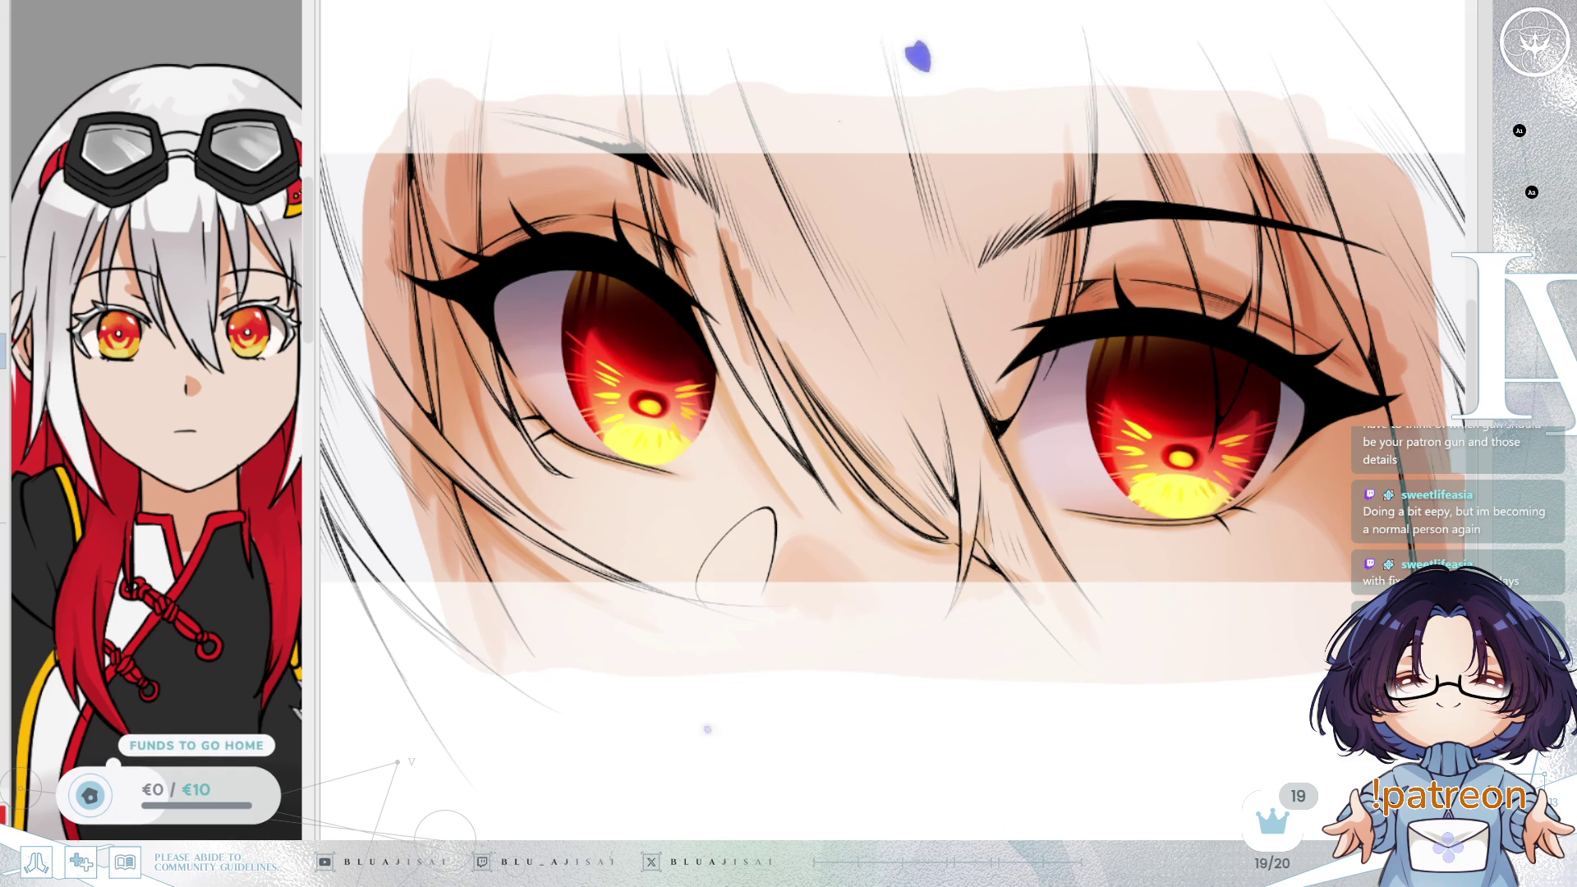
{"action": "key", "text": "ctrl+y"}
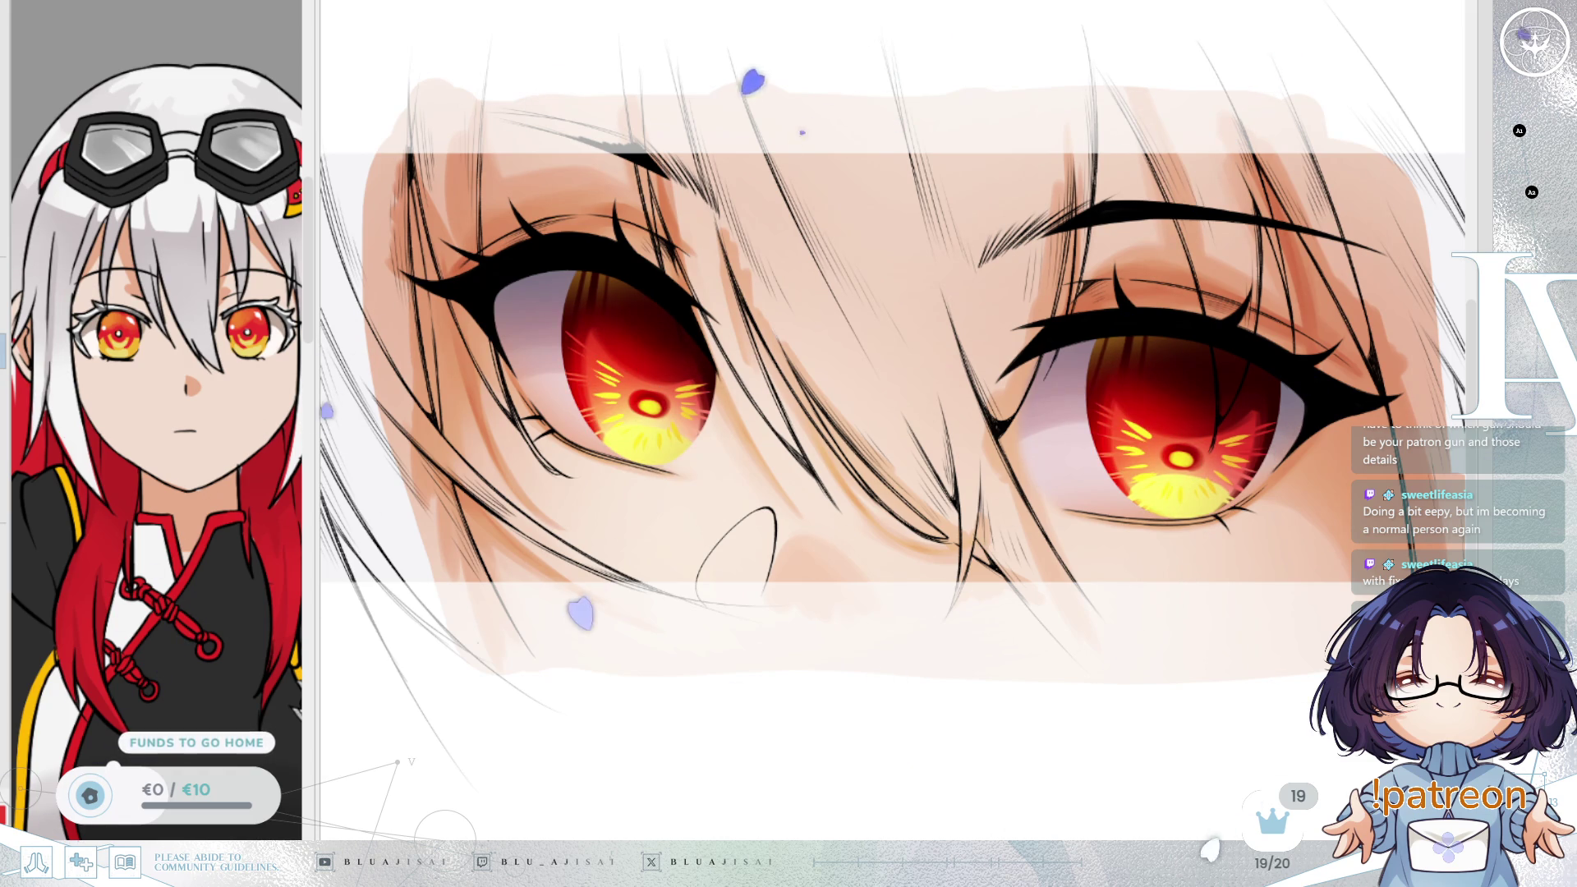
{"action": "left_click_drag", "start_coordinate": [1014, 717], "coordinate": [961, 663]}
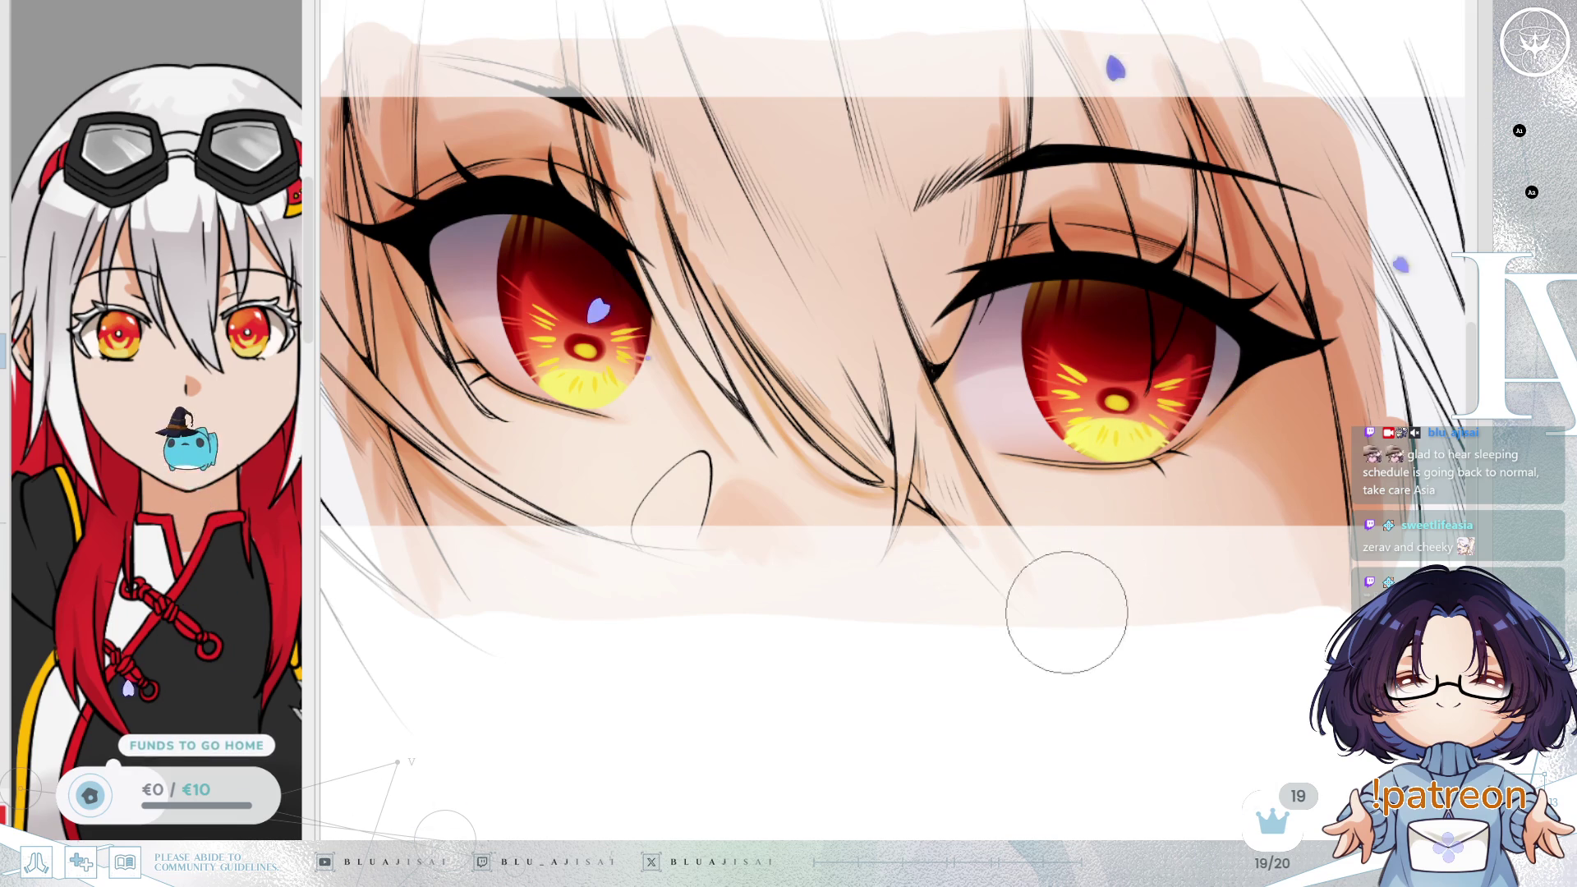
- Zoom out, level and mirror the canvas to check both glowing red-yellow eyes
{"action": "key", "text": "ctrl+minus"}
{"action": "key", "text": "ctrl+minus"}
{"action": "key", "text": "ctrl+minus"}
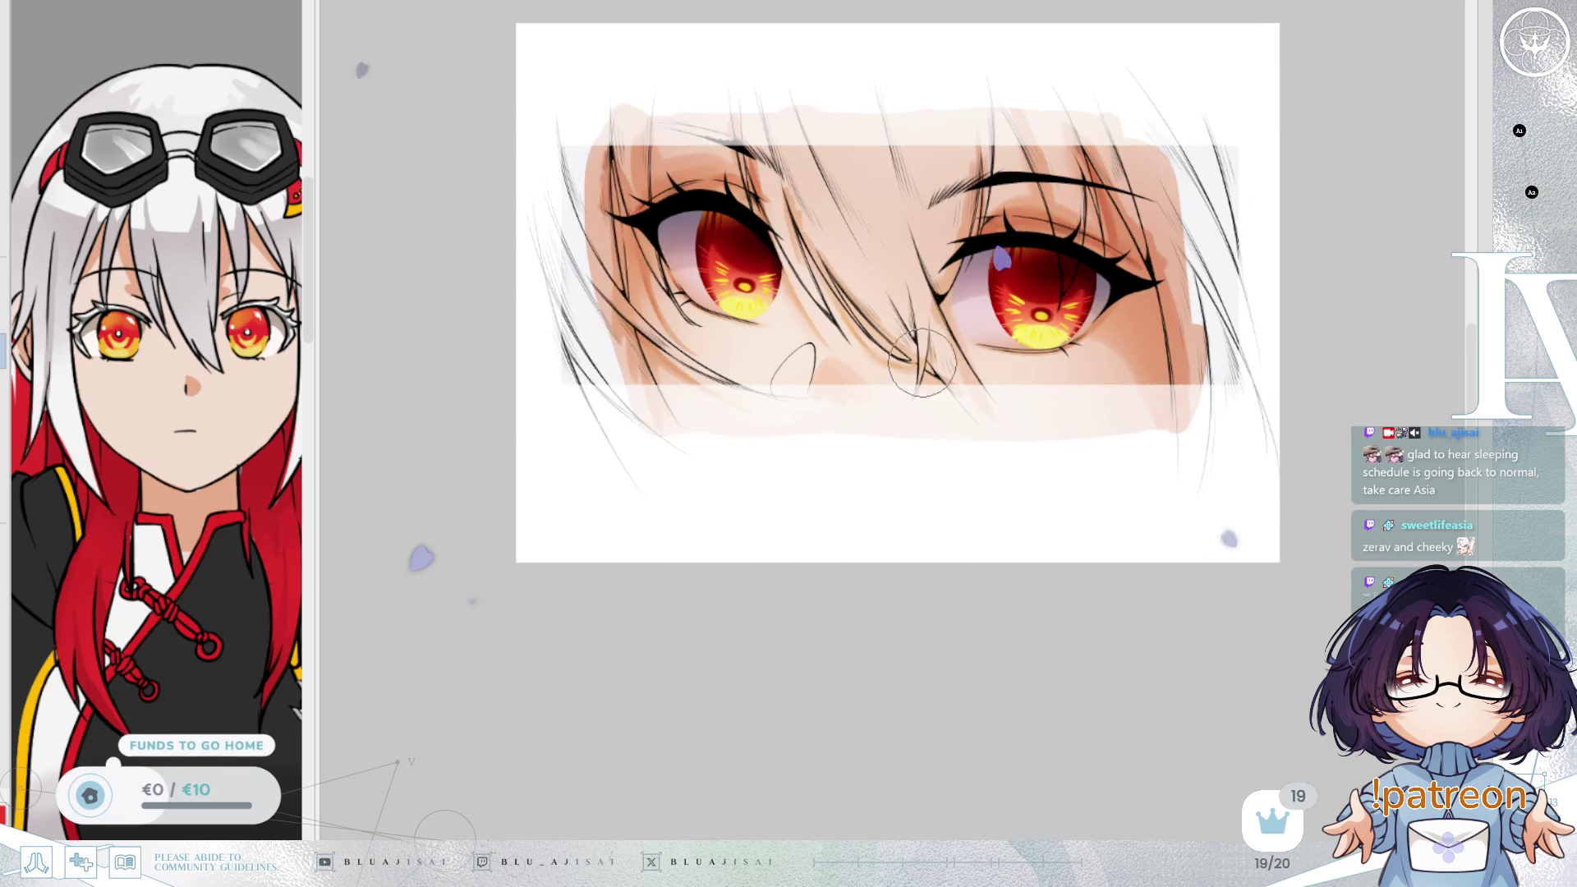
{"action": "scroll", "coordinate": [918, 355], "scroll_direction": "up", "scroll_amount": 3}
{"action": "key", "text": "Delete"}
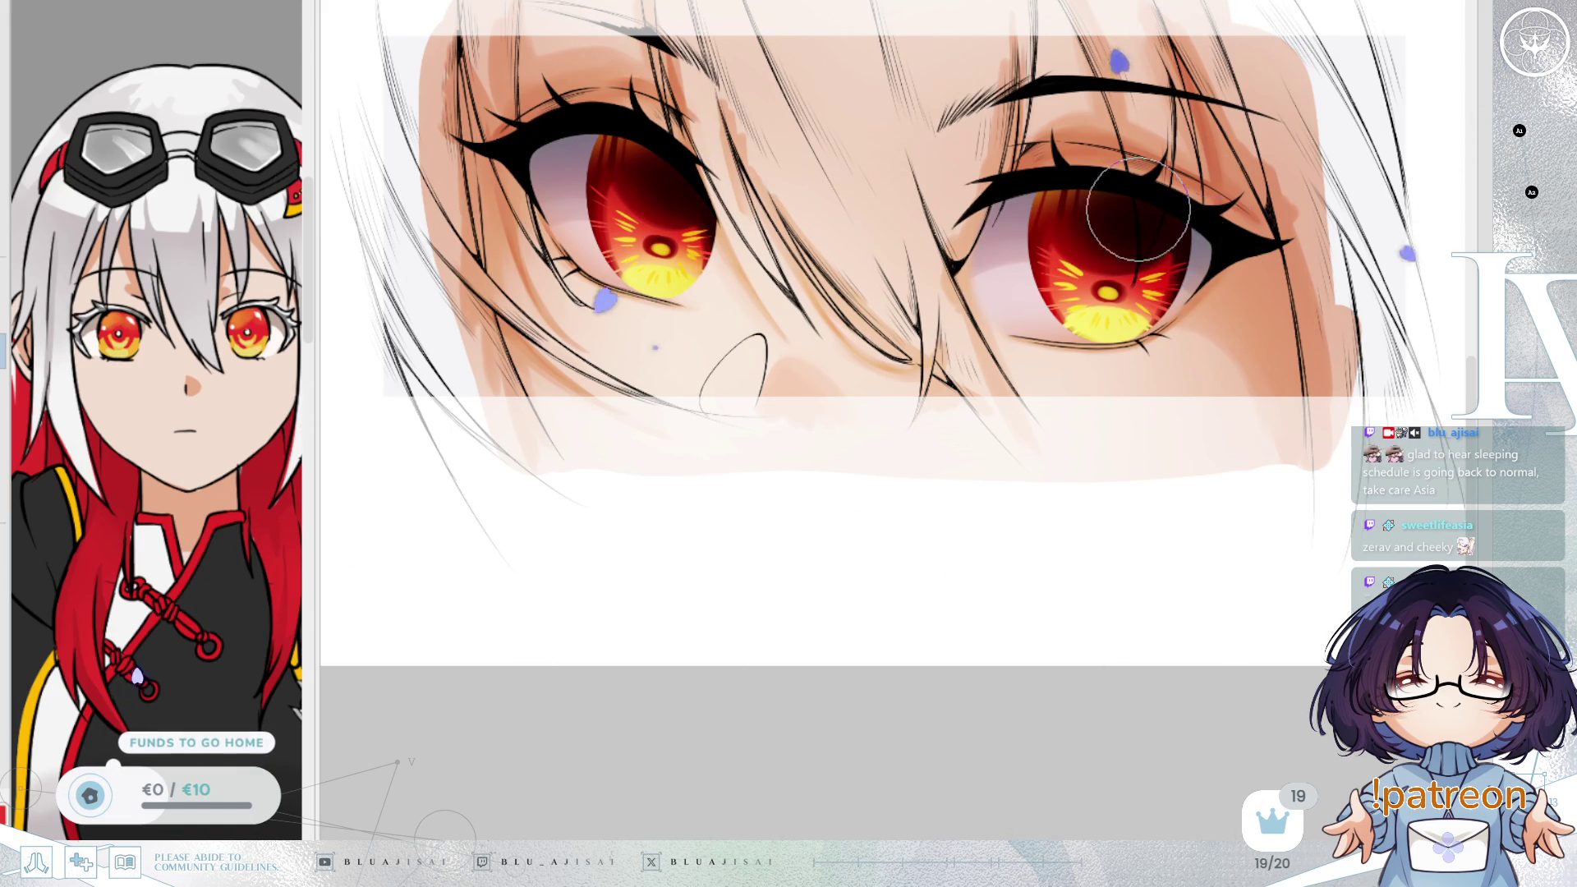
{"action": "scroll", "coordinate": [1271, 402], "scroll_direction": "down", "scroll_amount": 2}
{"action": "key", "text": "h"}
{"action": "key", "text": "h"}
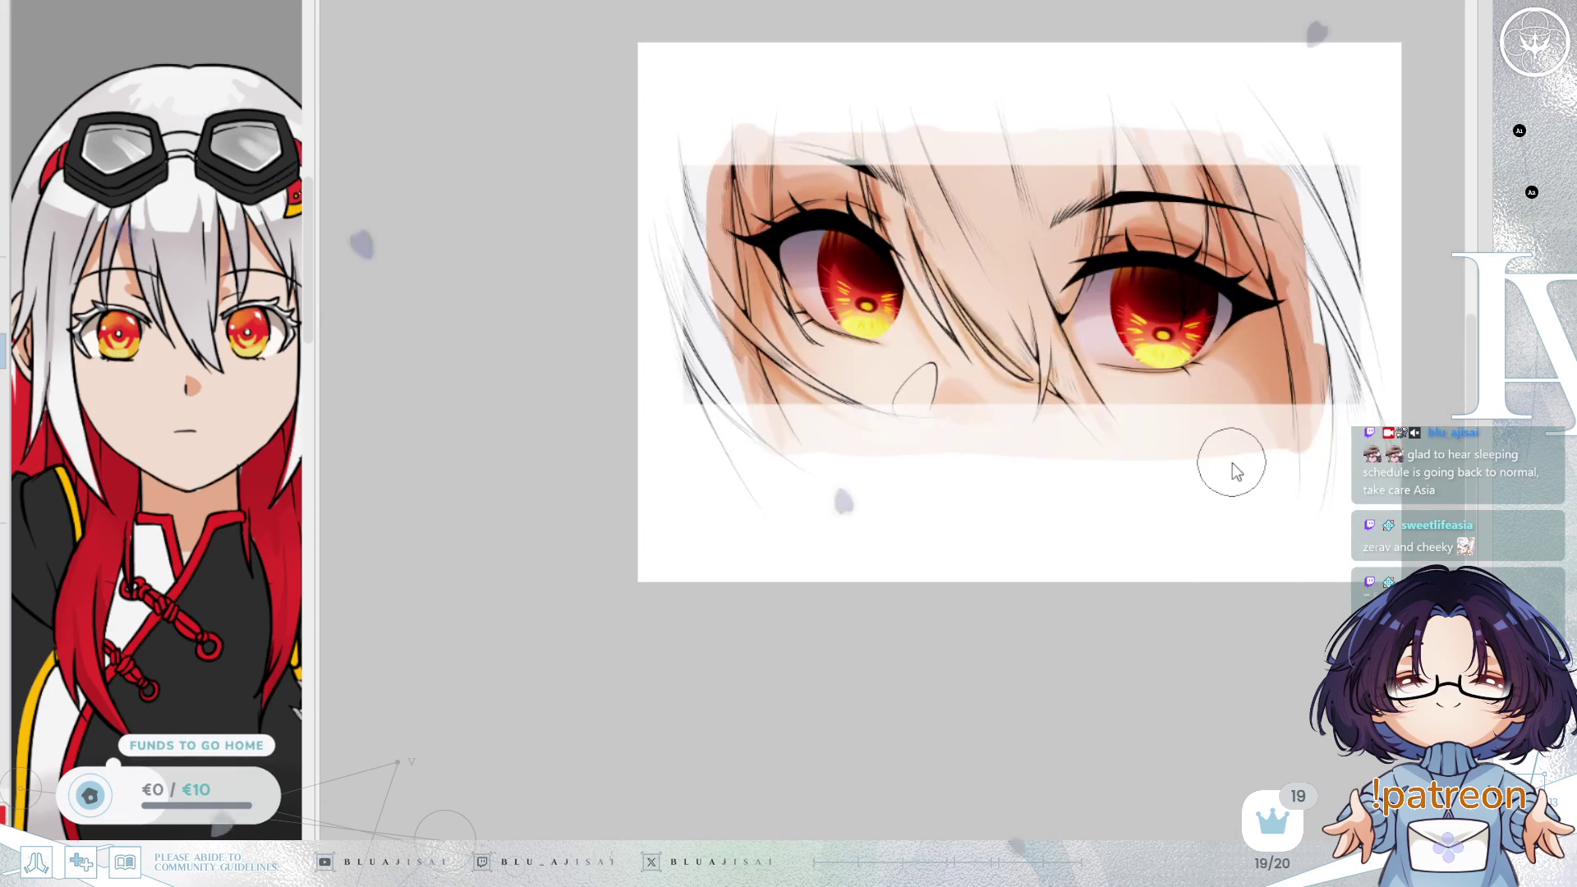
{"action": "scroll", "coordinate": [1231, 462], "scroll_direction": "up", "scroll_amount": 2}
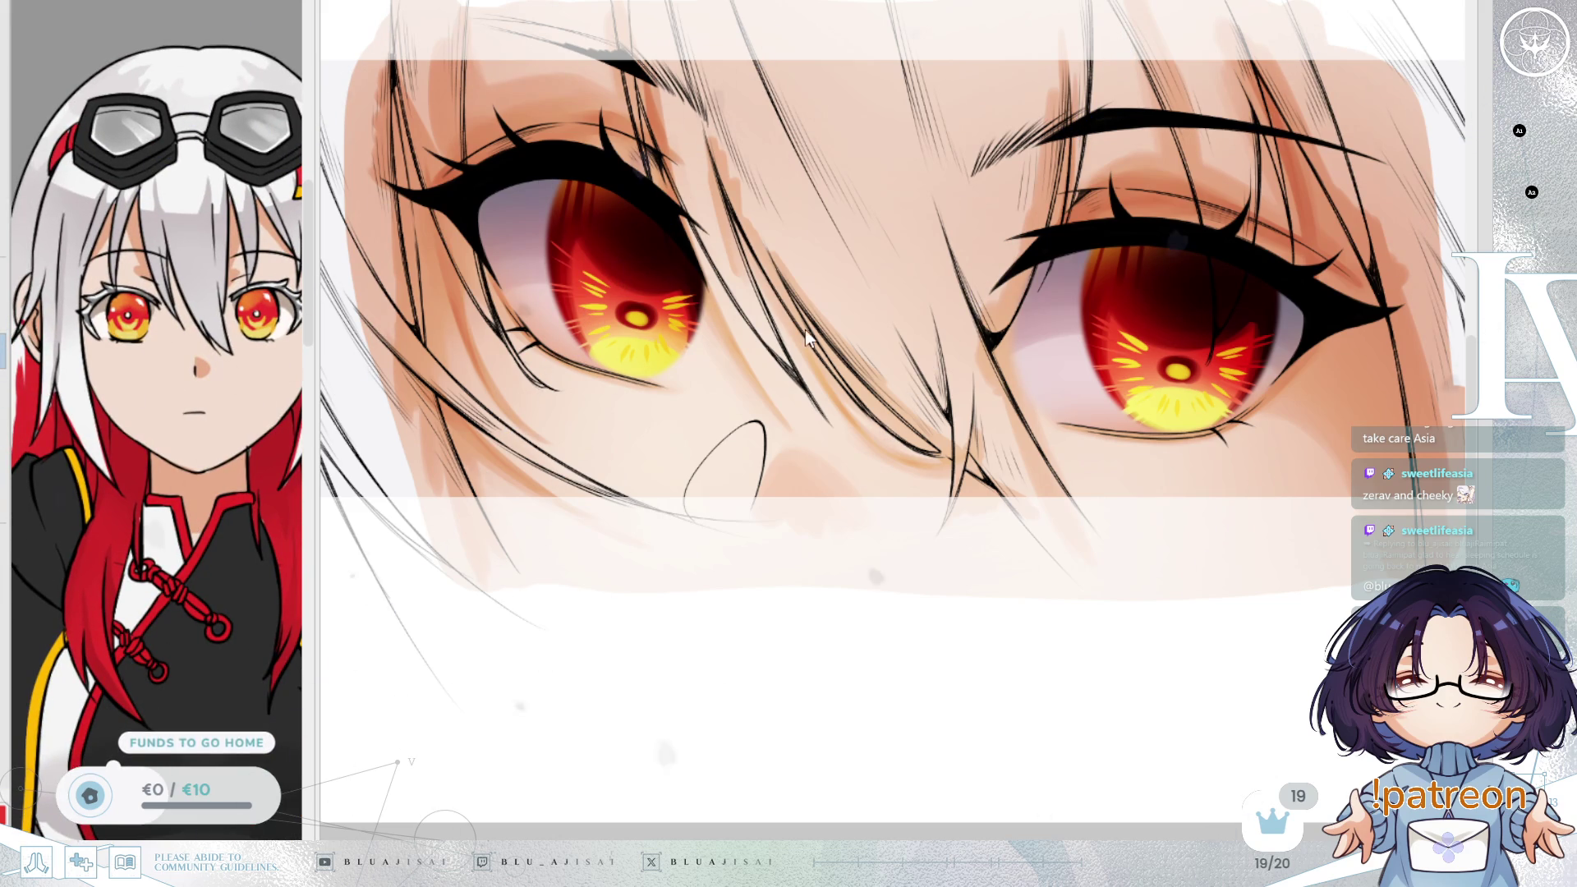
{"action": "scroll", "coordinate": [854, 353], "scroll_direction": "up", "scroll_amount": 3}
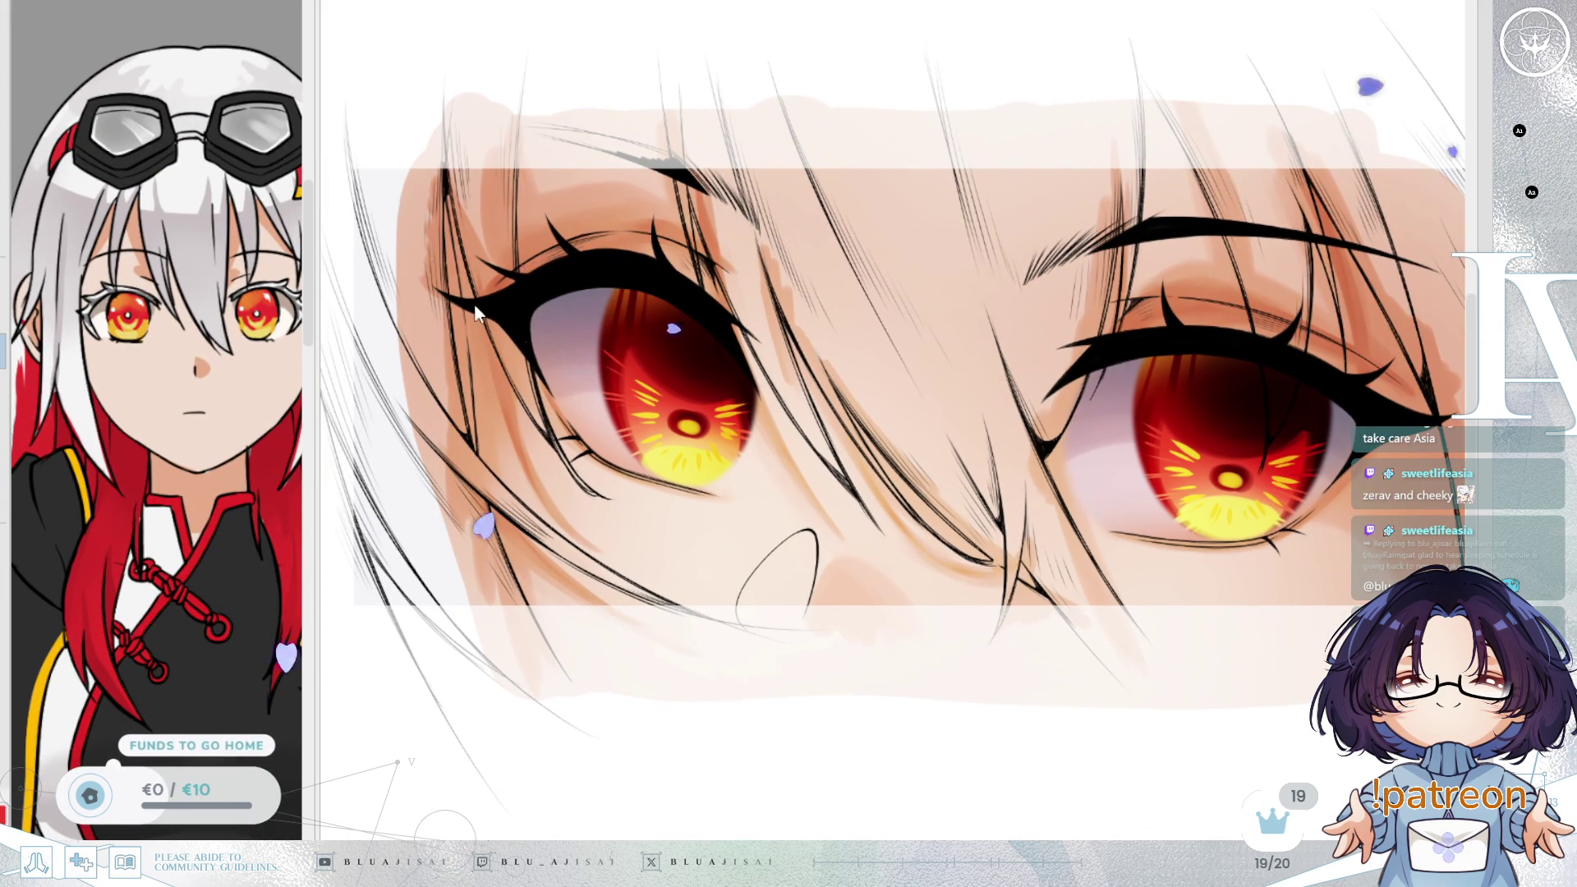
- Lighten the inner-corner eyeliner and hide the black lash layer so the lashes read soft grey
{"action": "key", "text": "bracketright"}
{"action": "mouse_move", "coordinate": [490, 370]}
{"action": "left_mouse_down"}
{"action": "mouse_move", "coordinate": [503, 329]}
{"action": "mouse_move", "coordinate": [532, 428]}
{"action": "mouse_move", "coordinate": [485, 355]}
{"action": "mouse_move", "coordinate": [651, 364]}
{"action": "left_mouse_up"}
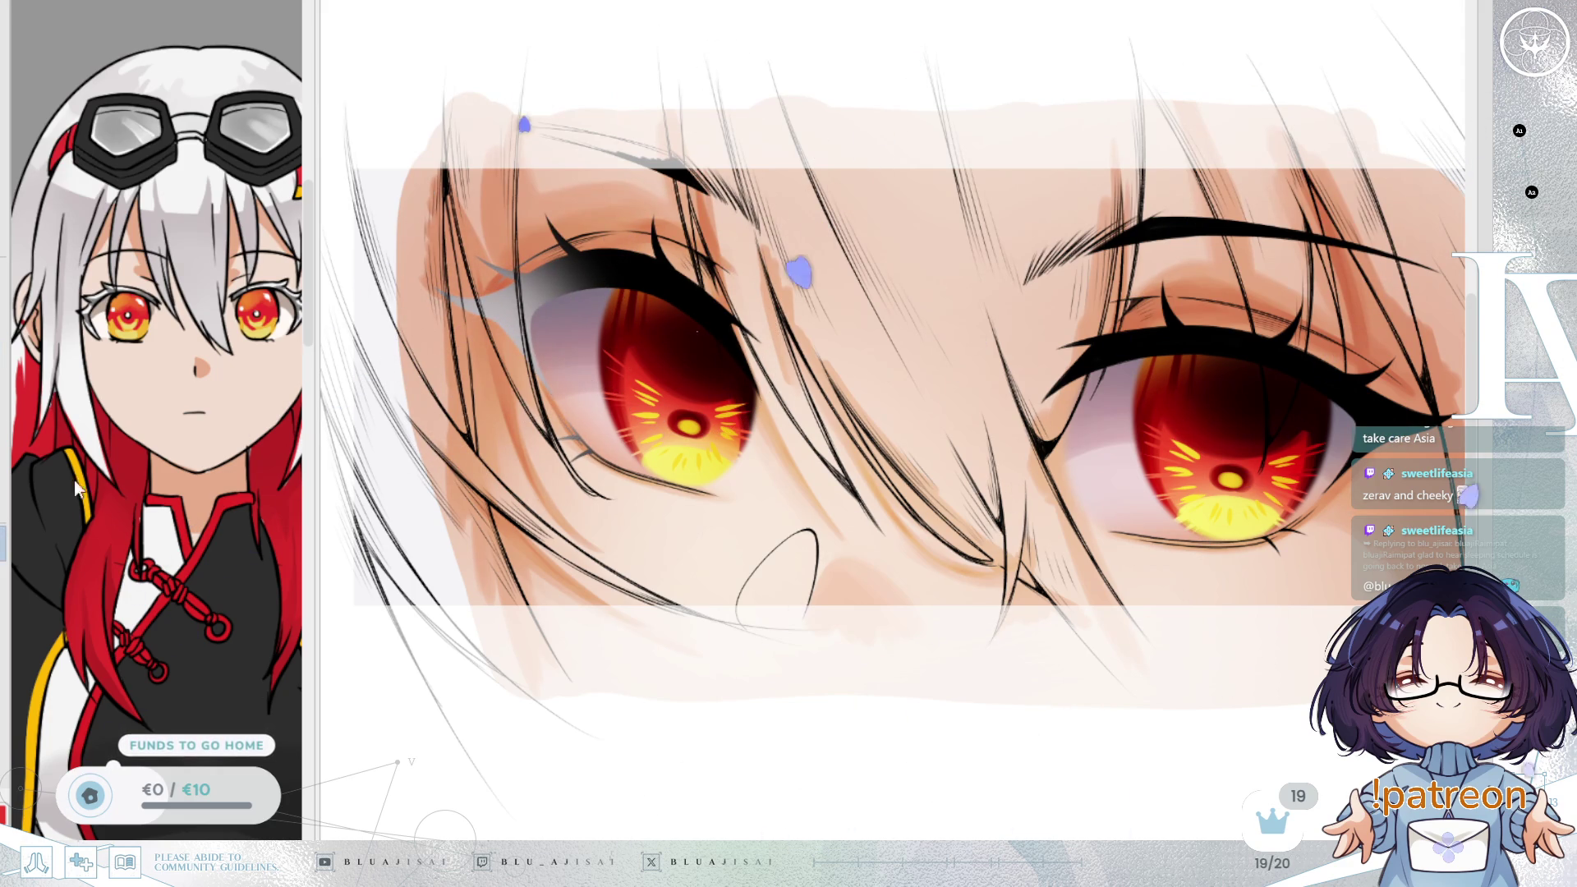
{"action": "key", "text": "h"}
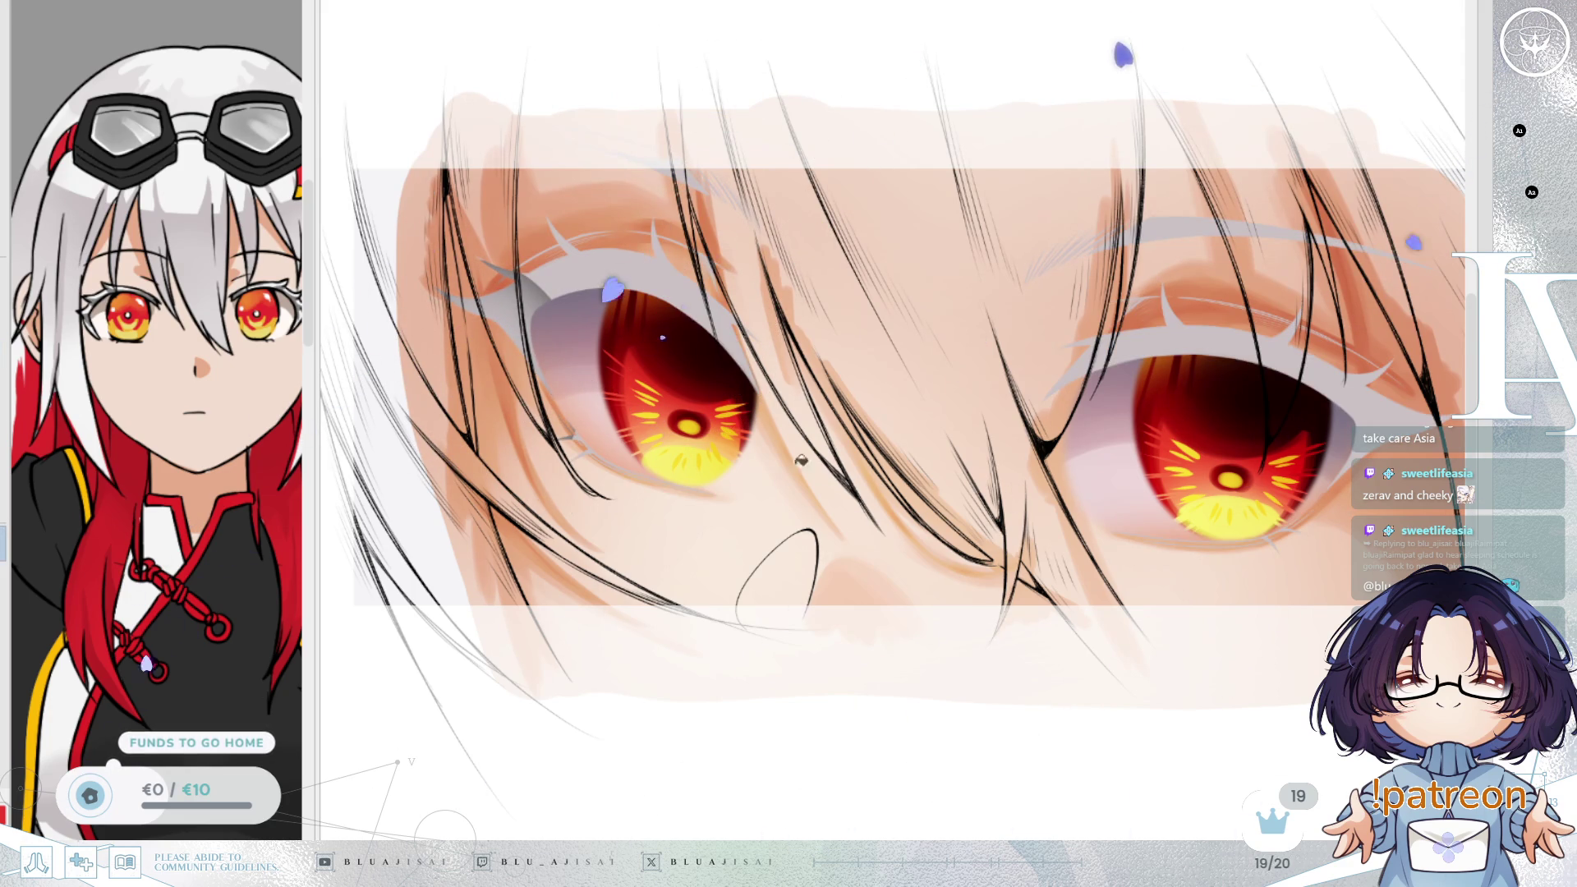
{"action": "key", "text": "h"}
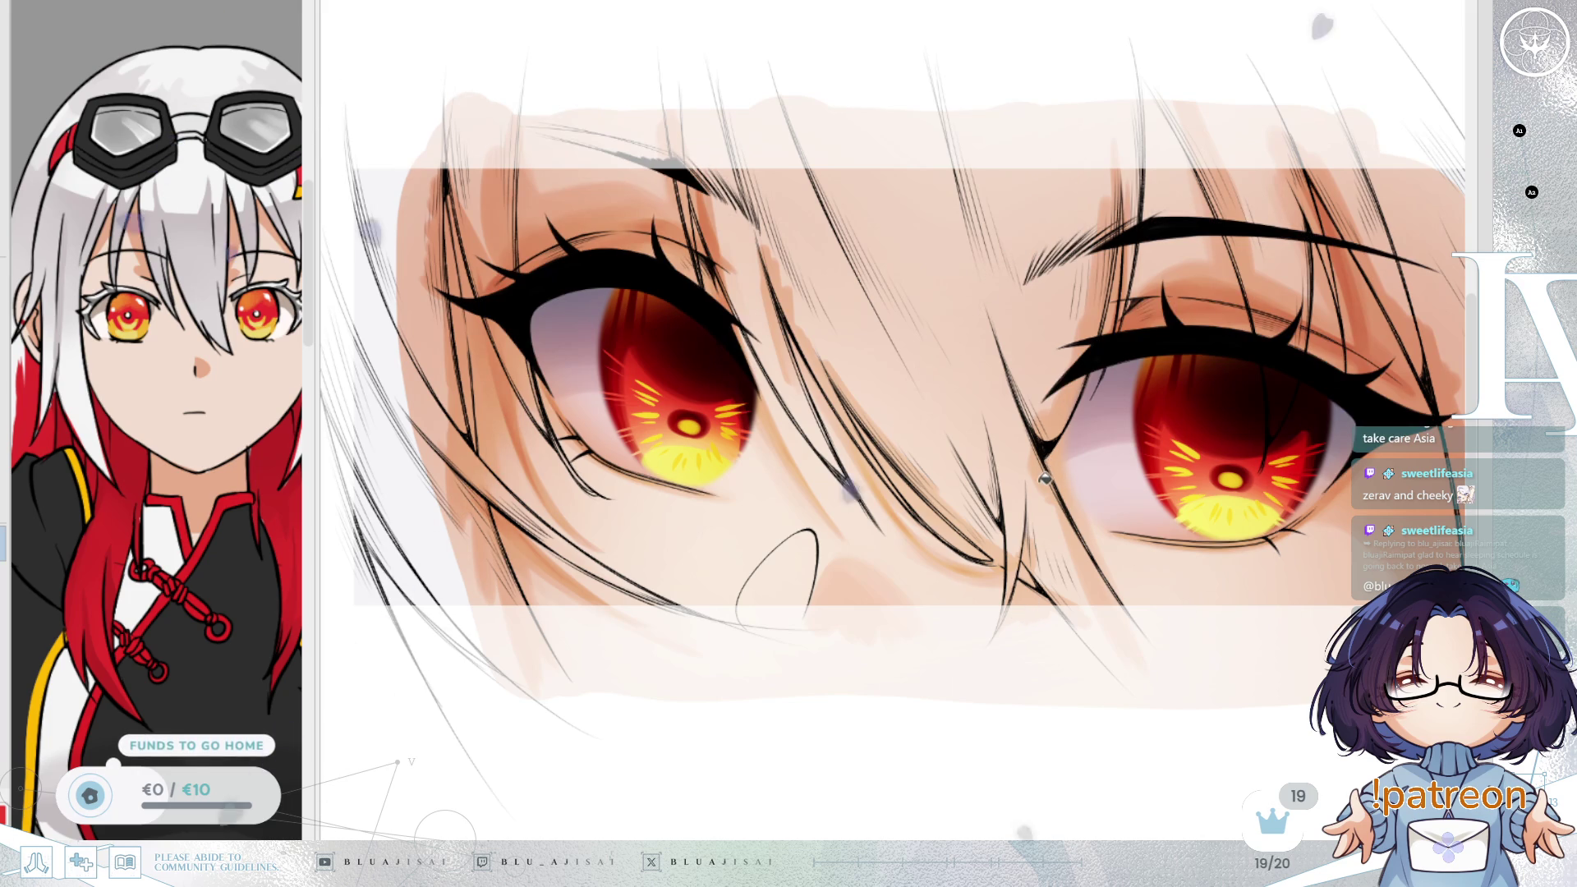
{"action": "key", "text": "h"}
{"action": "key", "text": "h"}
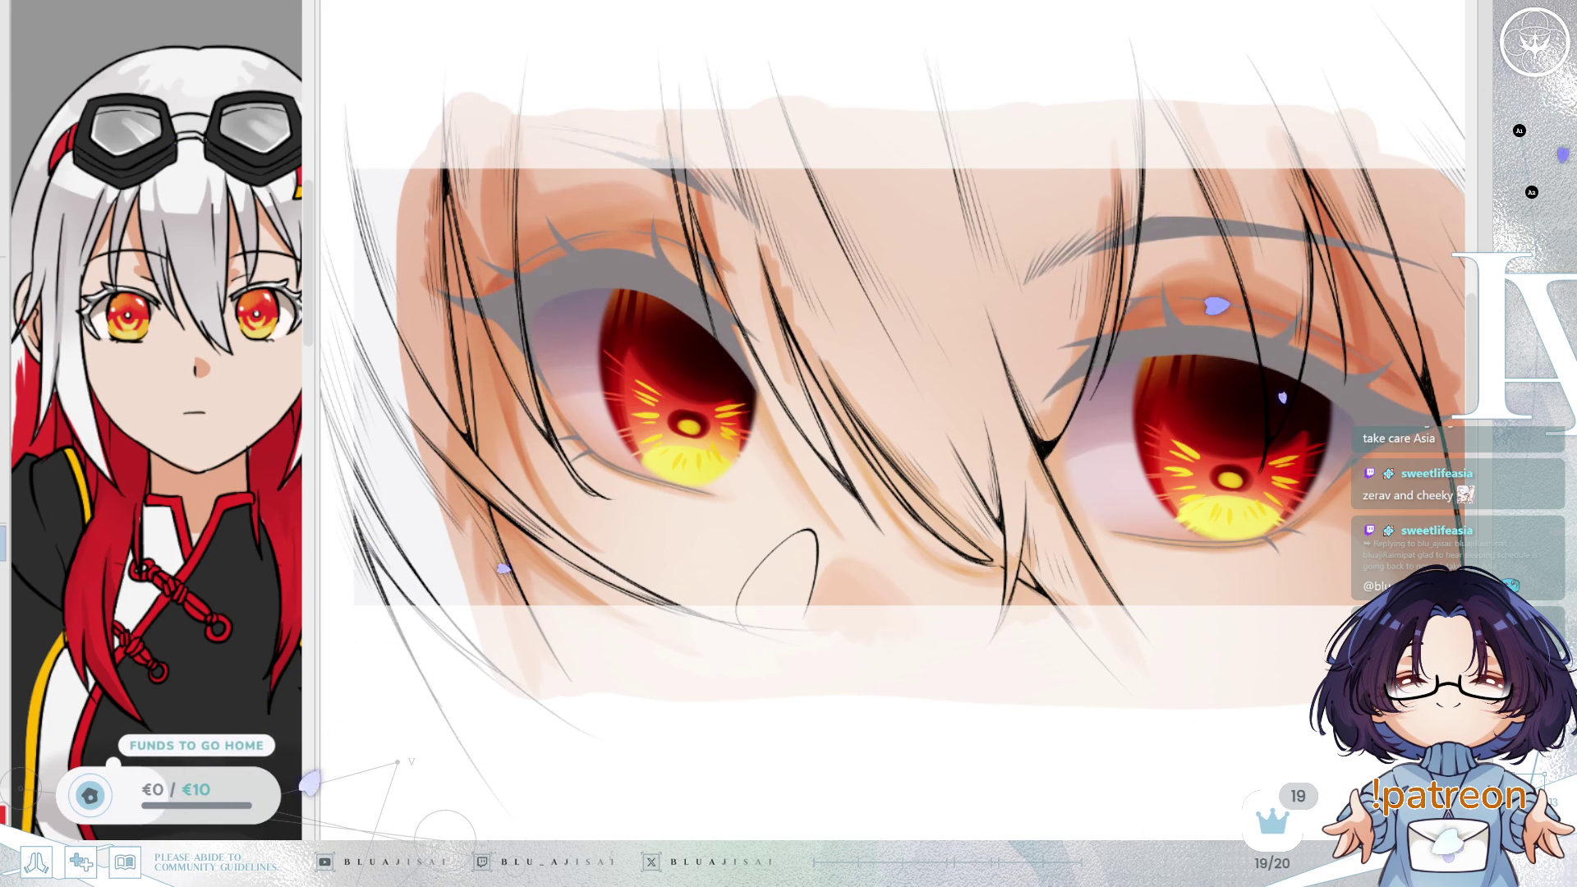
{"action": "key", "text": "h"}
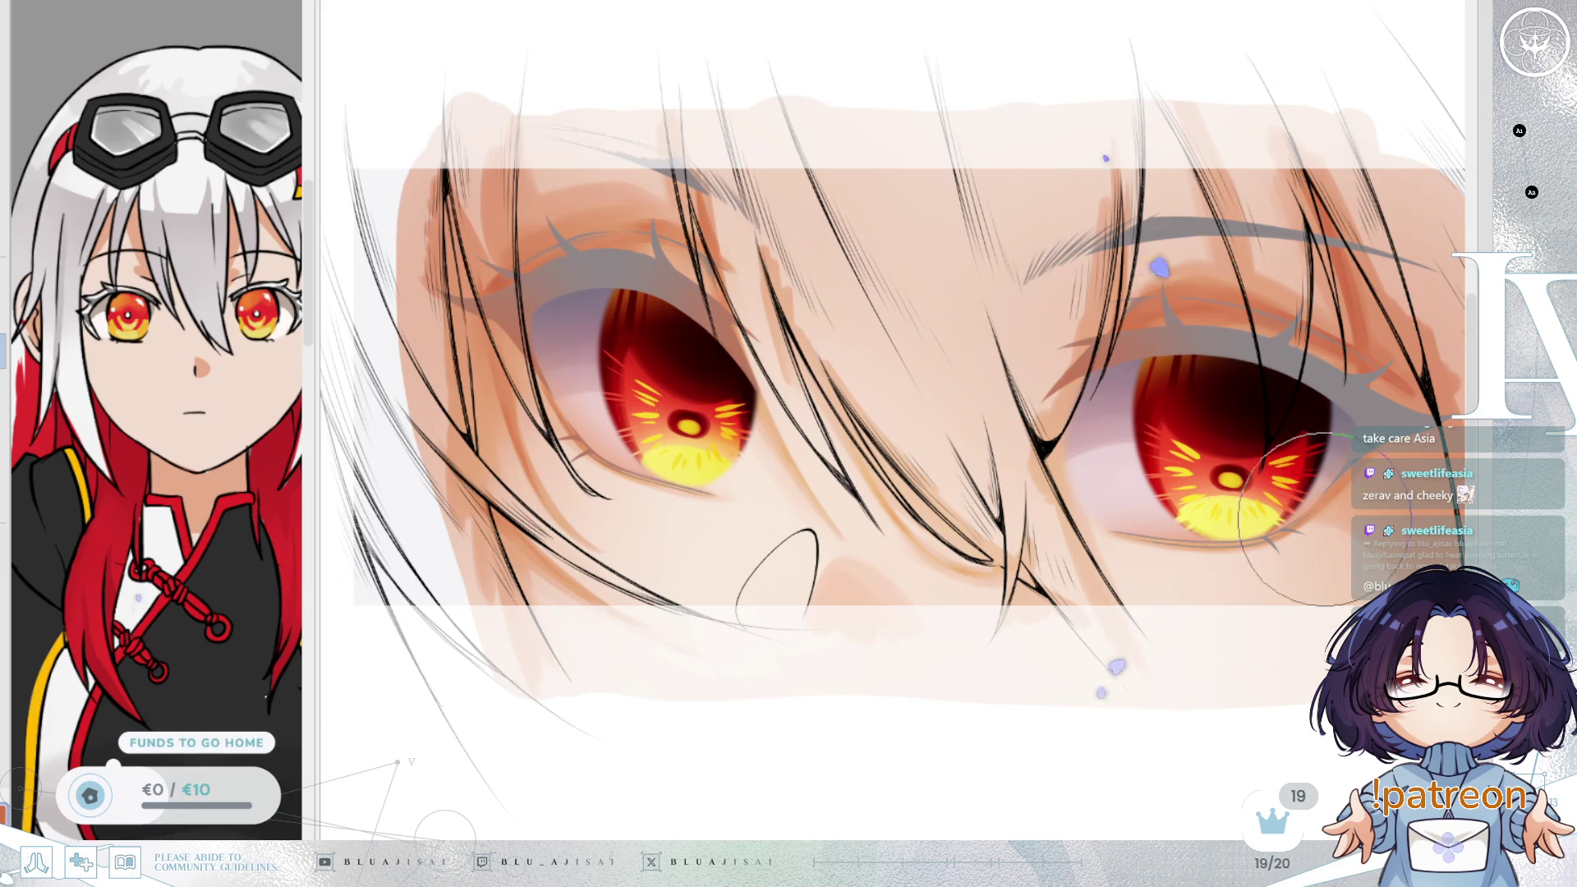
- Recentre and zoom out, then paint a thick dark stroke over the right eyebrow
{"action": "left_click_drag", "start_coordinate": [1385, 450], "coordinate": [1257, 530]}
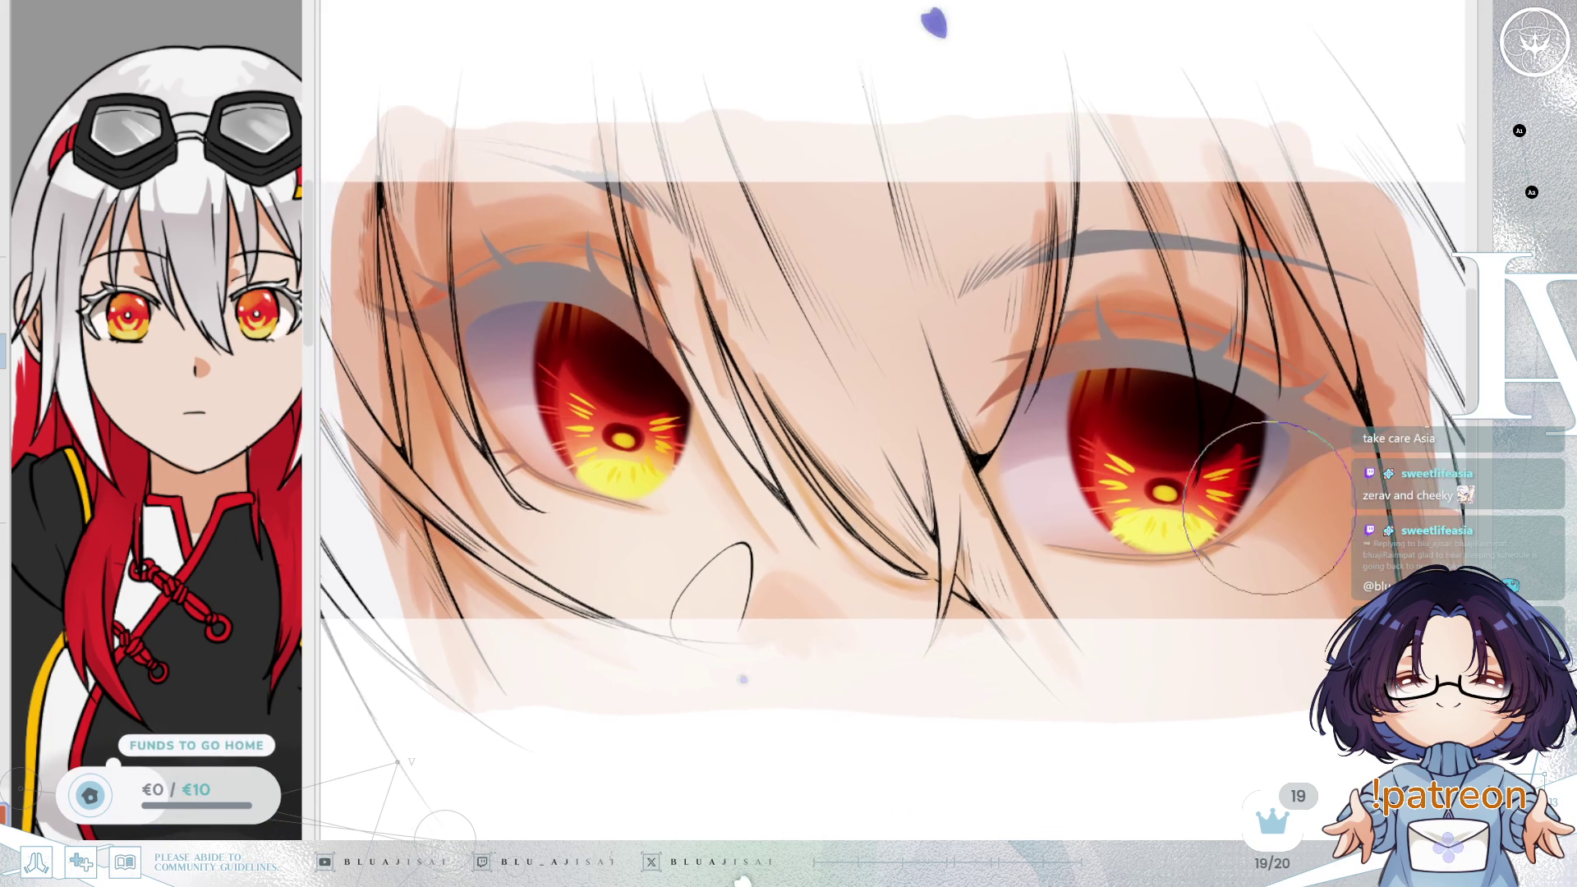
{"action": "key", "text": "ctrl+minus"}
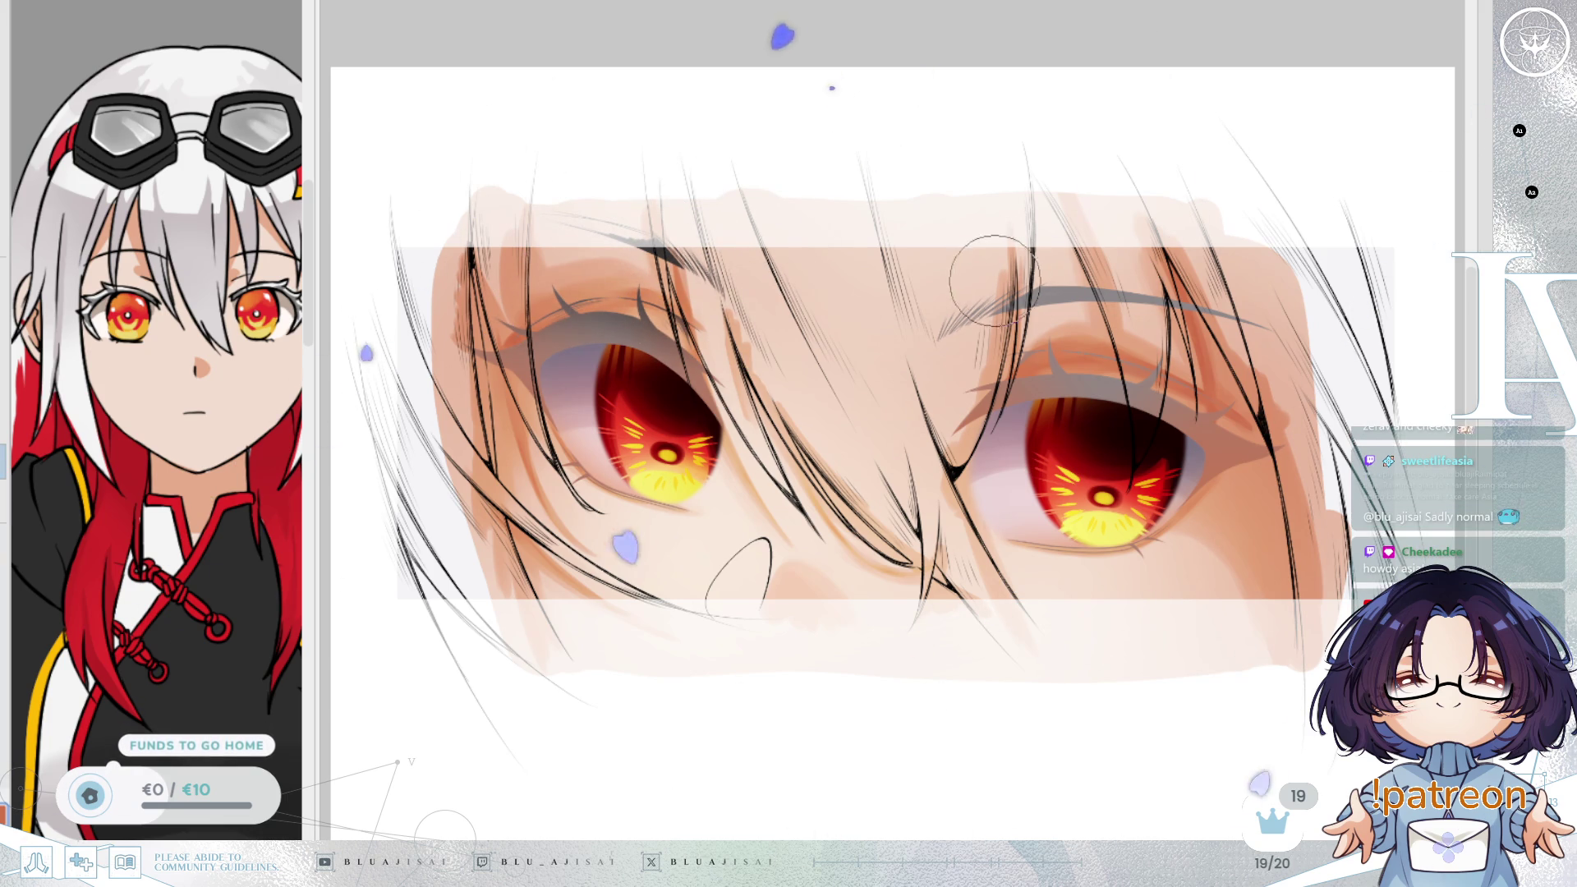
{"action": "mouse_move", "coordinate": [1127, 287]}
{"action": "left_mouse_down"}
{"action": "mouse_move", "coordinate": [1027, 294]}
{"action": "mouse_move", "coordinate": [879, 359]}
{"action": "mouse_move", "coordinate": [1122, 271]}
{"action": "mouse_move", "coordinate": [1190, 294]}
{"action": "left_mouse_up"}
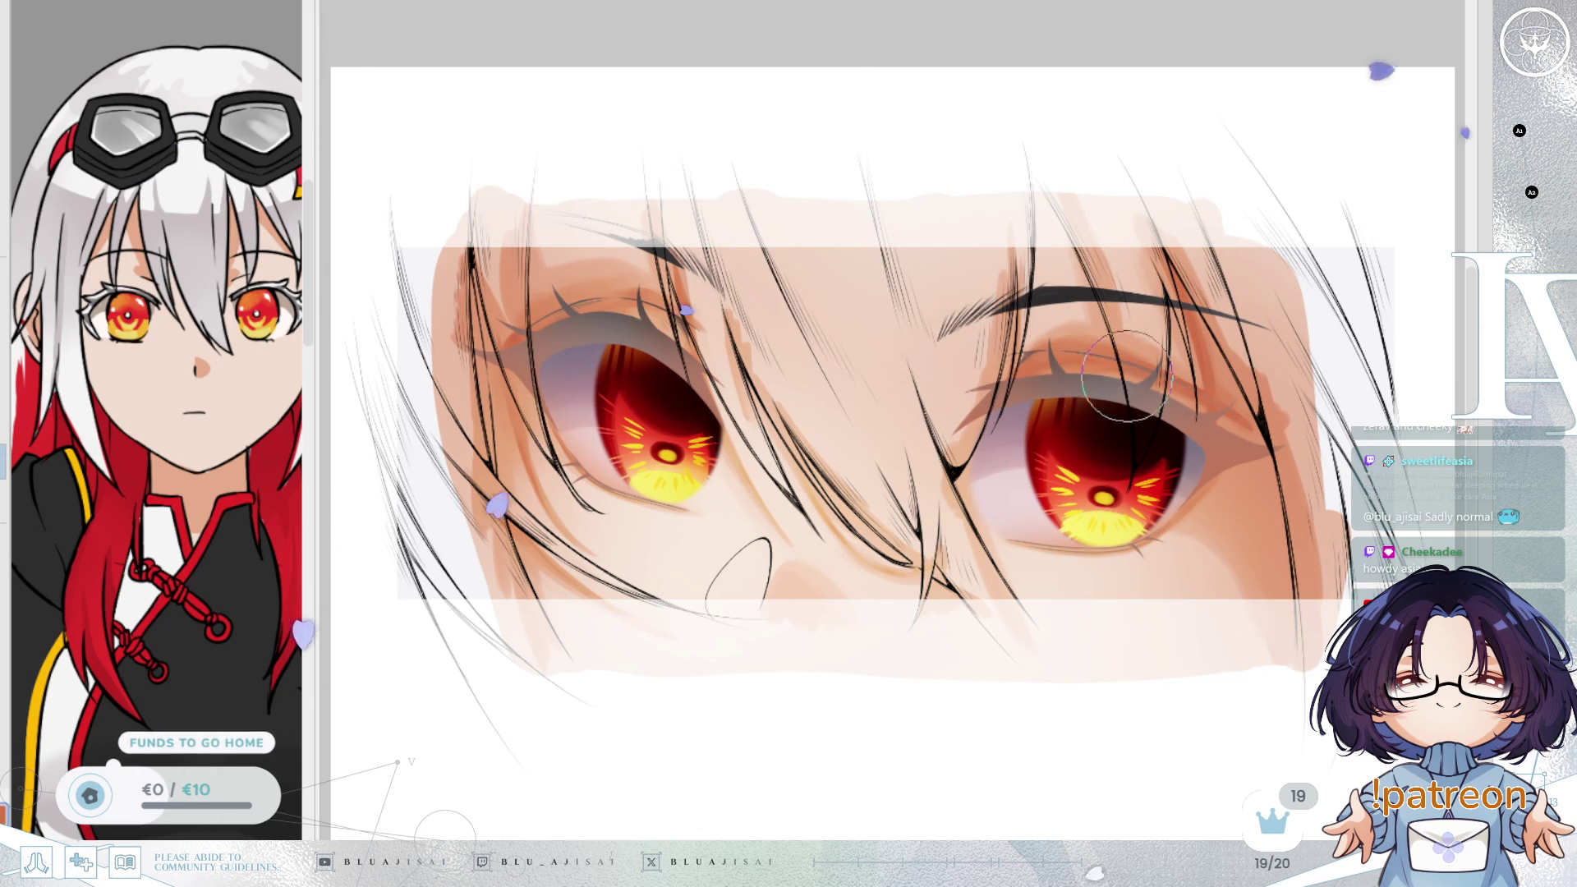
{"action": "scroll", "coordinate": [1277, 629], "scroll_direction": "down", "scroll_amount": 5}
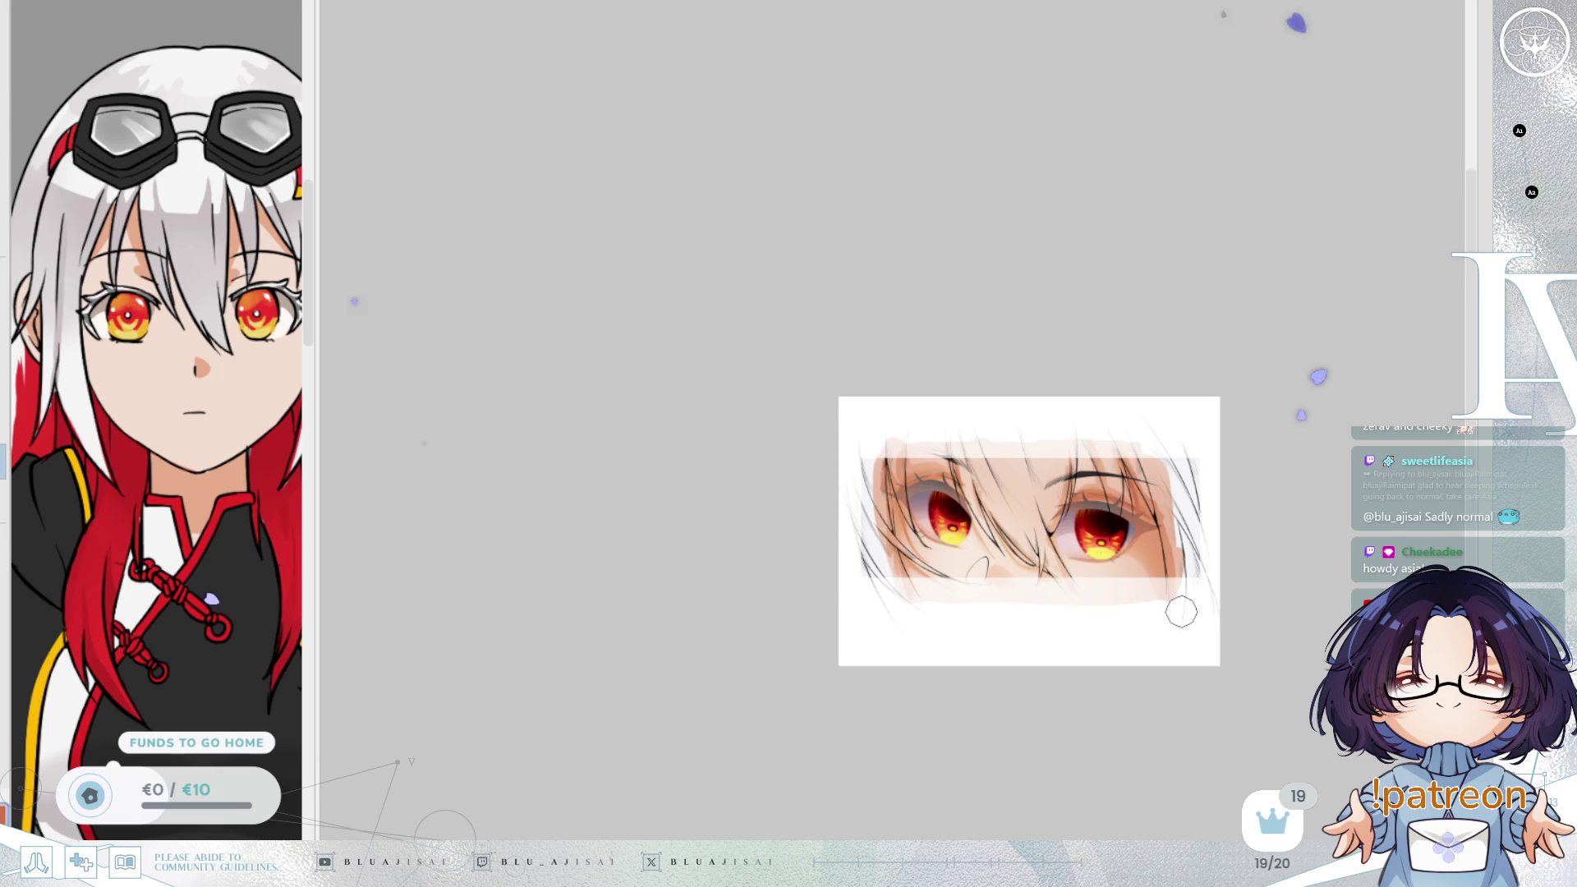
{"action": "scroll", "coordinate": [1181, 612], "scroll_direction": "up", "scroll_amount": 5}
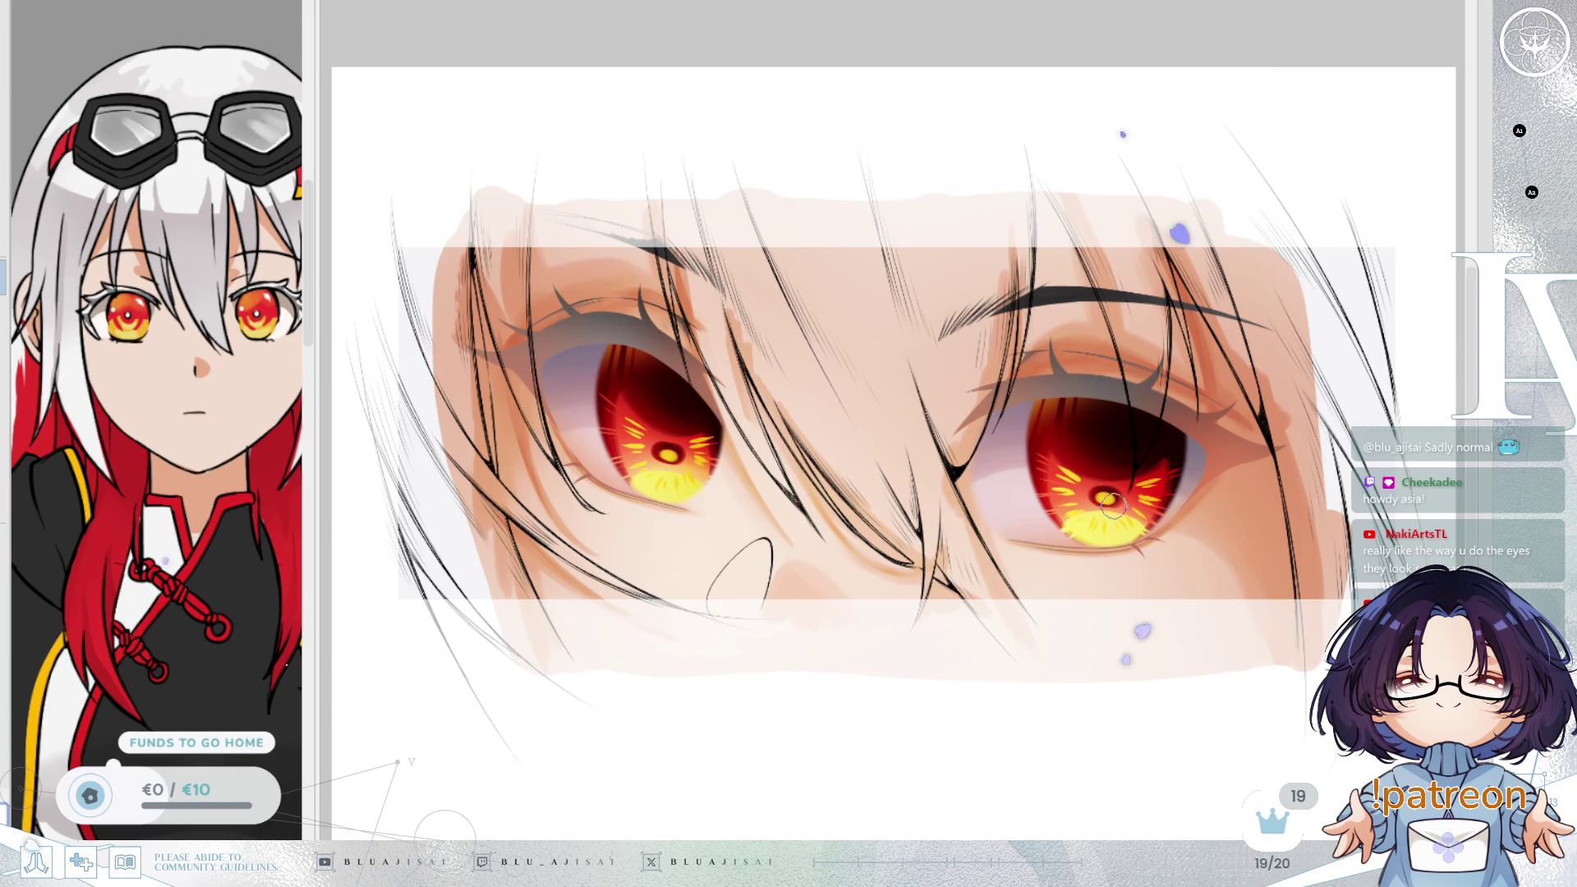
{"action": "scroll", "coordinate": [1109, 503], "scroll_direction": "up", "scroll_amount": 6}
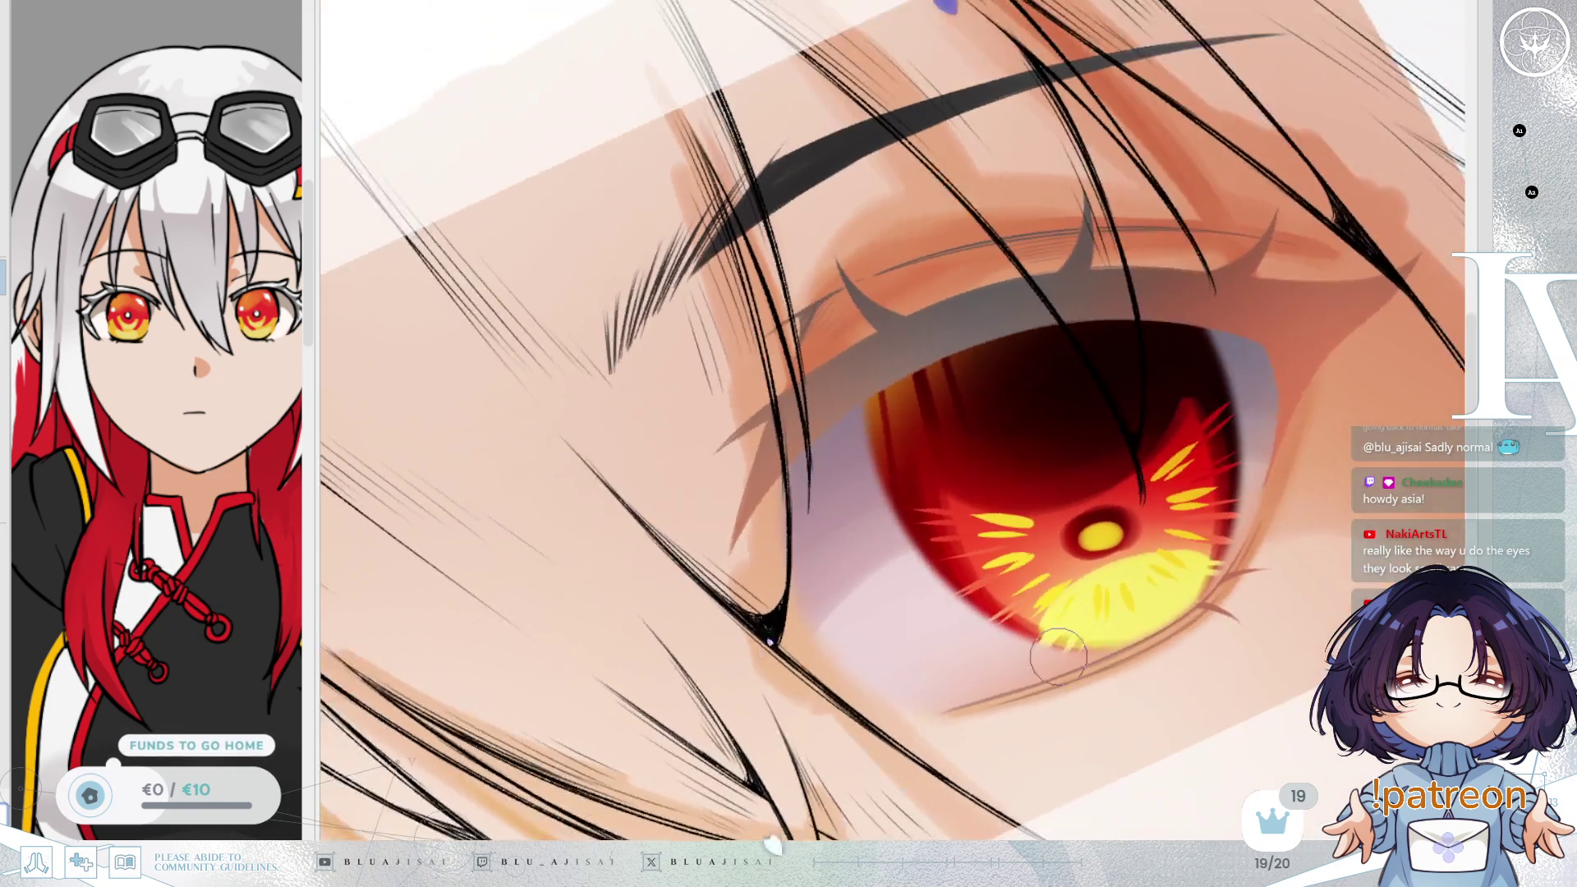
- Paint a long white highlight along the right iris's upper rim
{"action": "key", "text": "Delete"}
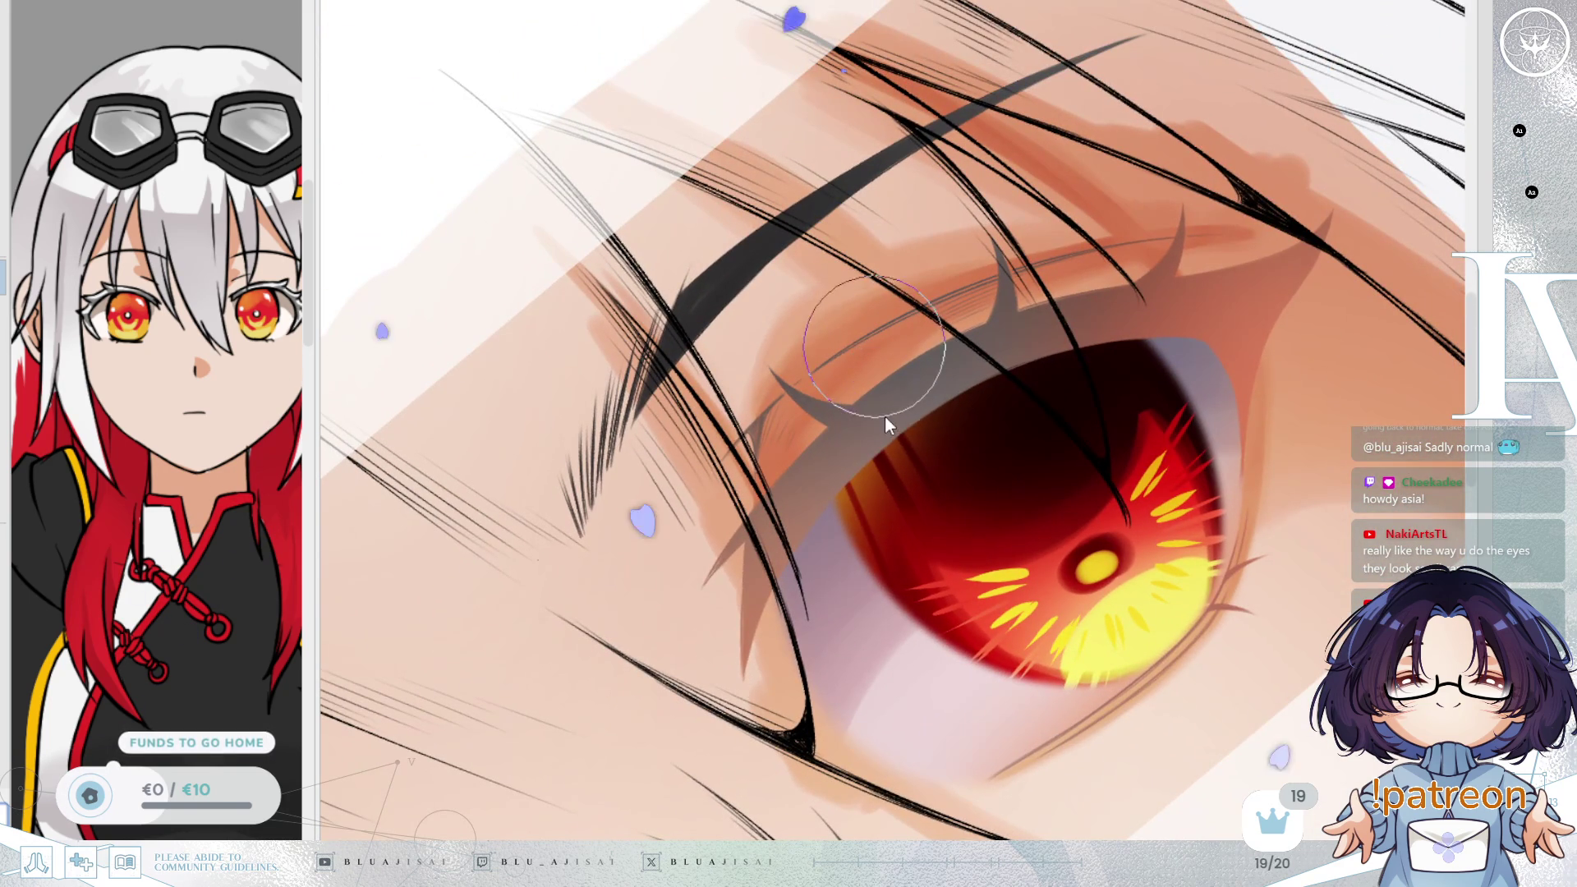
{"action": "left_click_drag", "start_coordinate": [780, 493], "coordinate": [1093, 320]}
{"action": "key", "text": "ctrl+z"}
{"action": "mouse_move", "coordinate": [787, 493]}
{"action": "left_mouse_down"}
{"action": "mouse_move", "coordinate": [1146, 310]}
{"action": "mouse_move", "coordinate": [784, 506]}
{"action": "left_mouse_up"}
{"action": "left_click_drag", "start_coordinate": [1147, 315], "coordinate": [844, 452]}
{"action": "left_click_drag", "start_coordinate": [976, 362], "coordinate": [1208, 324]}
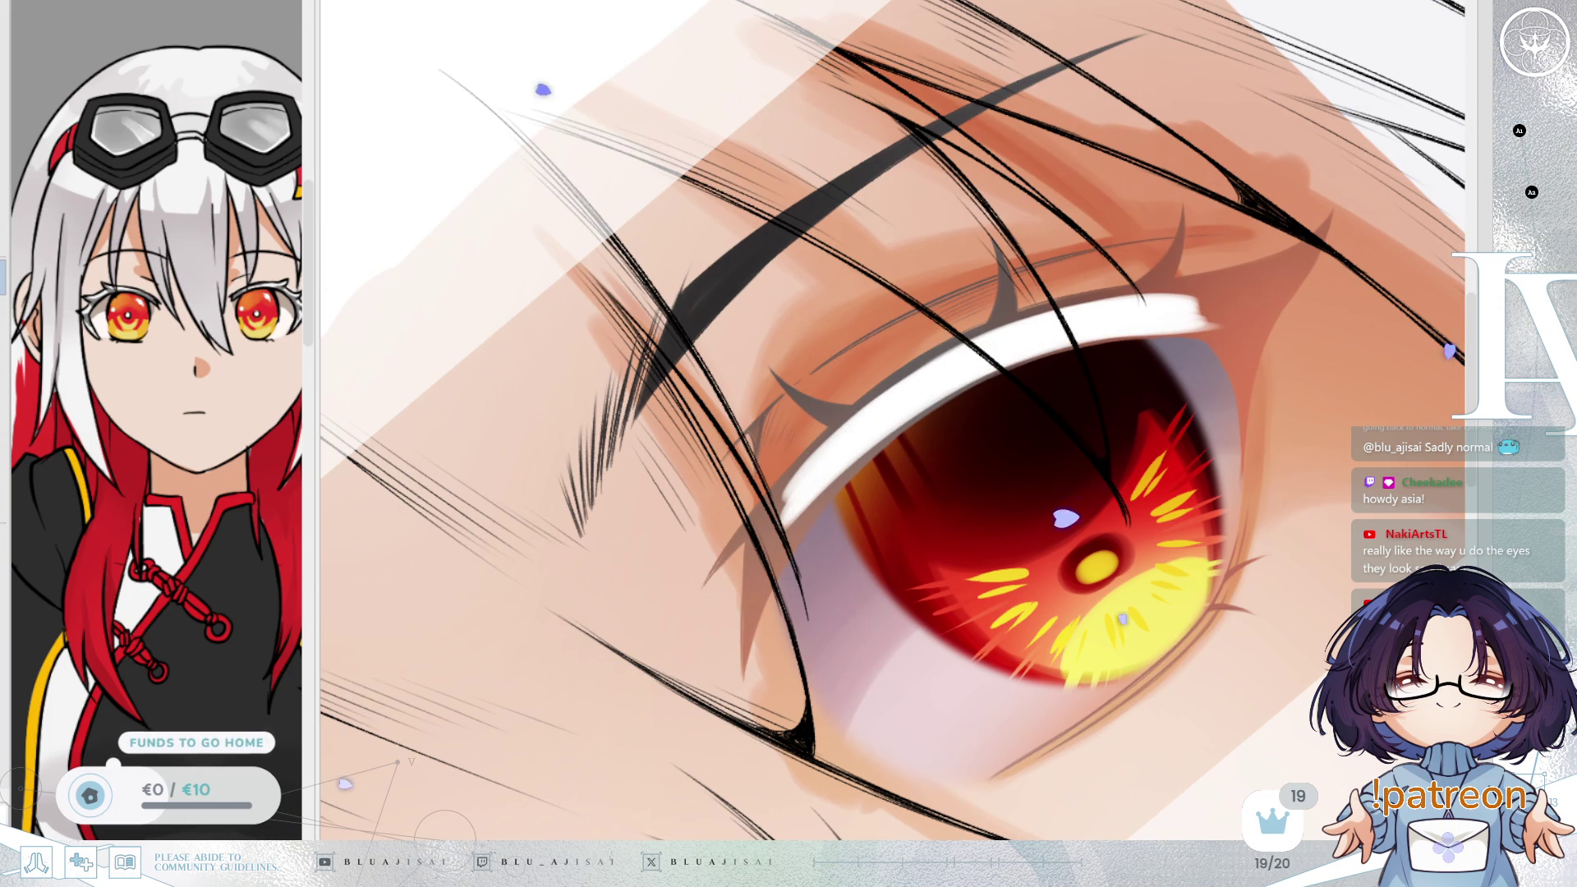
- Shade the white rim highlight grey so it reads as a silvery band
{"action": "key", "text": "minus"}
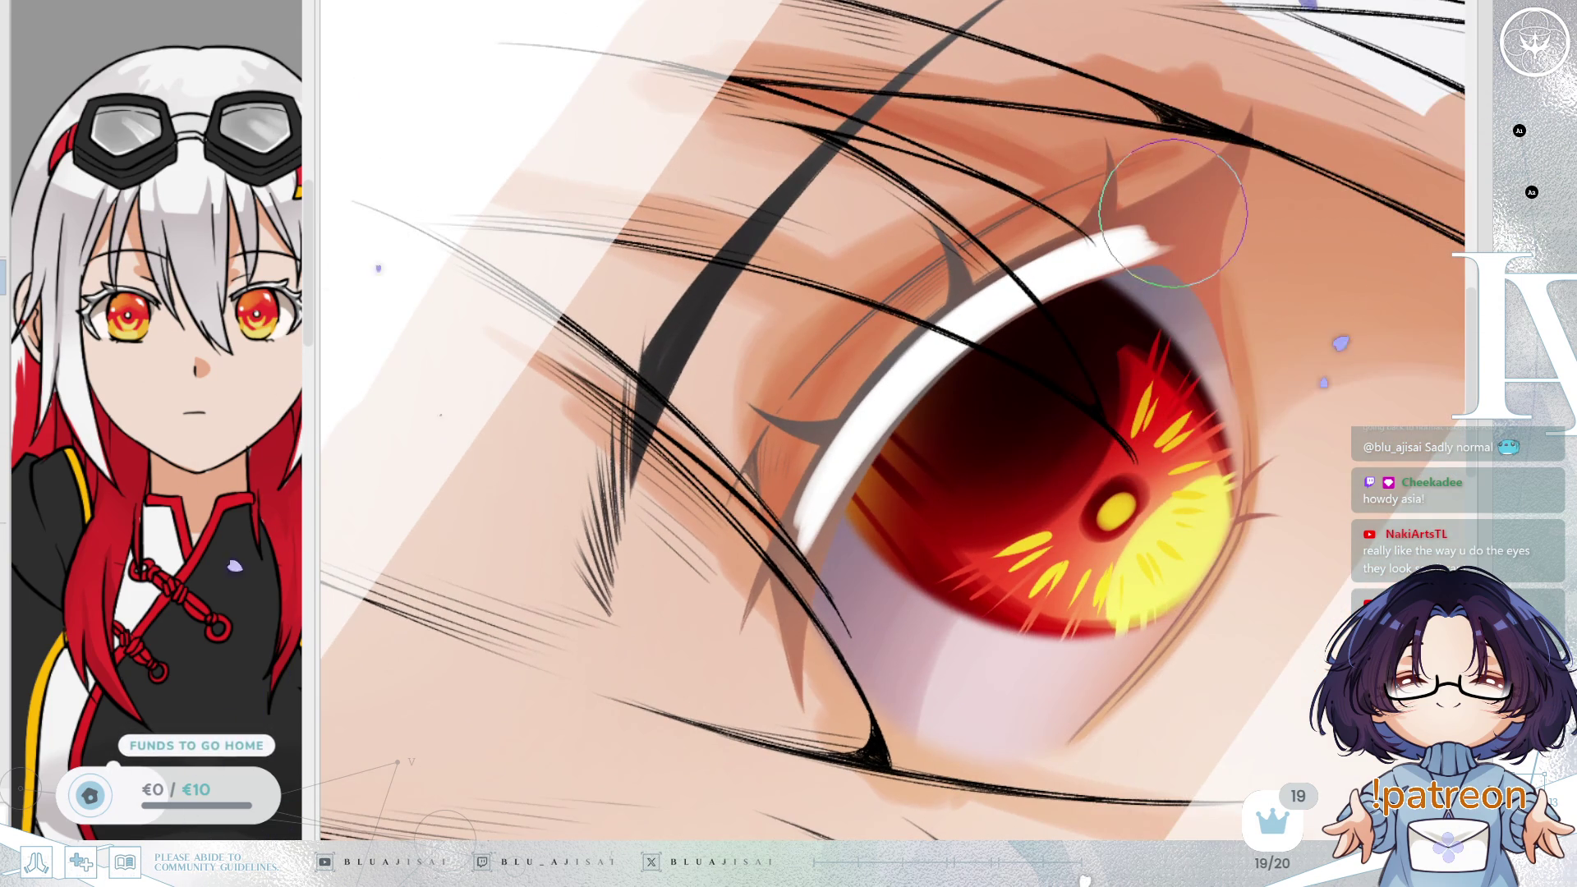
{"action": "key", "text": "bracketleft"}
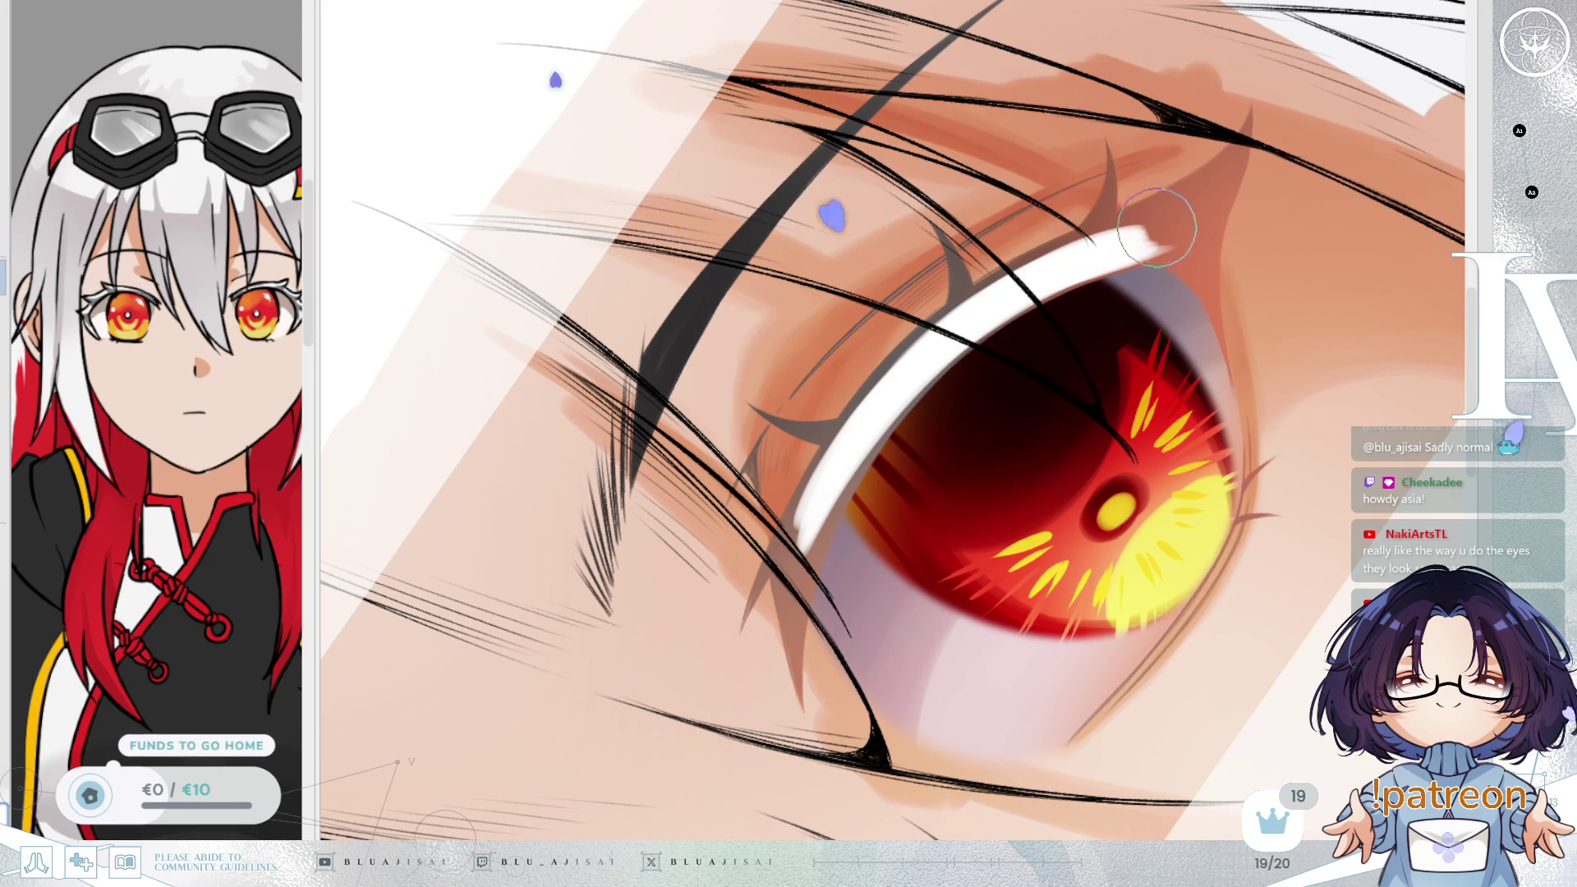
{"action": "key", "text": "bracketright"}
{"action": "left_click_drag", "start_coordinate": [1161, 251], "coordinate": [1093, 257]}
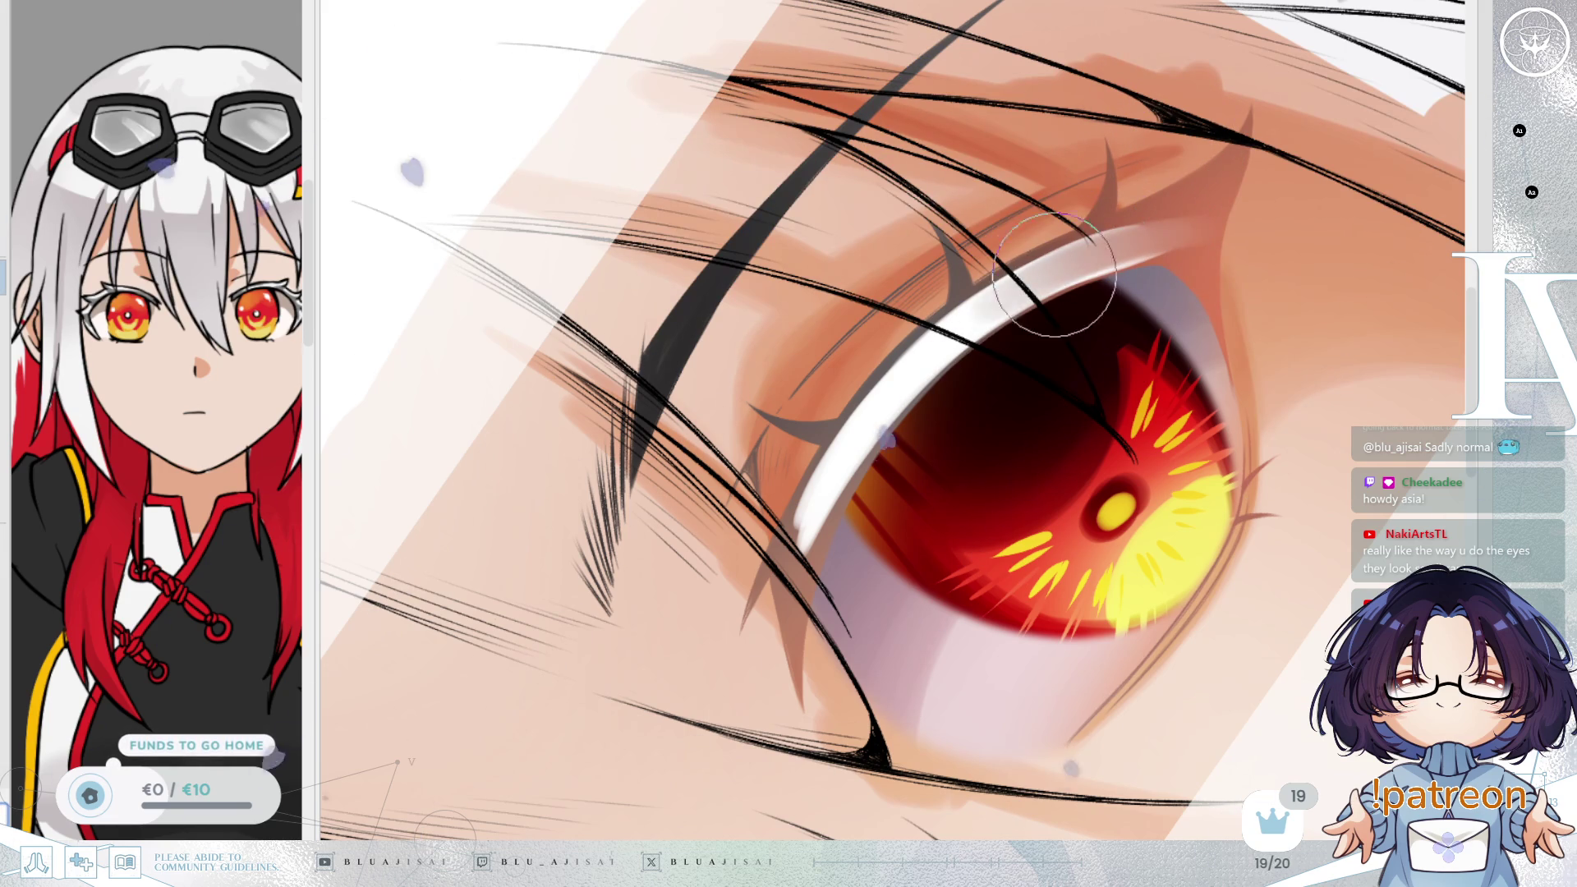
{"action": "left_click_drag", "start_coordinate": [1222, 234], "coordinate": [1027, 271]}
{"action": "mouse_move", "coordinate": [850, 464]}
{"action": "left_mouse_down"}
{"action": "mouse_move", "coordinate": [785, 575]}
{"action": "mouse_move", "coordinate": [871, 411]}
{"action": "mouse_move", "coordinate": [784, 592]}
{"action": "left_mouse_up"}
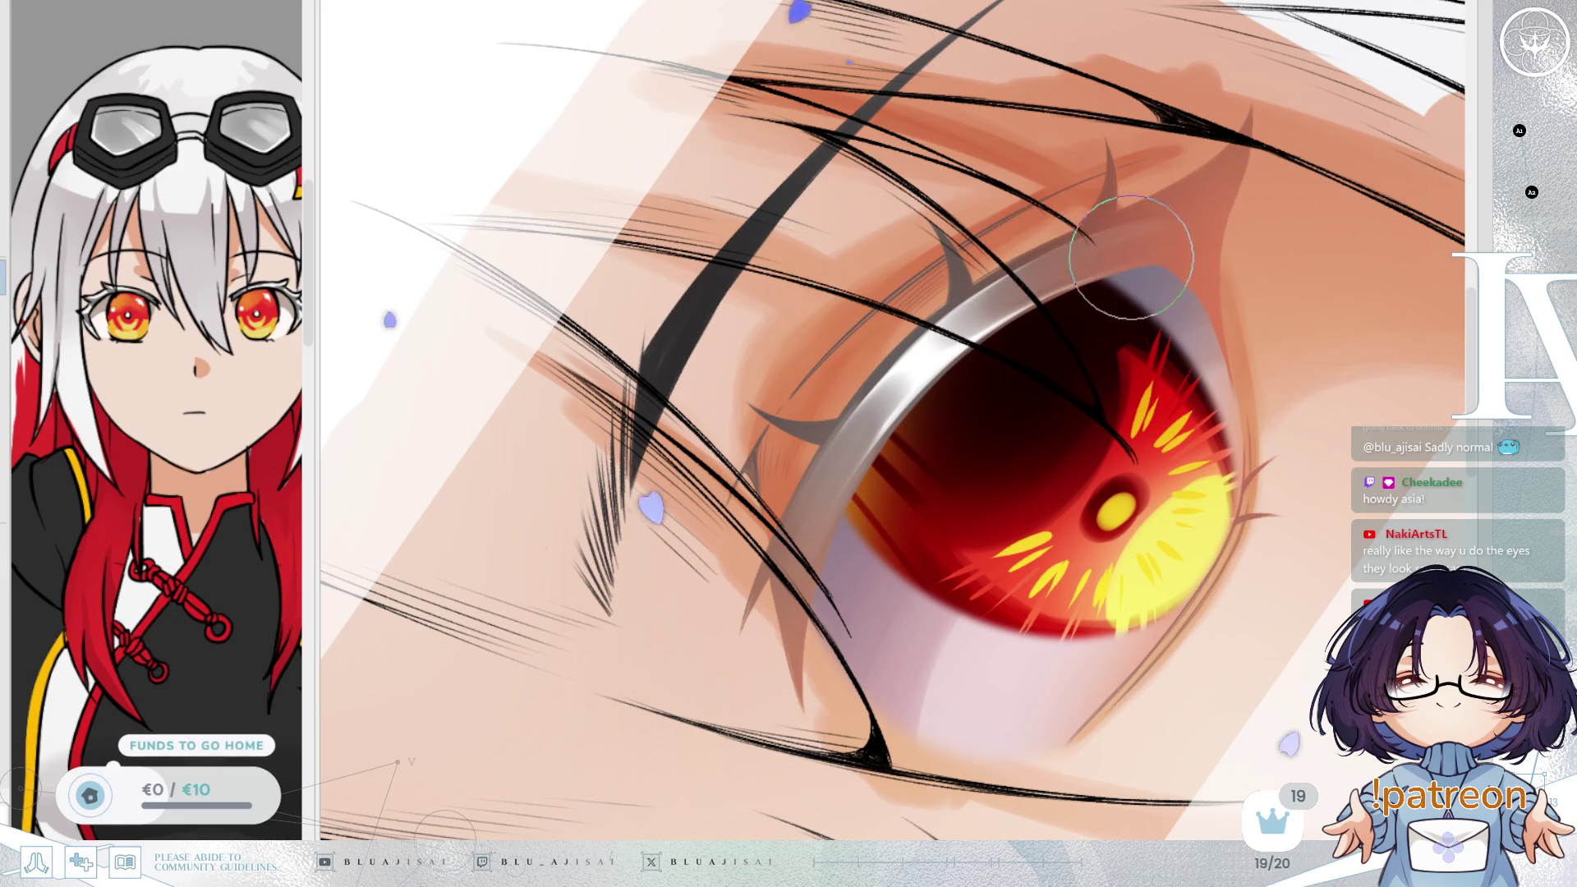
{"action": "key", "text": "End"}
{"action": "mouse_move", "coordinate": [1376, 250]}
{"action": "left_mouse_down"}
{"action": "mouse_move", "coordinate": [857, 686]}
{"action": "mouse_move", "coordinate": [1282, 397]}
{"action": "left_mouse_up"}
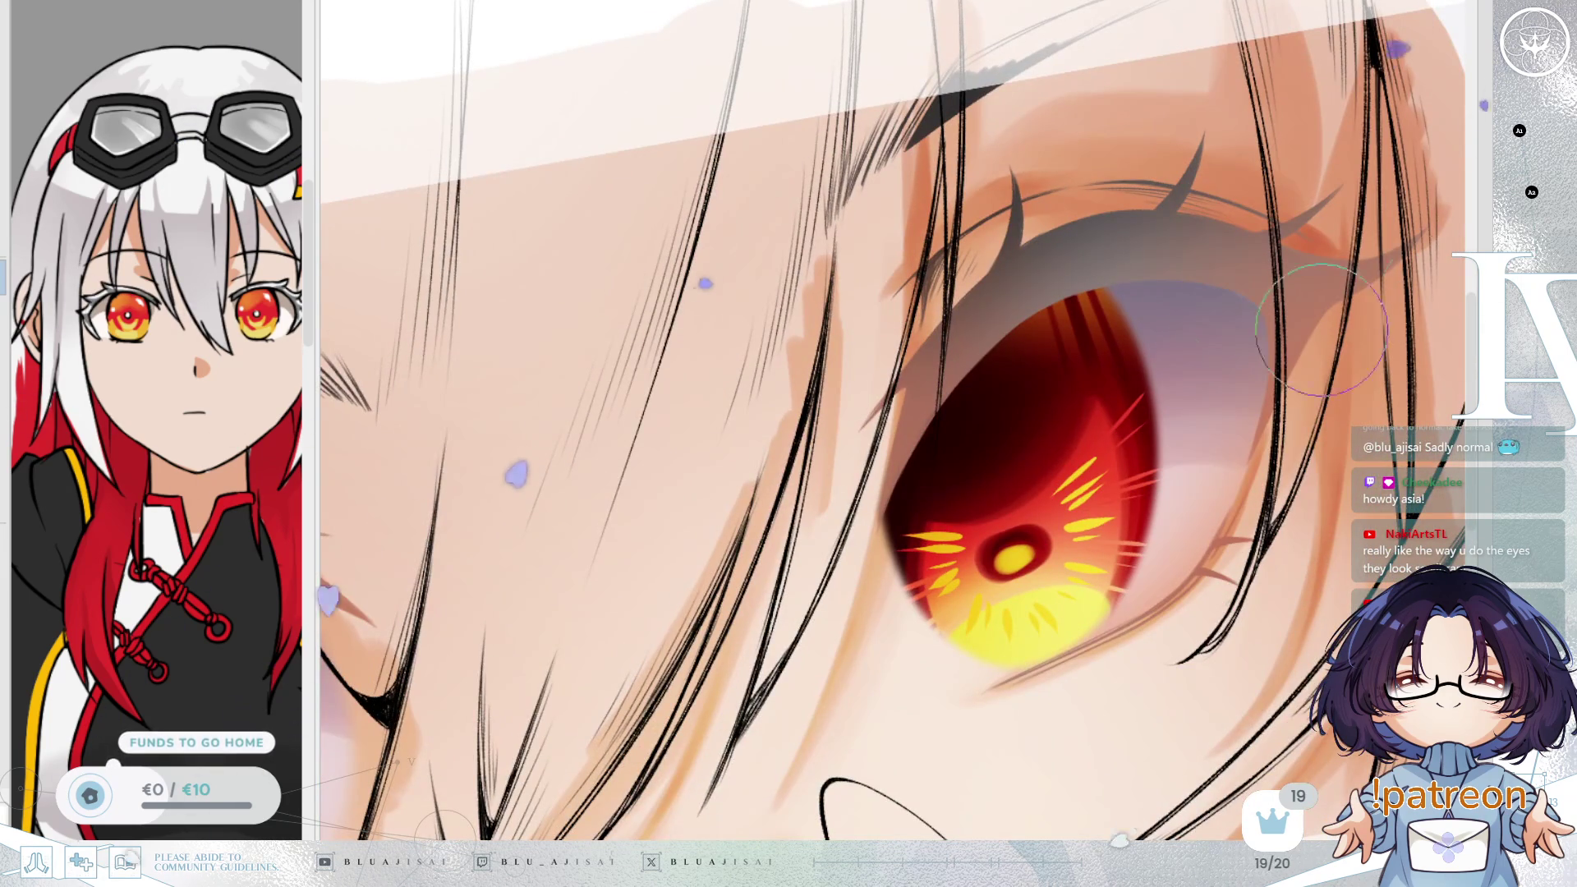
- Paint a long, thick white highlight along the left eye's upper eyelid
{"action": "left_click_drag", "start_coordinate": [1136, 401], "coordinate": [984, 414]}
{"action": "left_click_drag", "start_coordinate": [772, 386], "coordinate": [953, 263]}
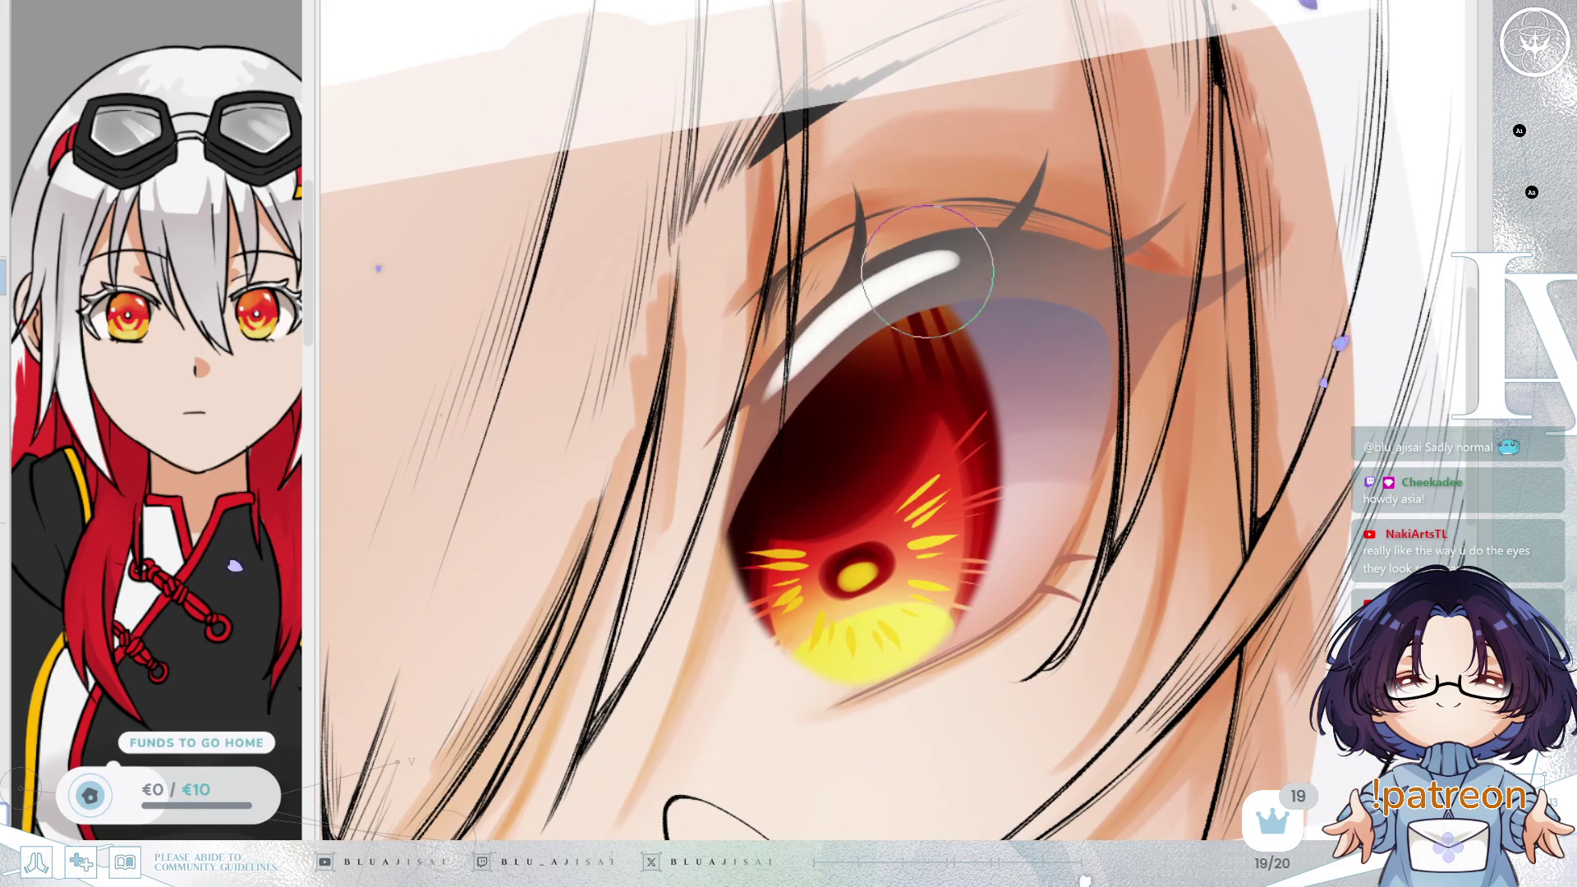
{"action": "left_click_drag", "start_coordinate": [769, 411], "coordinate": [1093, 267]}
{"action": "mouse_move", "coordinate": [920, 279]}
{"action": "left_mouse_down"}
{"action": "mouse_move", "coordinate": [1062, 296]}
{"action": "mouse_move", "coordinate": [1101, 283]}
{"action": "left_mouse_up"}
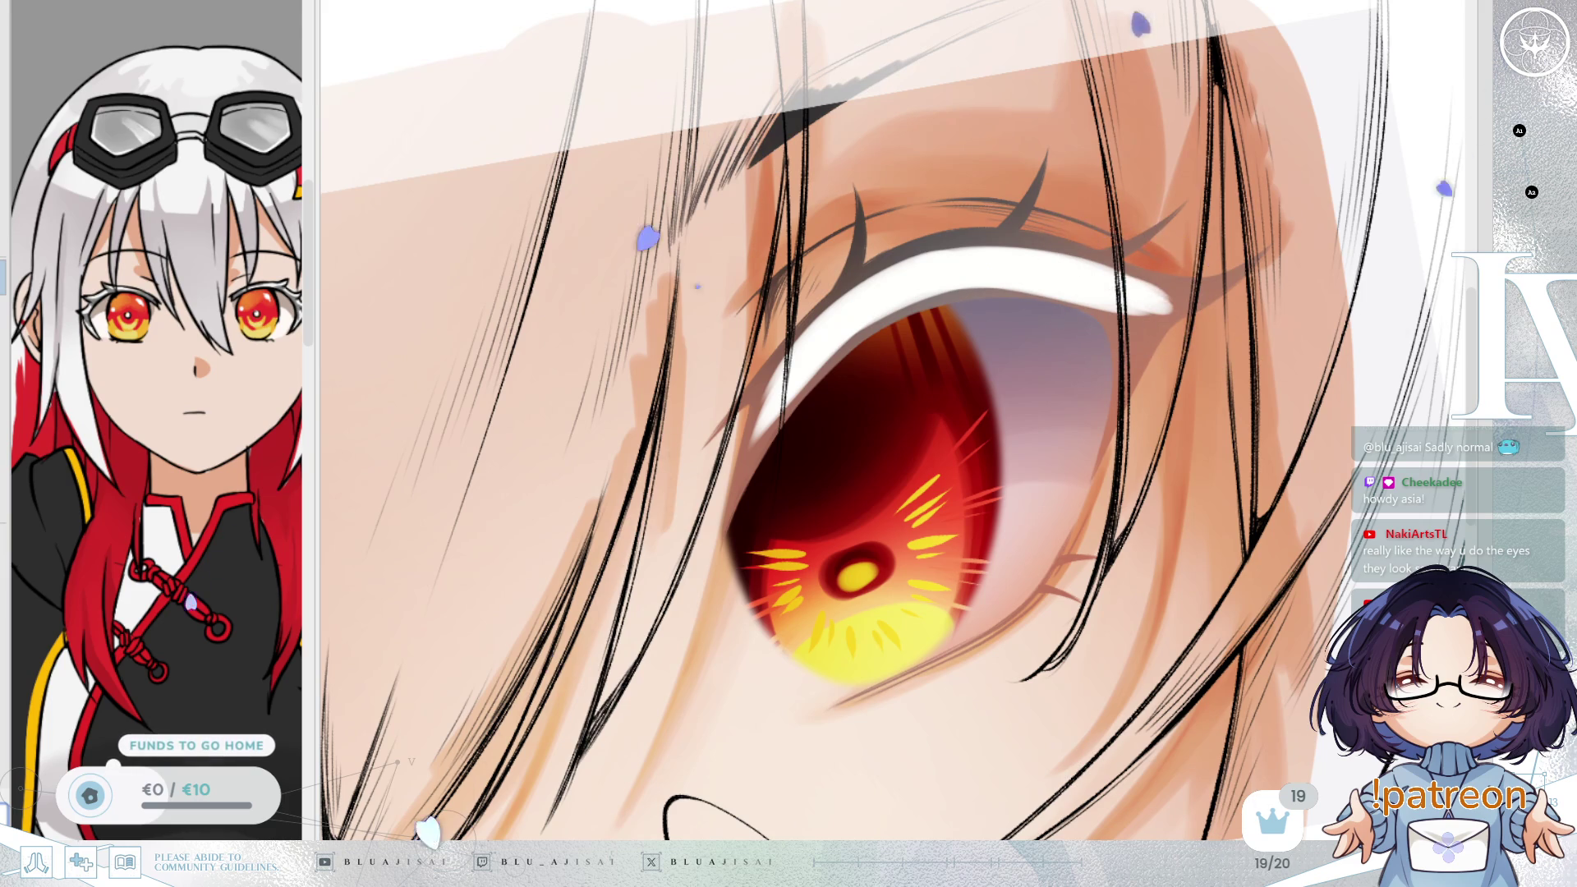
- Shade the eyelid highlight grey and fit the whole drawing in view
{"action": "key", "text": "-"}
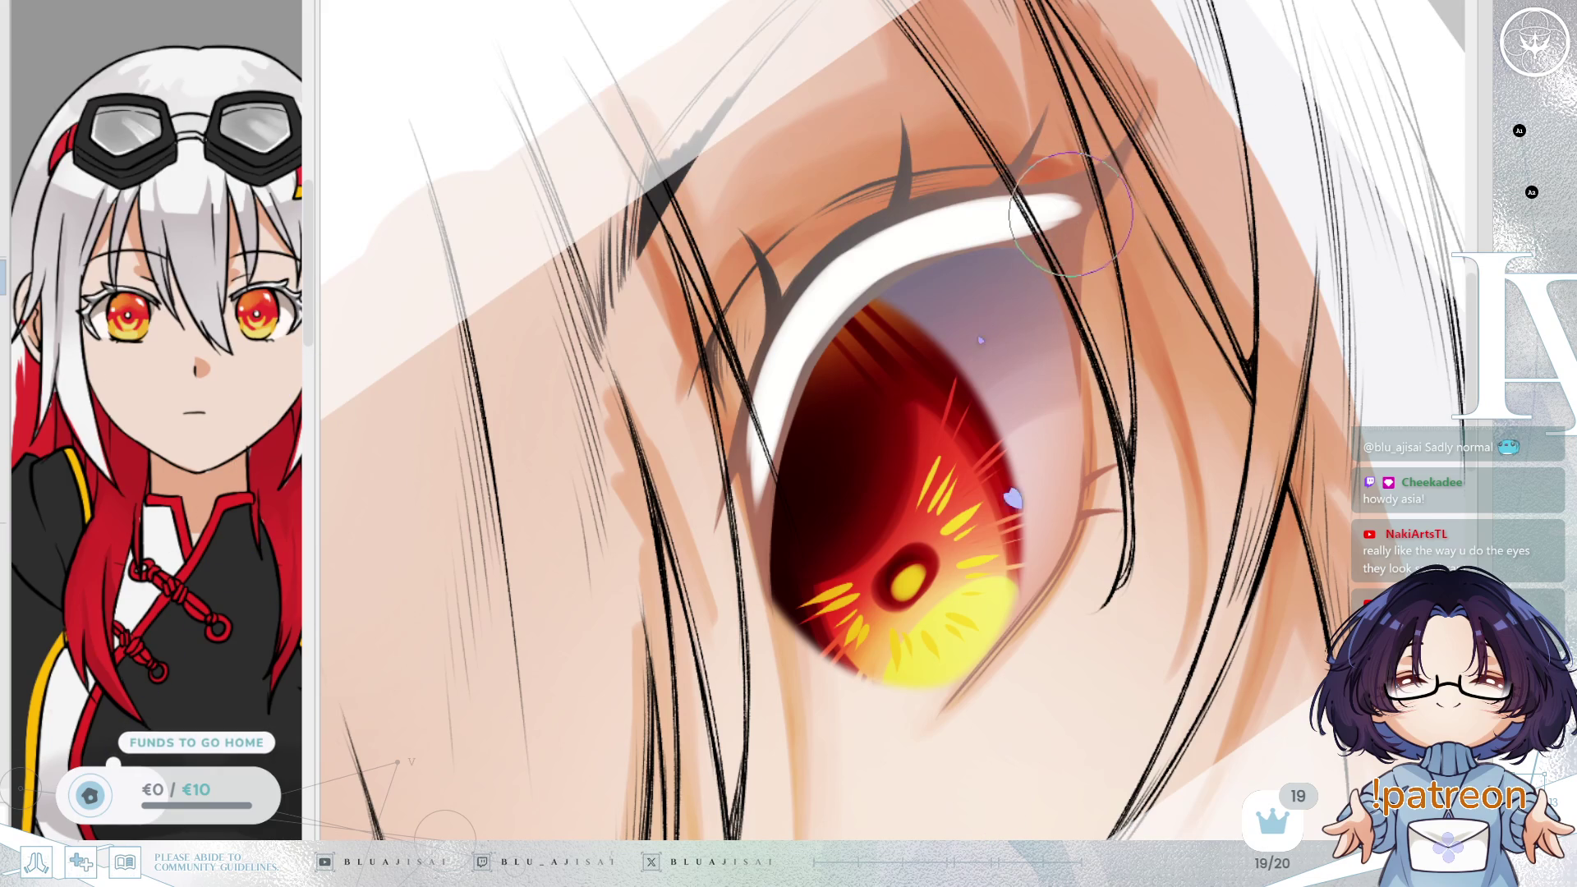
{"action": "key", "text": "minus"}
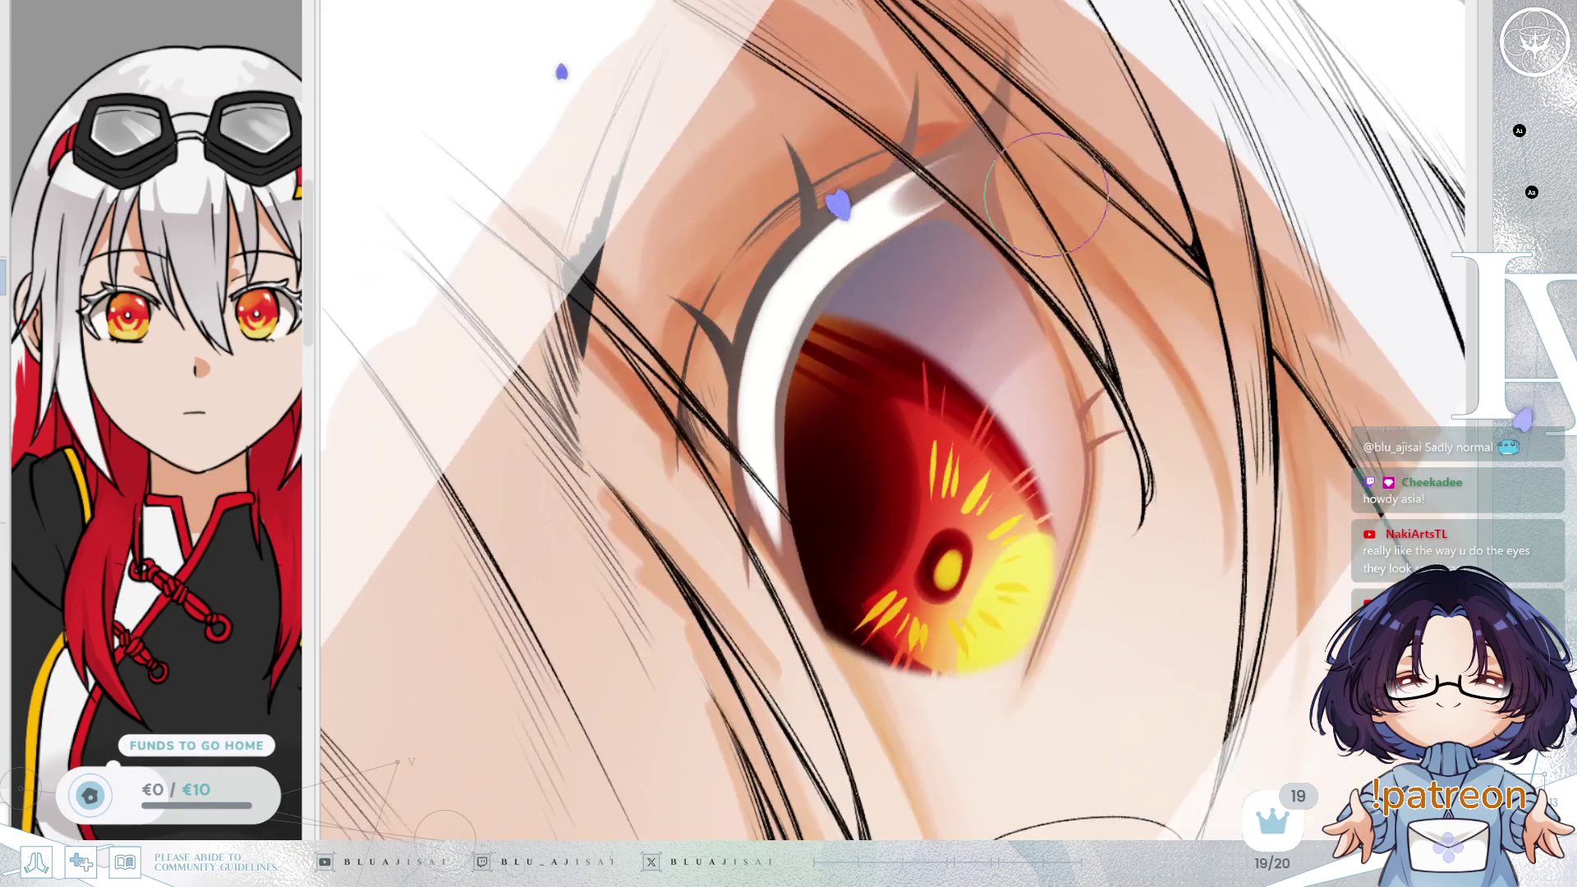
{"action": "mouse_move", "coordinate": [980, 166]}
{"action": "left_mouse_down"}
{"action": "mouse_move", "coordinate": [912, 185]}
{"action": "mouse_move", "coordinate": [877, 218]}
{"action": "left_mouse_up"}
{"action": "key", "text": "ctrl+0"}
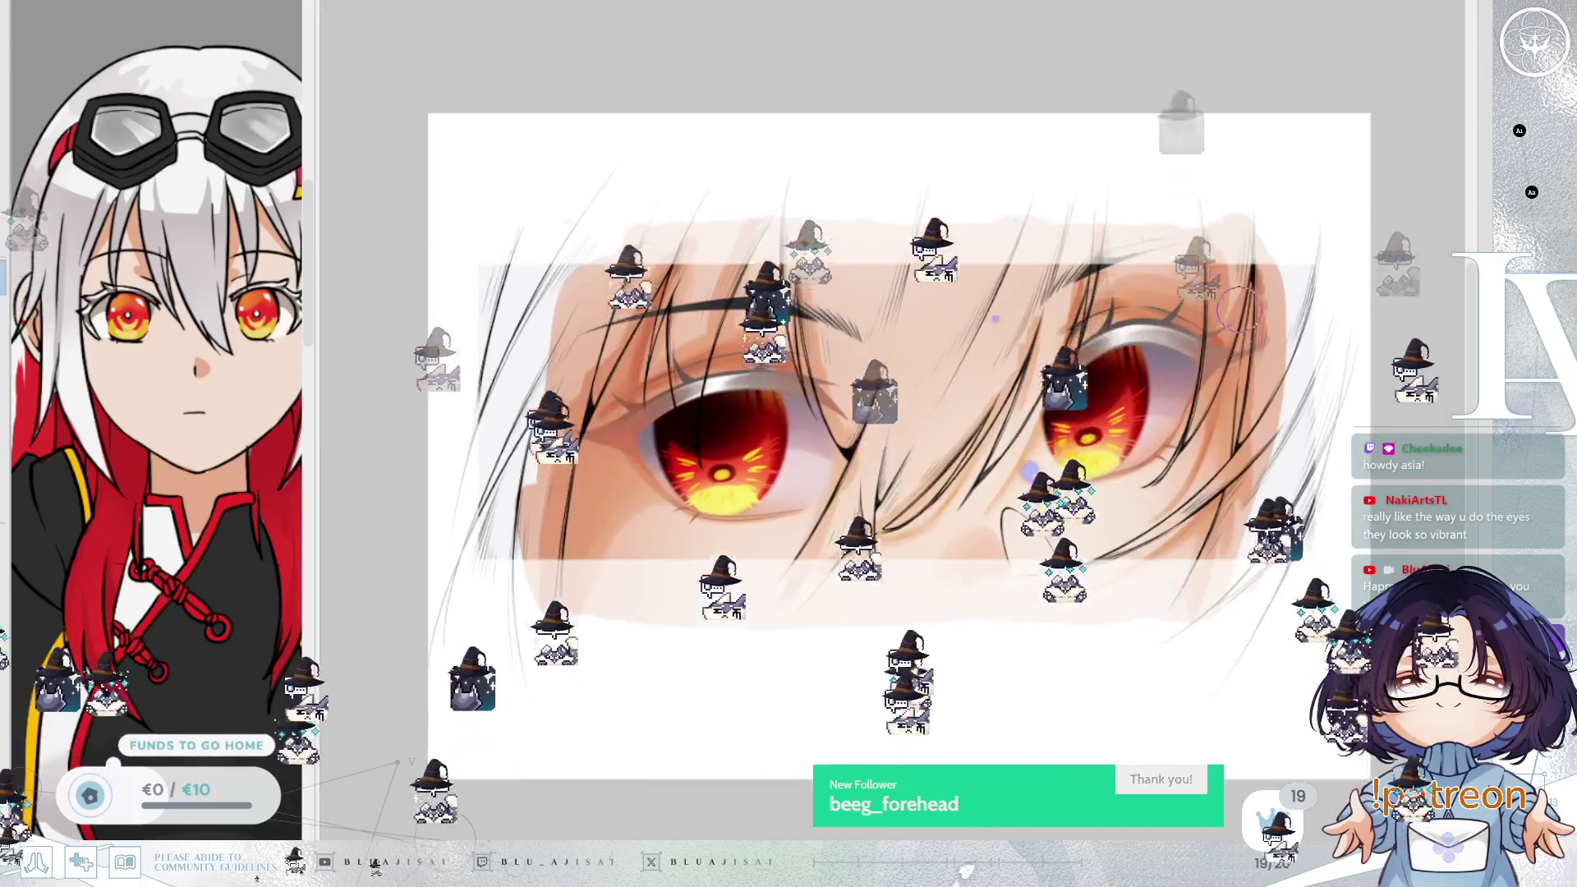
{"action": "scroll", "coordinate": [1200, 346], "scroll_direction": "up", "scroll_amount": 1}
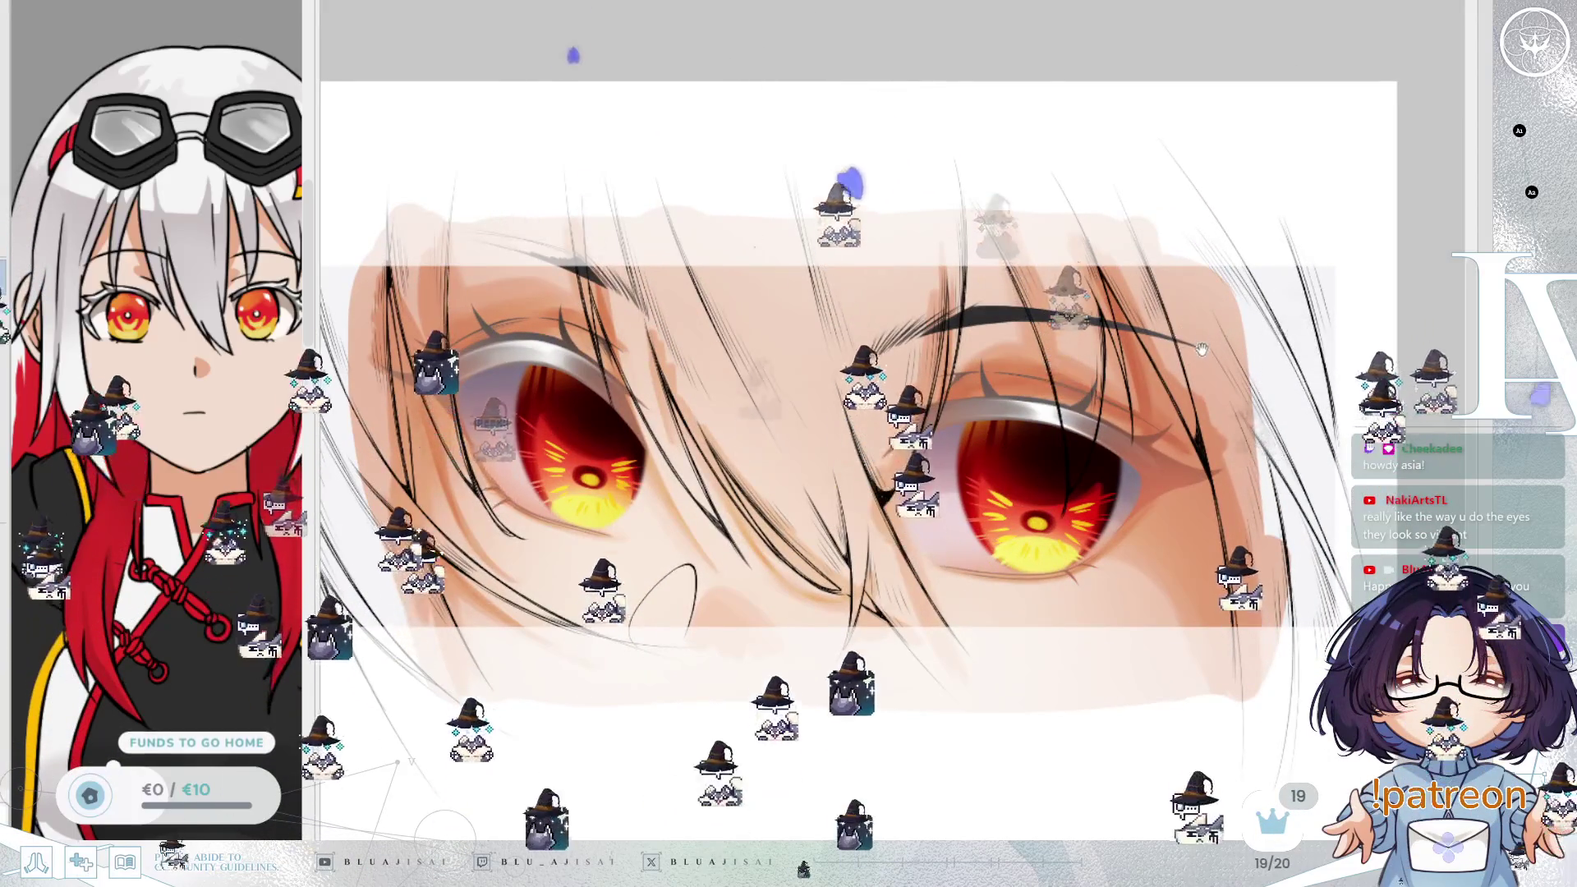
{"action": "scroll", "coordinate": [1052, 464], "scroll_direction": "up", "scroll_amount": 3}
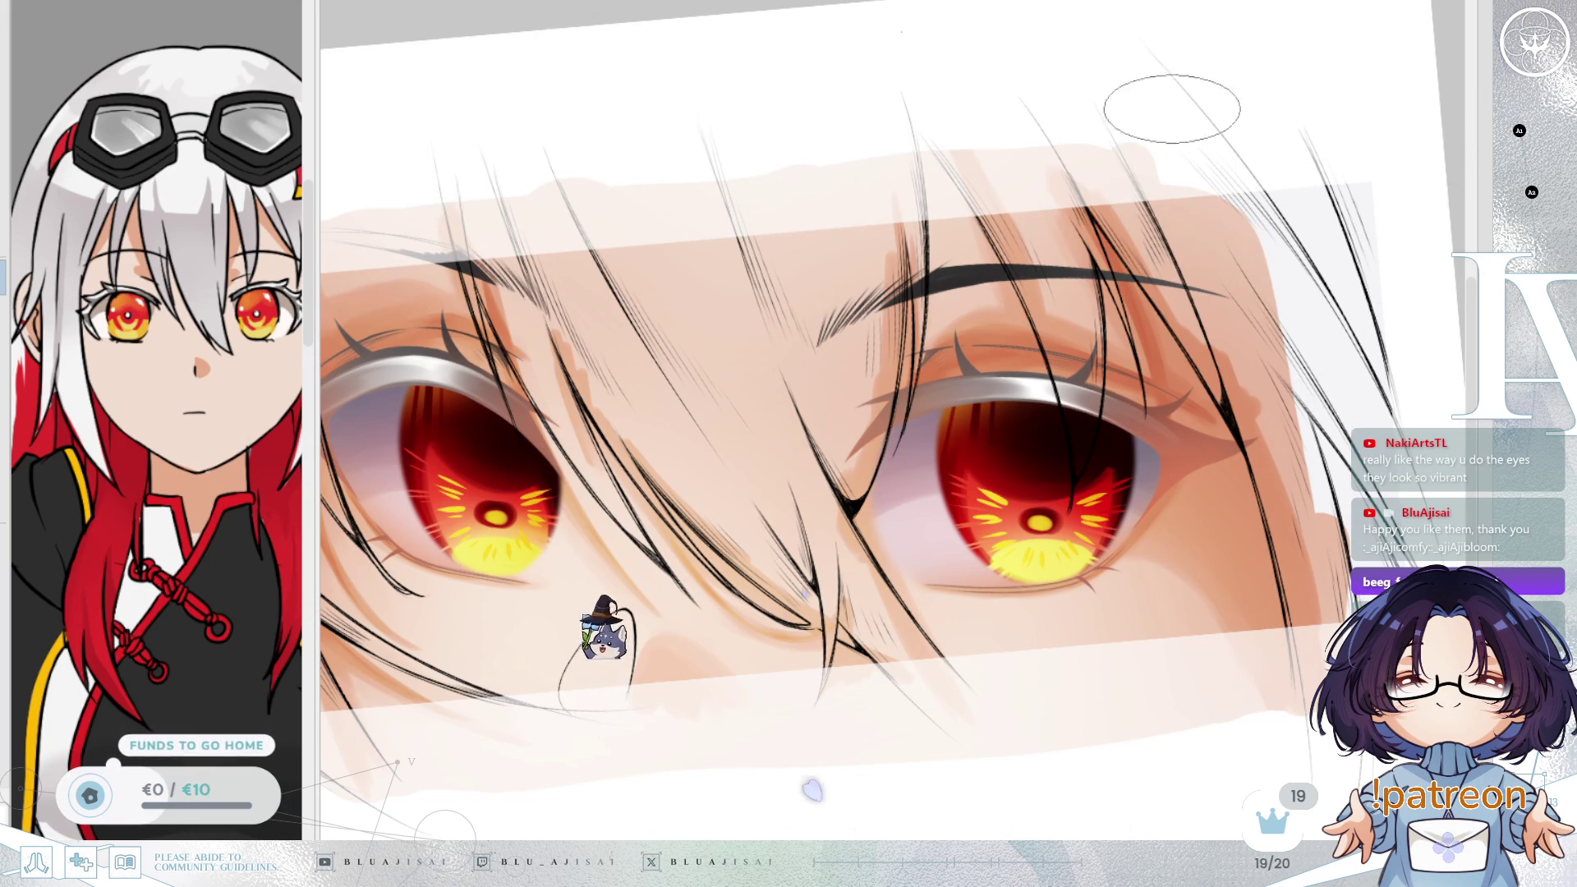
{"action": "scroll", "coordinate": [1115, 370], "scroll_direction": "up", "scroll_amount": 5}
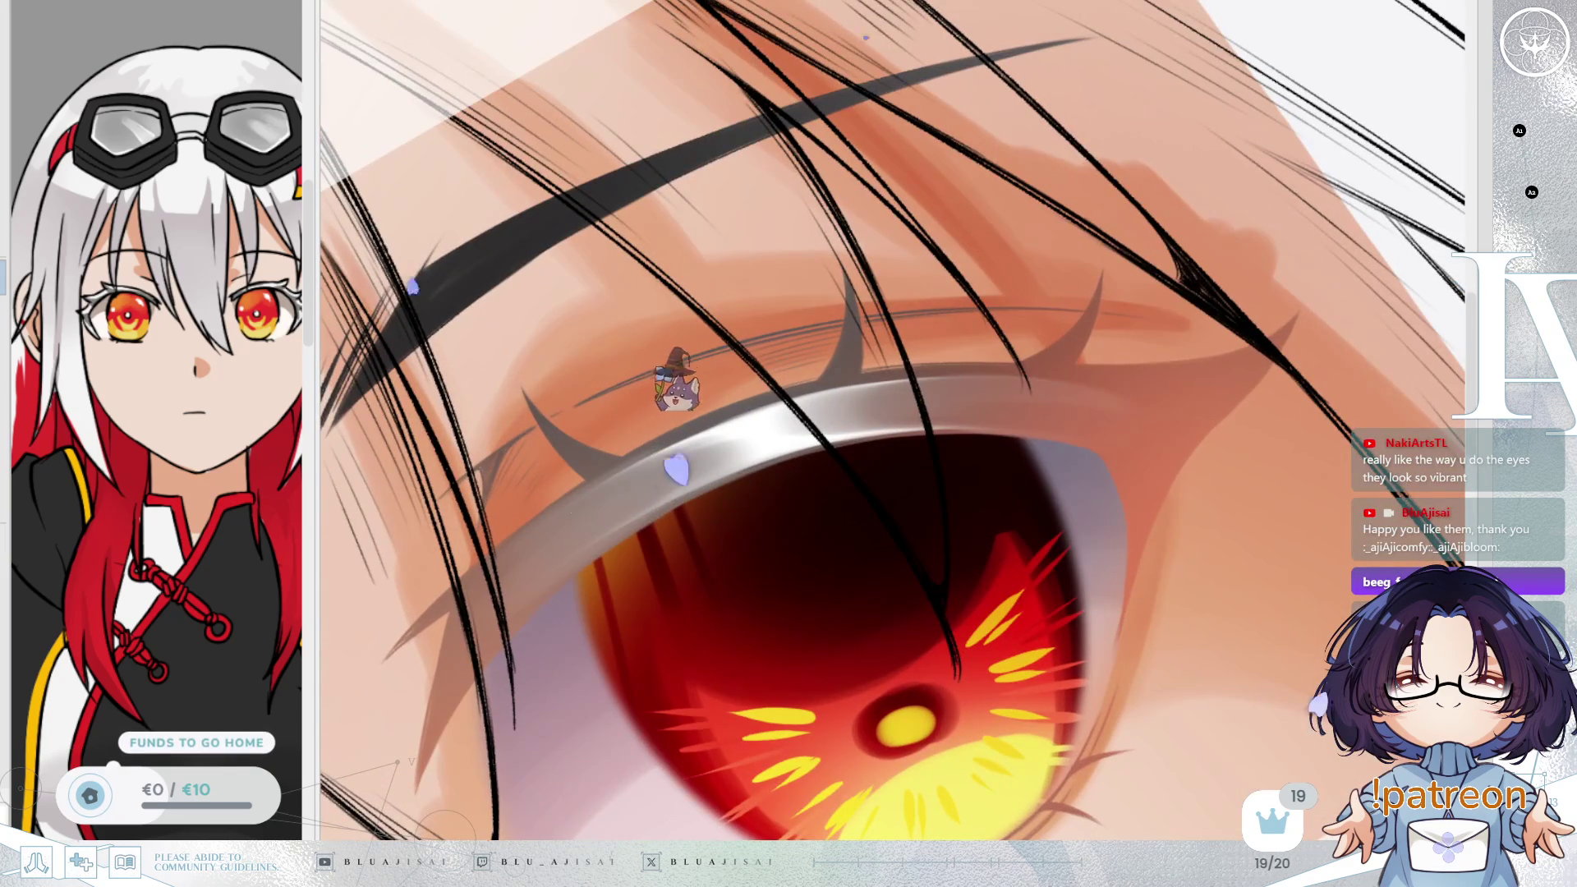
- Add thin white highlight strokes along the upper eyelid rim and lashes
{"action": "scroll", "coordinate": [1051, 440], "scroll_direction": "up", "scroll_amount": 2}
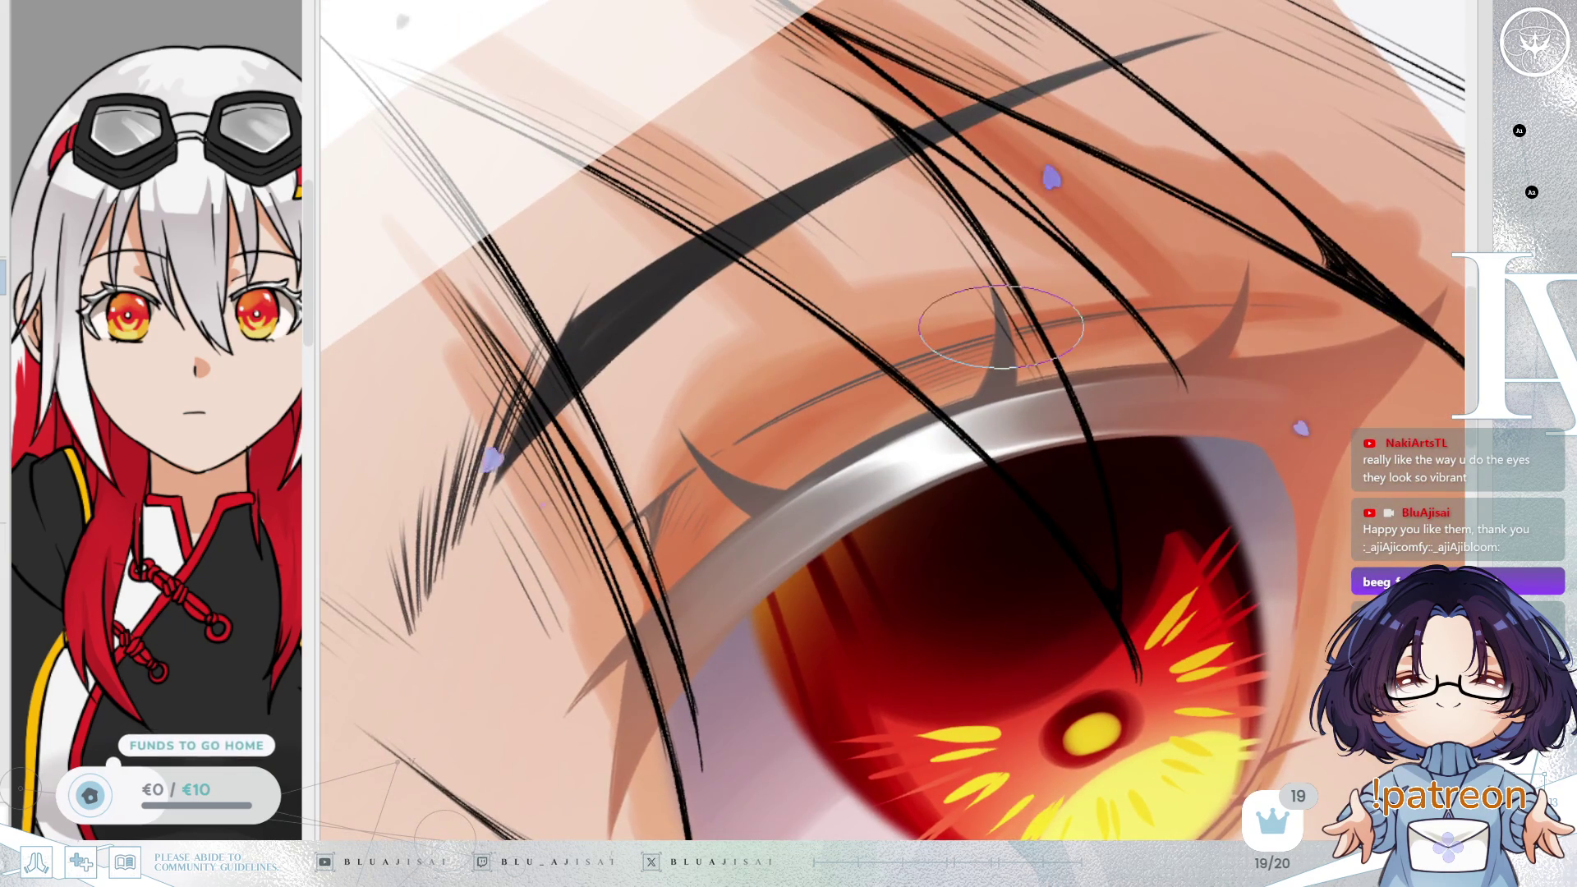
{"action": "scroll", "coordinate": [1001, 326], "scroll_direction": "up", "scroll_amount": 2}
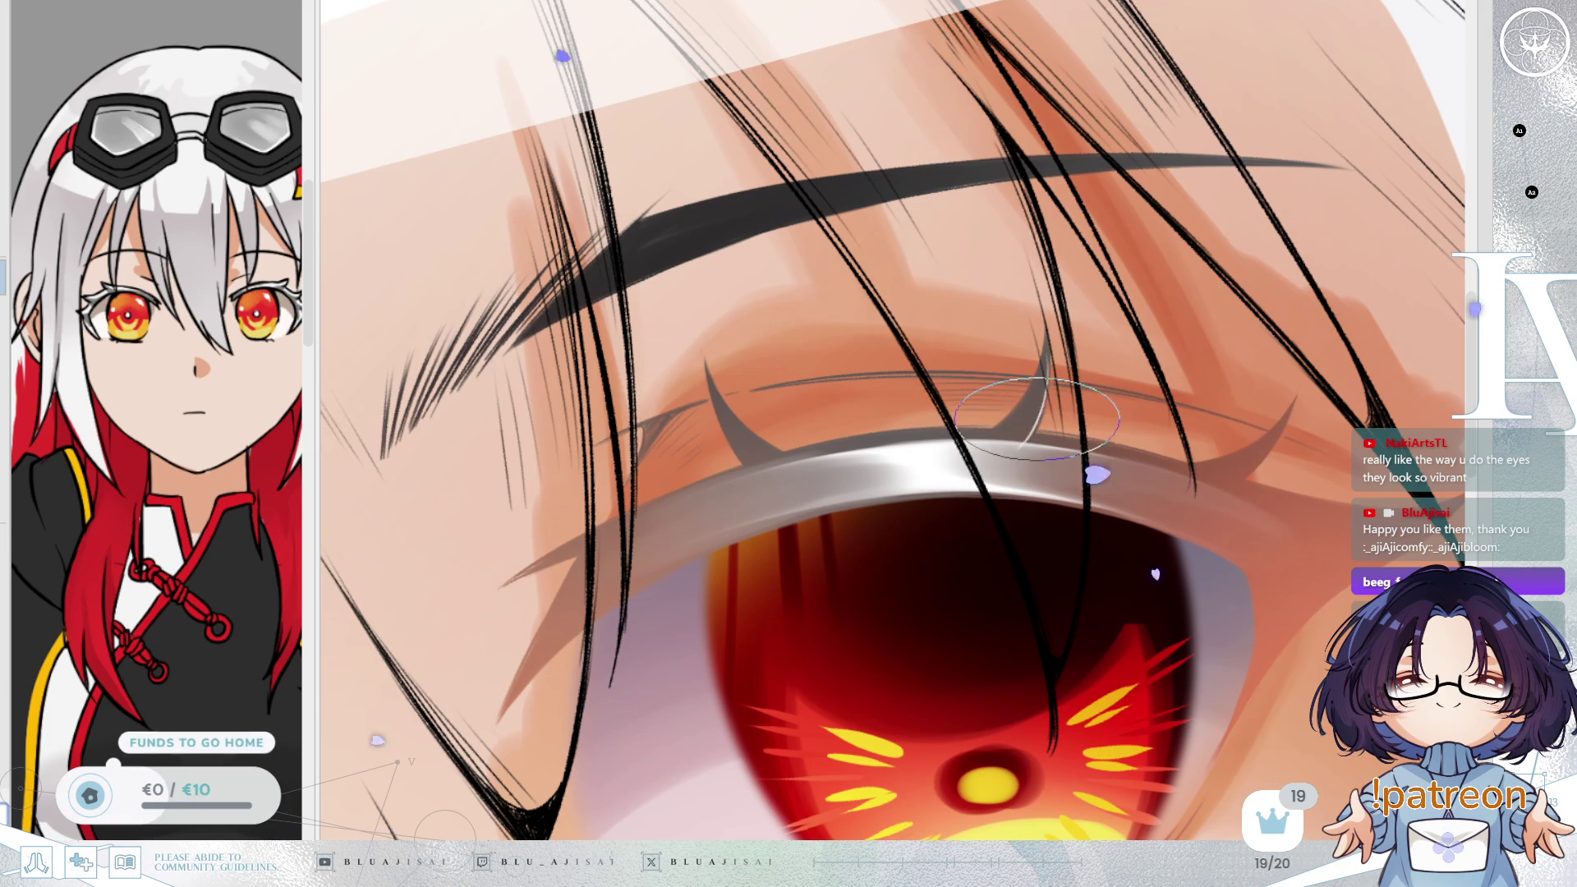
{"action": "left_click_drag", "start_coordinate": [1039, 390], "coordinate": [990, 460]}
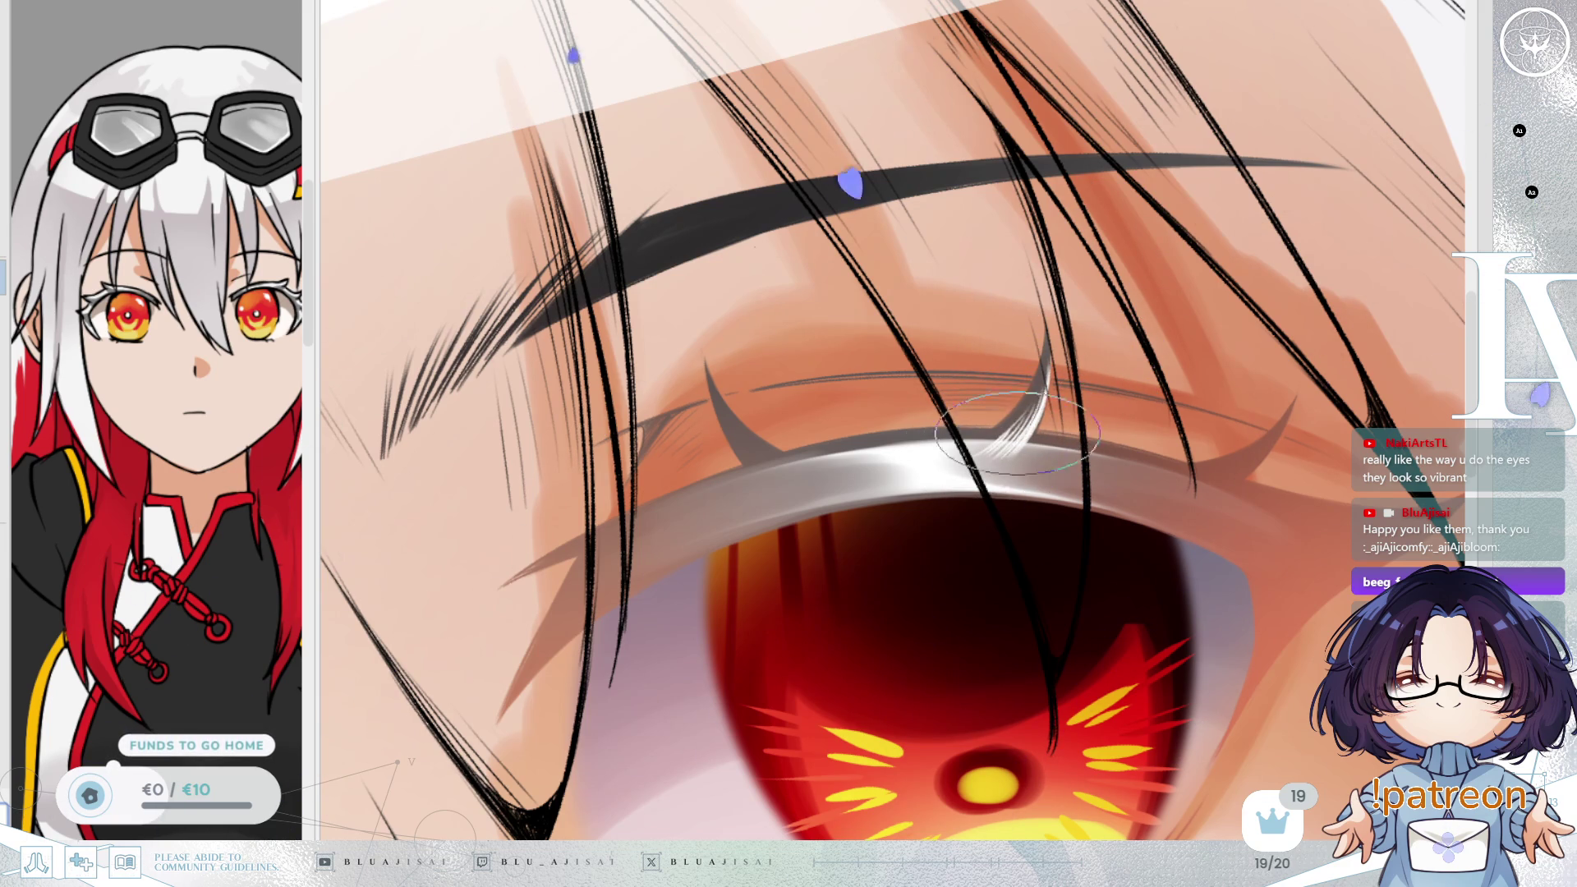
{"action": "mouse_move", "coordinate": [1045, 380]}
{"action": "left_mouse_down"}
{"action": "mouse_move", "coordinate": [887, 263]}
{"action": "mouse_move", "coordinate": [857, 337]}
{"action": "left_mouse_up"}
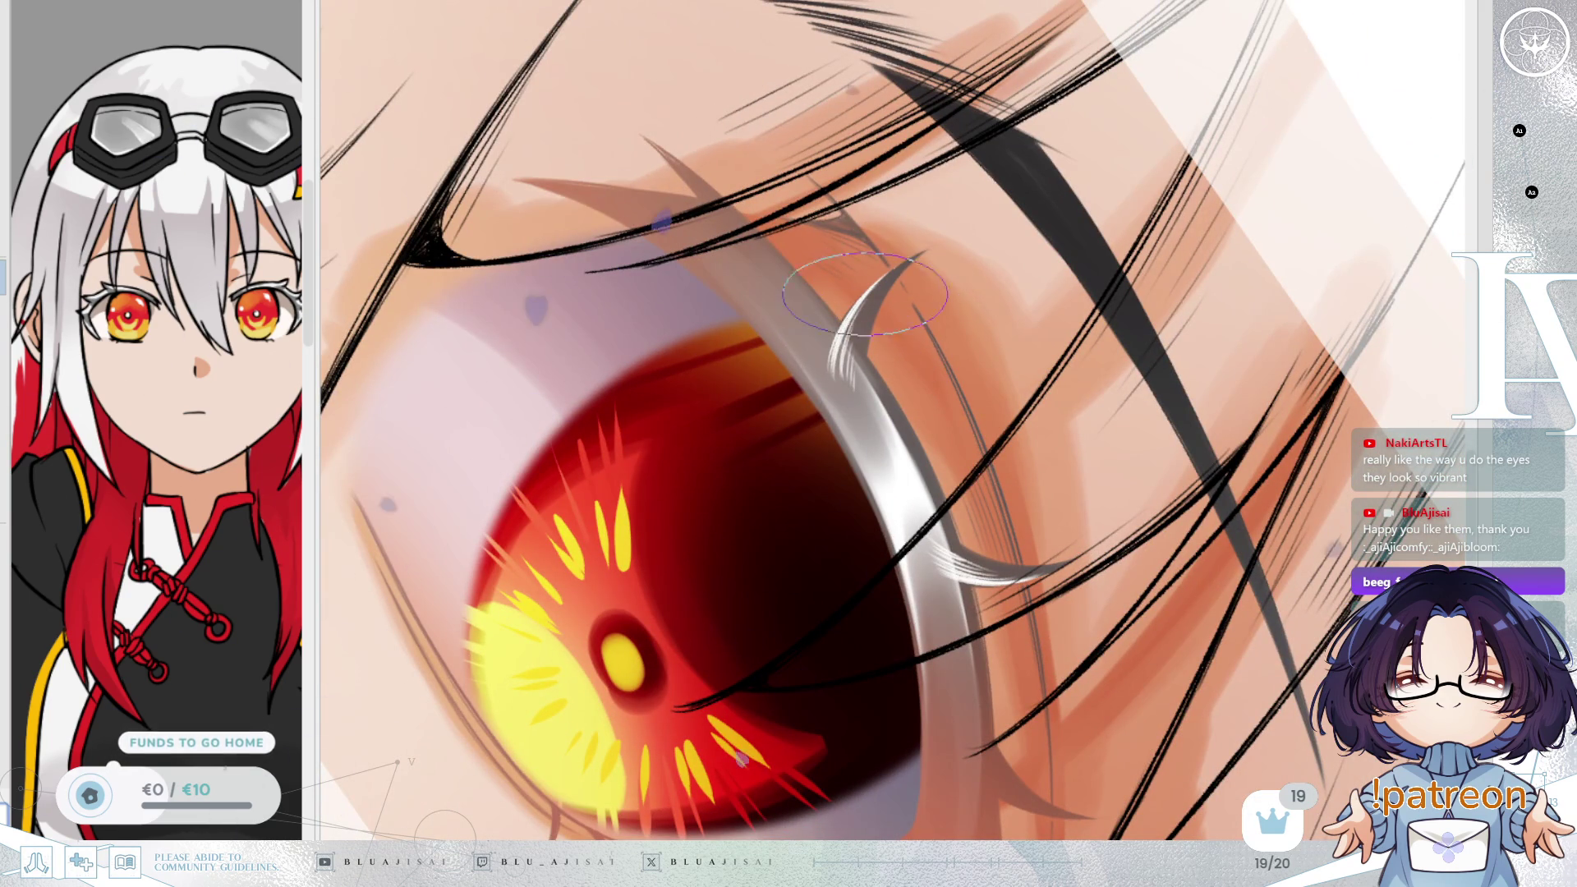
{"action": "mouse_move", "coordinate": [854, 378]}
{"action": "left_mouse_down"}
{"action": "mouse_move", "coordinate": [1202, 402]}
{"action": "mouse_move", "coordinate": [1128, 452]}
{"action": "left_mouse_up"}
{"action": "left_click_drag", "start_coordinate": [1142, 263], "coordinate": [1094, 403]}
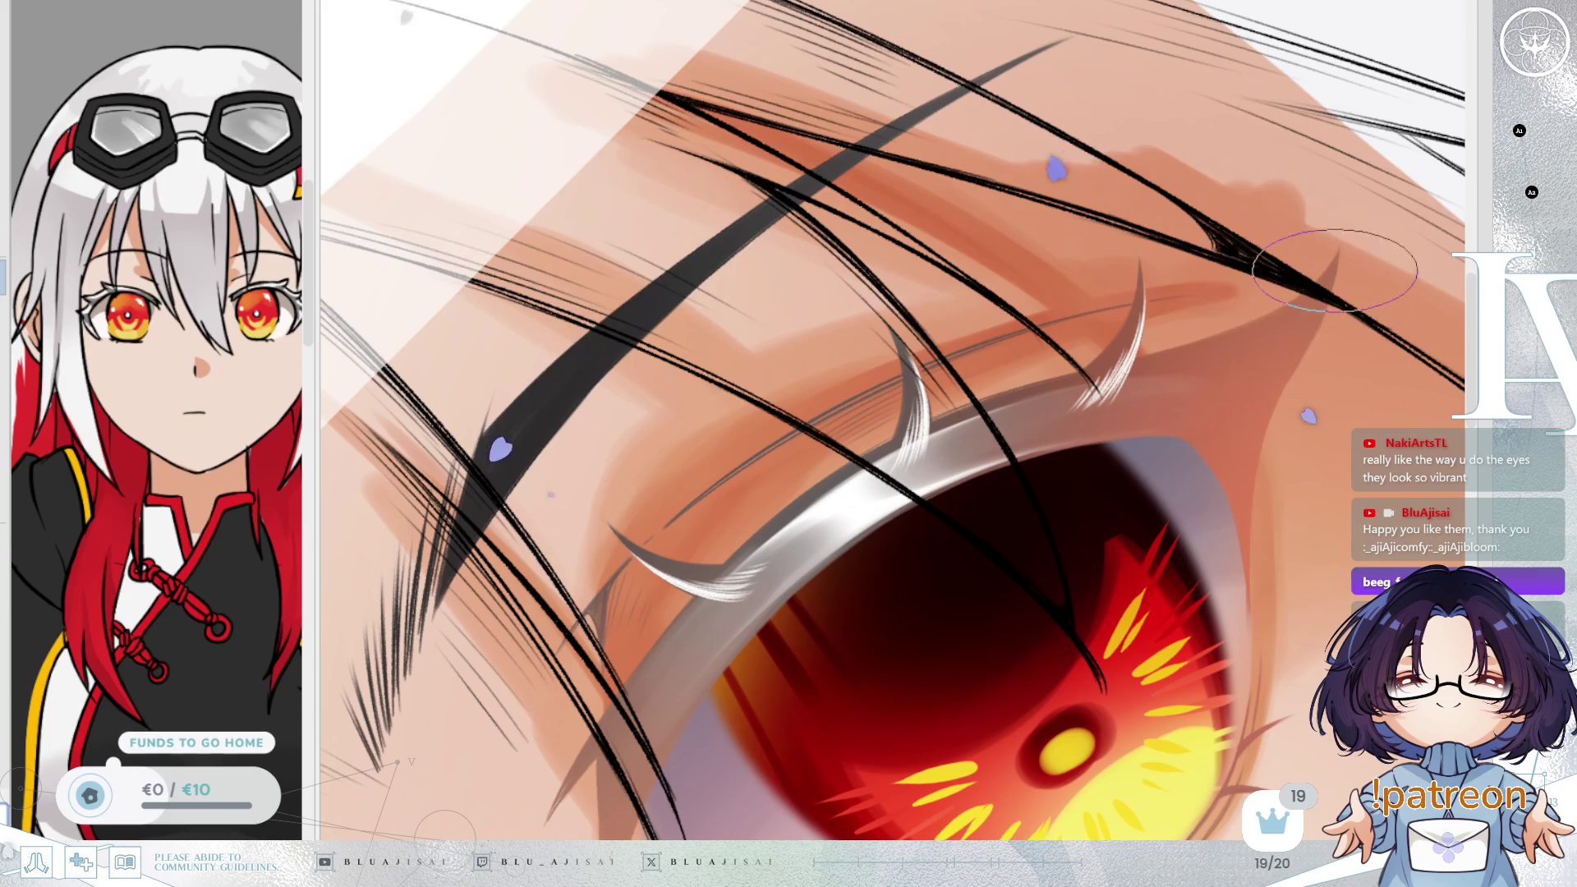
{"action": "left_click_drag", "start_coordinate": [1327, 272], "coordinate": [1245, 407]}
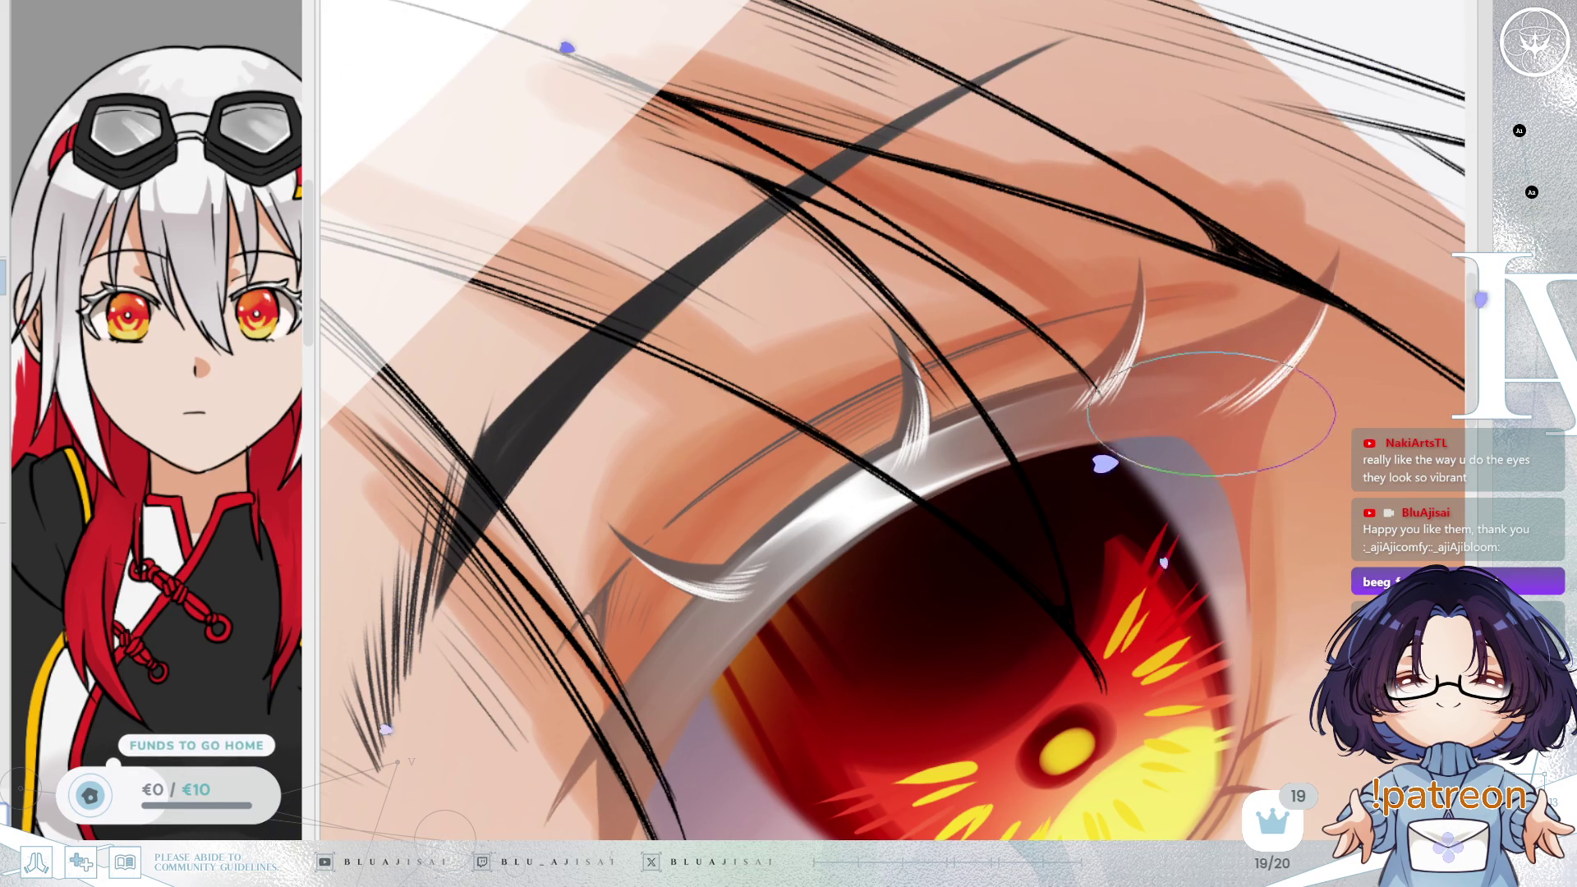
- Mirror the view and add more whitish streaks to the eyelid rim and upper lash
{"action": "mouse_move", "coordinate": [1274, 641]}
{"action": "left_mouse_down"}
{"action": "mouse_move", "coordinate": [1271, 507]}
{"action": "mouse_move", "coordinate": [1249, 457]}
{"action": "mouse_move", "coordinate": [1023, 501]}
{"action": "left_mouse_up"}
{"action": "key", "text": "h"}
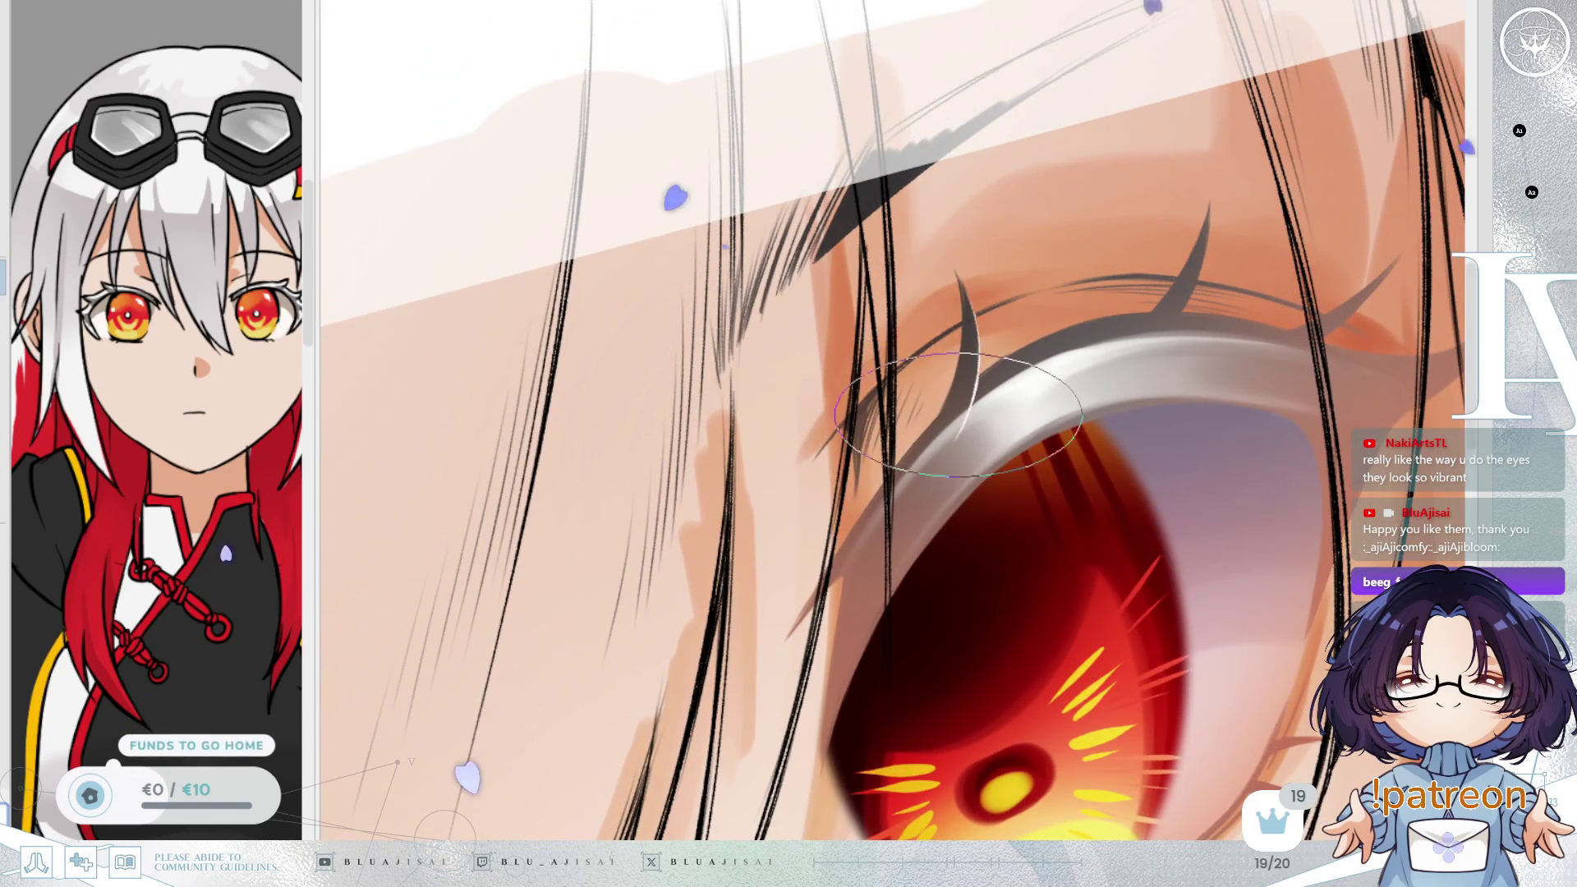
{"action": "left_click_drag", "start_coordinate": [961, 433], "coordinate": [957, 419]}
{"action": "left_click_drag", "start_coordinate": [1155, 337], "coordinate": [1193, 284]}
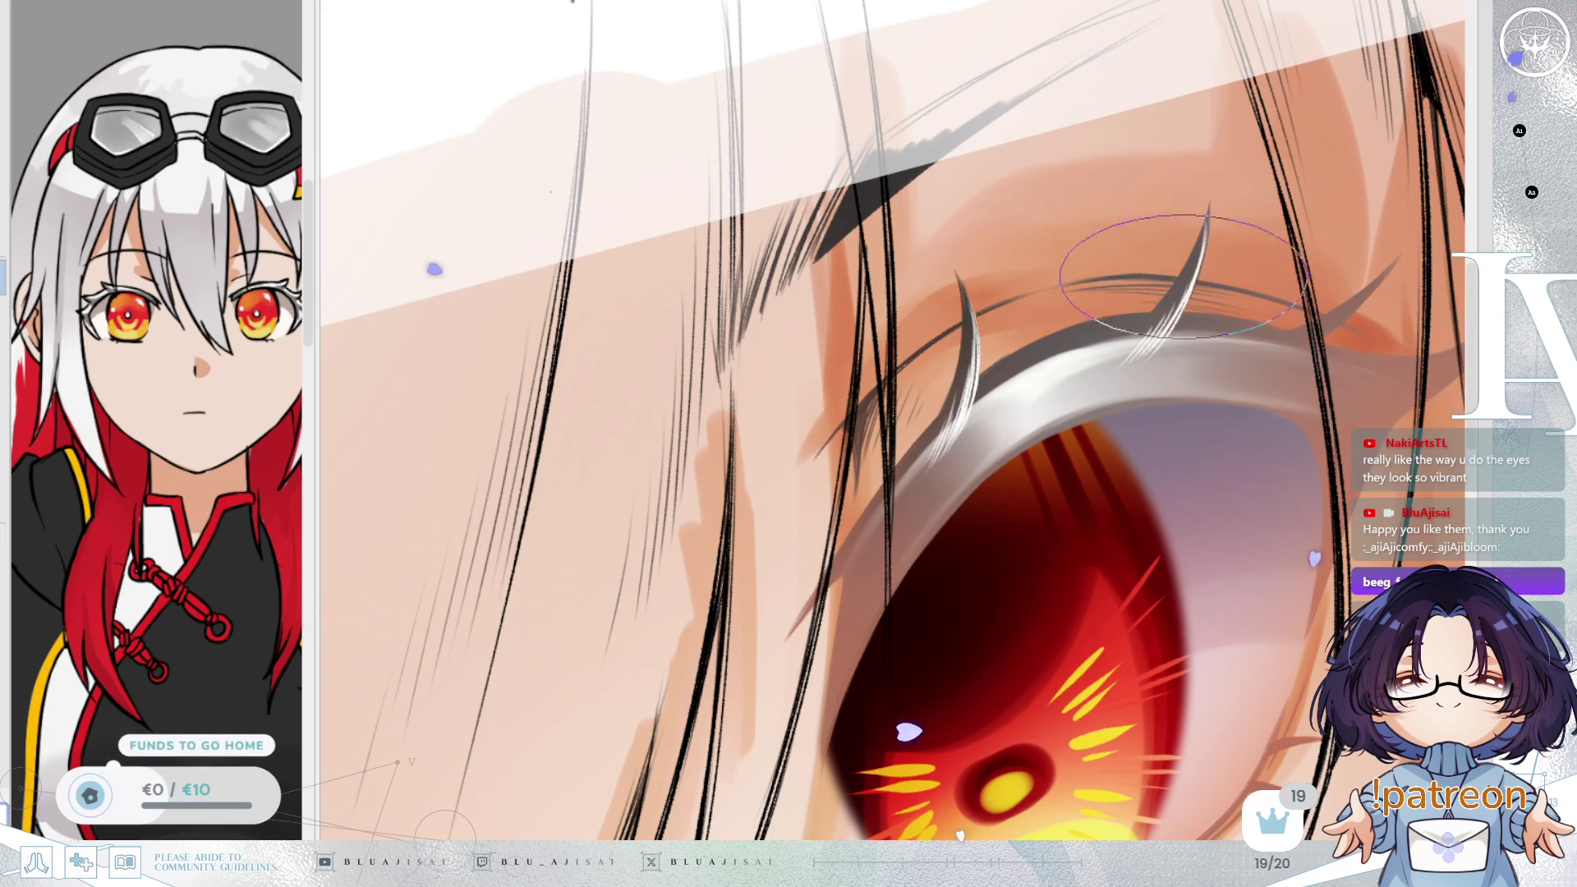
{"action": "left_click_drag", "start_coordinate": [1312, 323], "coordinate": [1141, 237]}
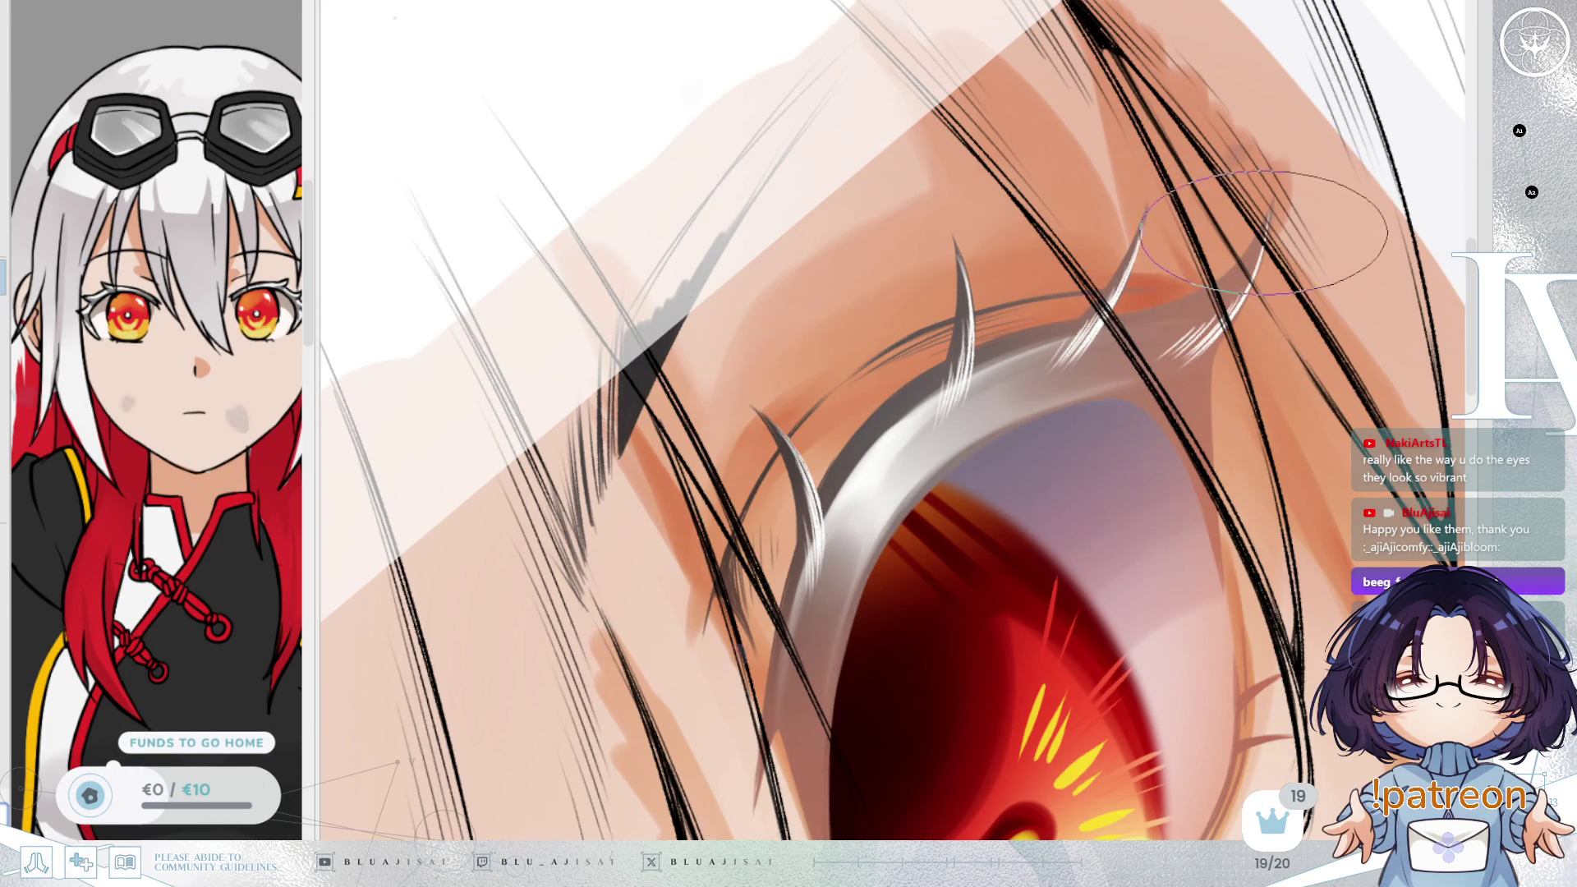
{"action": "left_click_drag", "start_coordinate": [1103, 725], "coordinate": [1144, 528]}
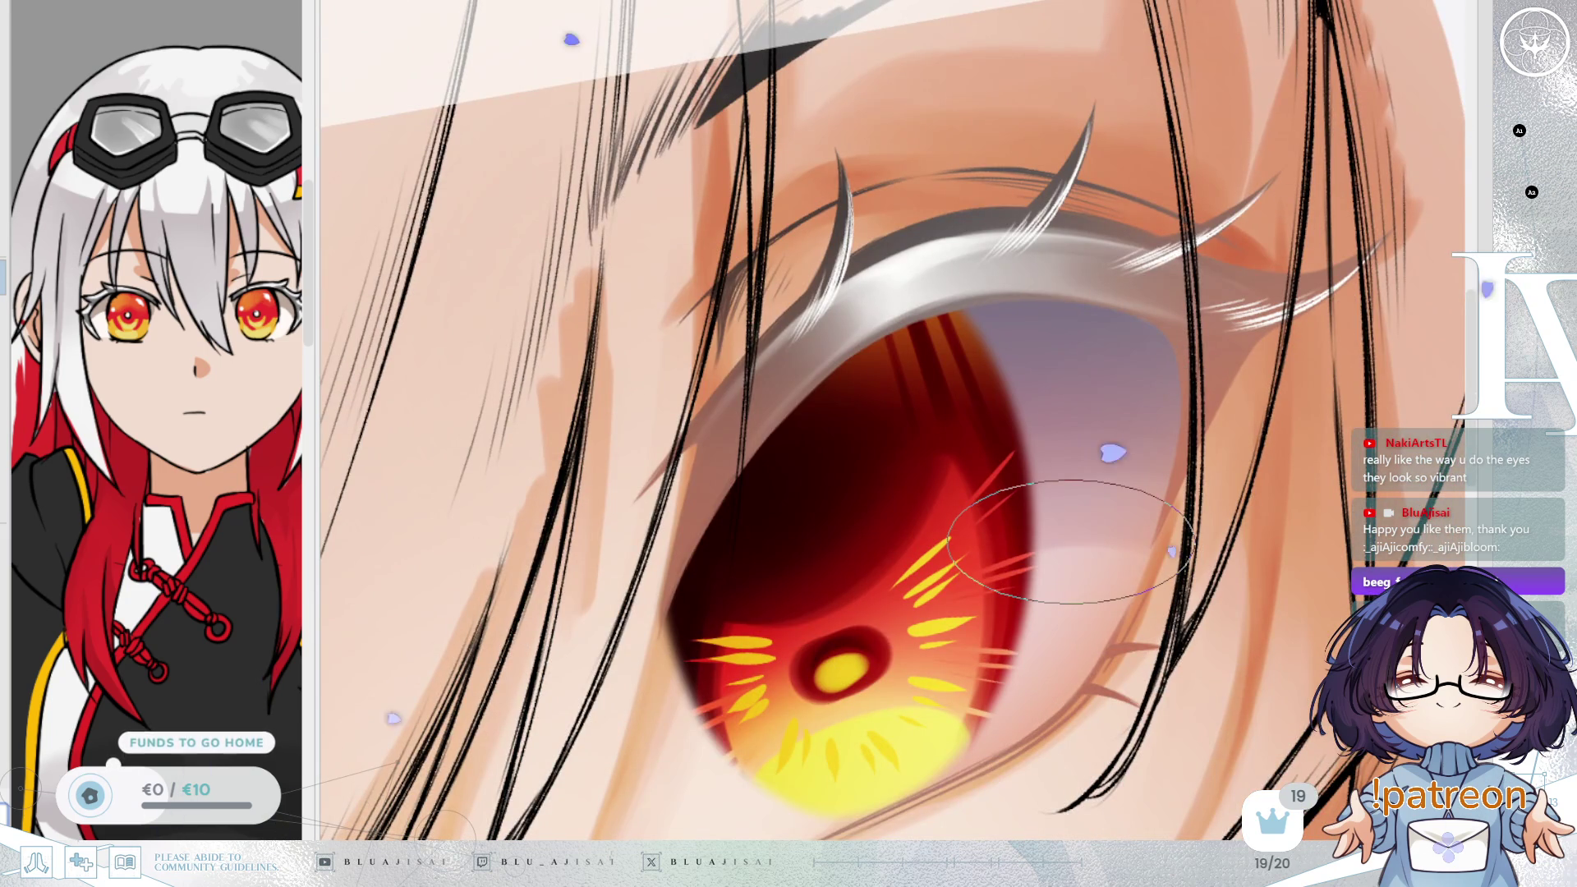
{"action": "left_click_drag", "start_coordinate": [1070, 542], "coordinate": [1107, 529]}
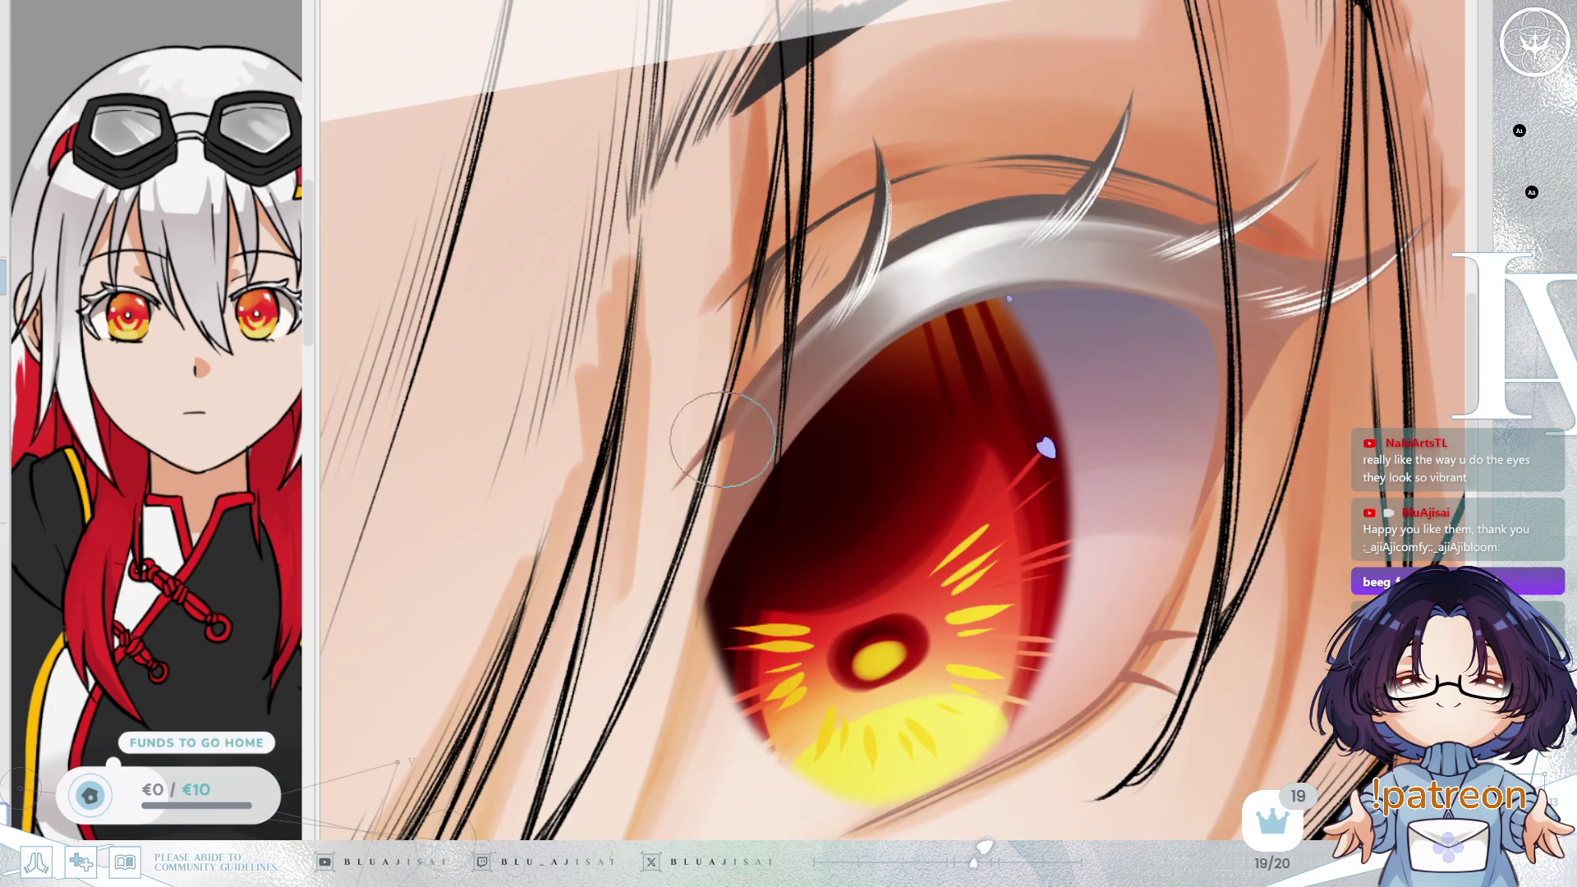
- Try light grey streaks on the lower-left eyelid edge, then undo them
{"action": "left_click_drag", "start_coordinate": [723, 534], "coordinate": [893, 306]}
{"action": "key", "text": "ctrl+z"}
{"action": "left_click_drag", "start_coordinate": [715, 551], "coordinate": [789, 398]}
{"action": "key", "text": "ctrl+z"}
{"action": "key", "text": "ctrl+y"}
{"action": "key", "text": "ctrl+z"}
{"action": "scroll", "coordinate": [924, 432], "scroll_direction": "down", "scroll_amount": 2}
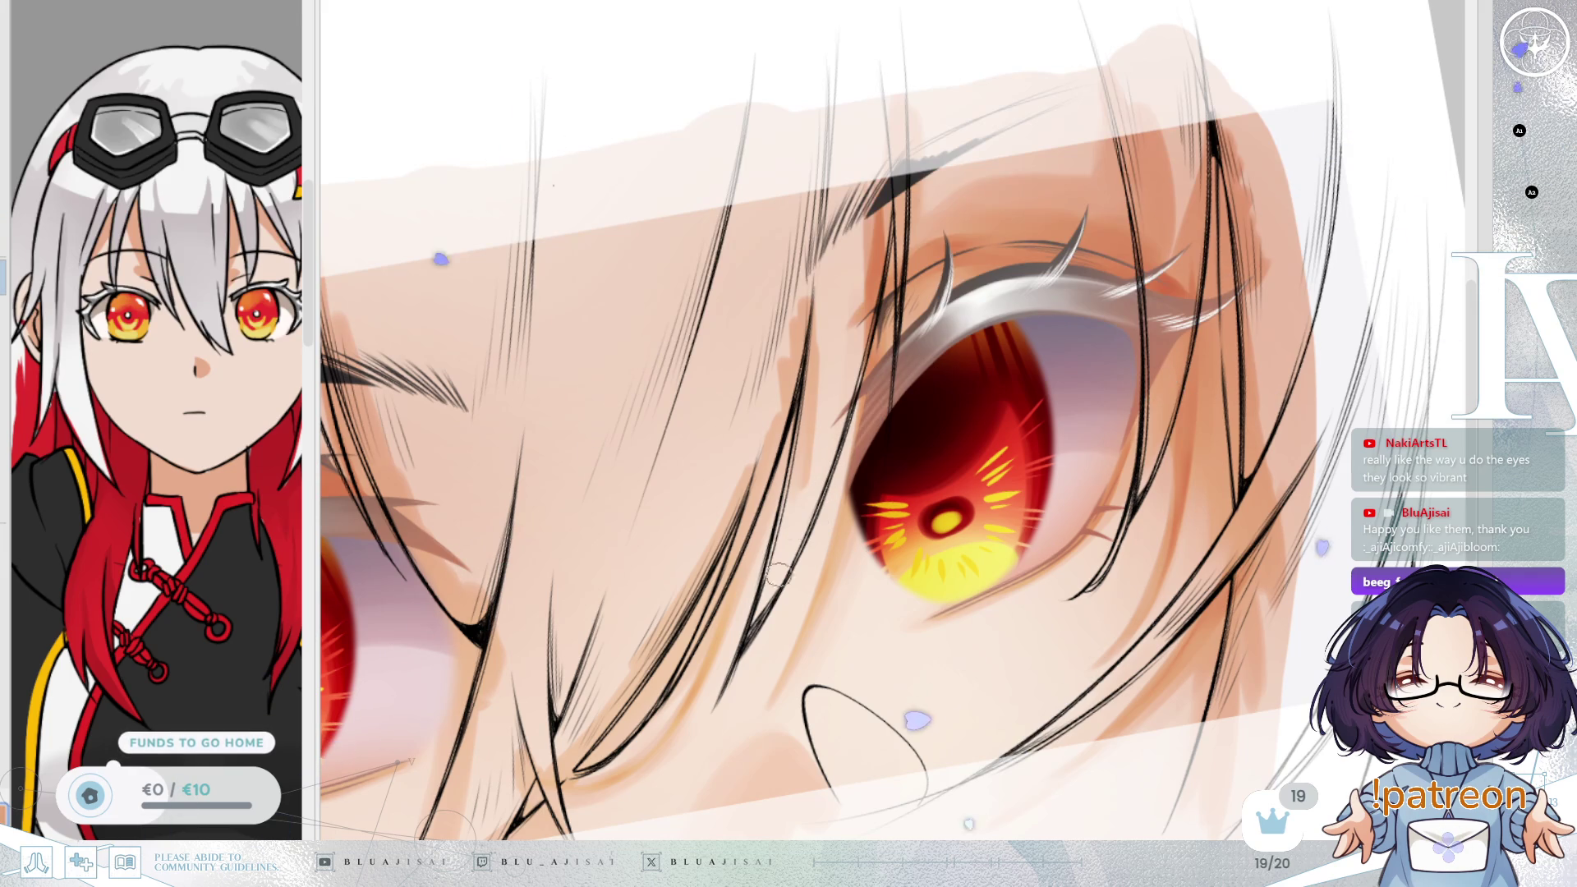
- Mirror, zoom and tilt the view to re-examine the eye's highlights
{"action": "left_click_drag", "start_coordinate": [741, 584], "coordinate": [770, 573]}
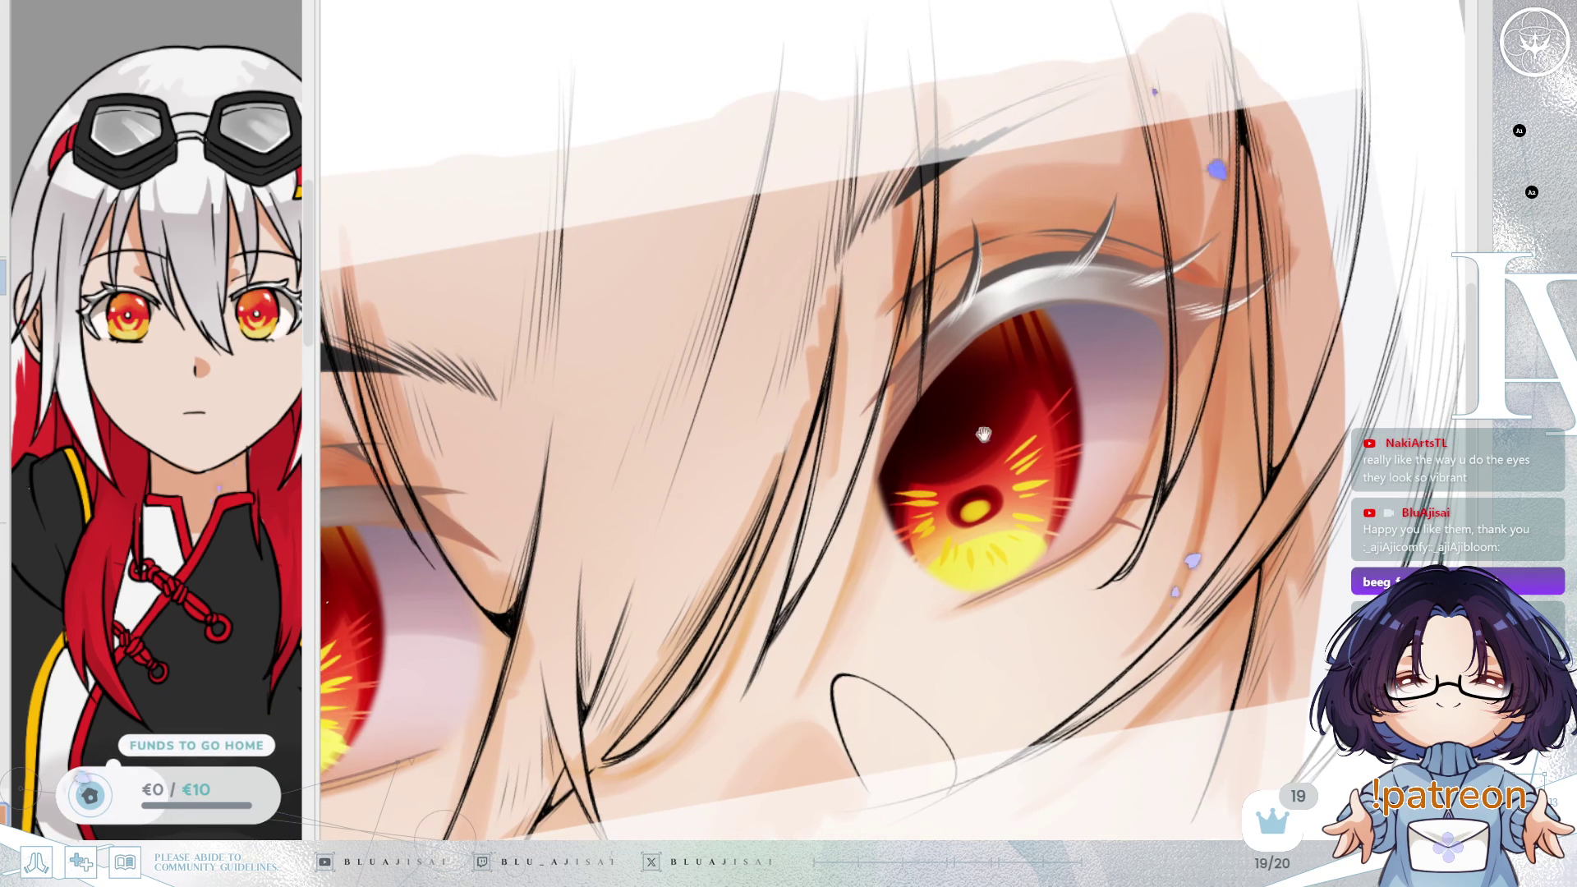
{"action": "left_click_drag", "start_coordinate": [1120, 373], "coordinate": [1143, 428]}
{"action": "key", "text": "h"}
{"action": "left_click_drag", "start_coordinate": [929, 450], "coordinate": [994, 438]}
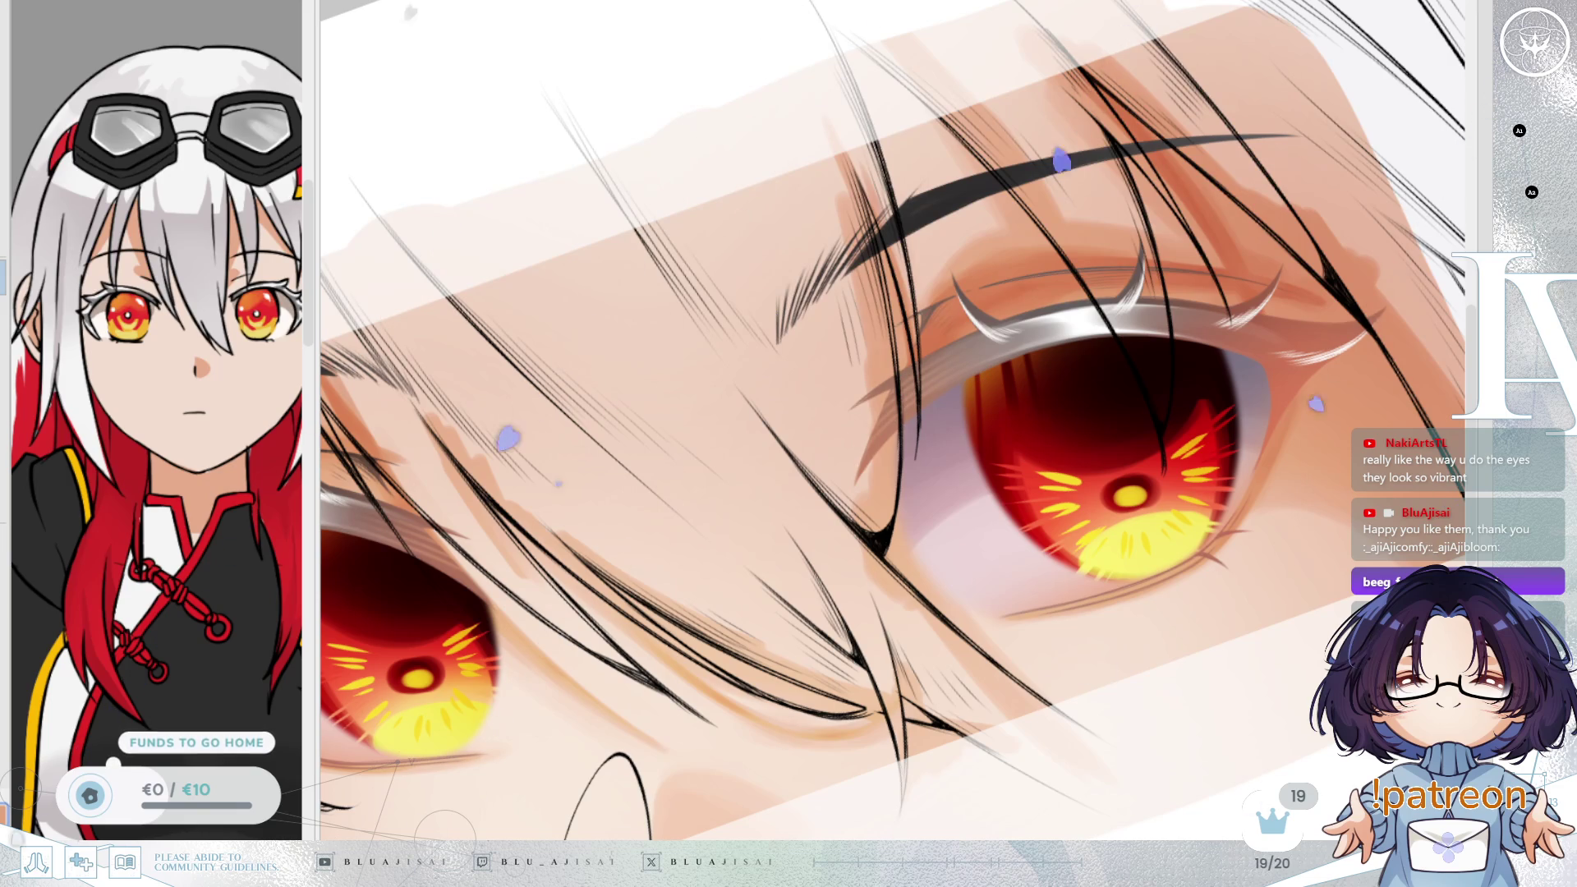
{"action": "scroll", "coordinate": [793, 522], "scroll_direction": "up", "scroll_amount": 5}
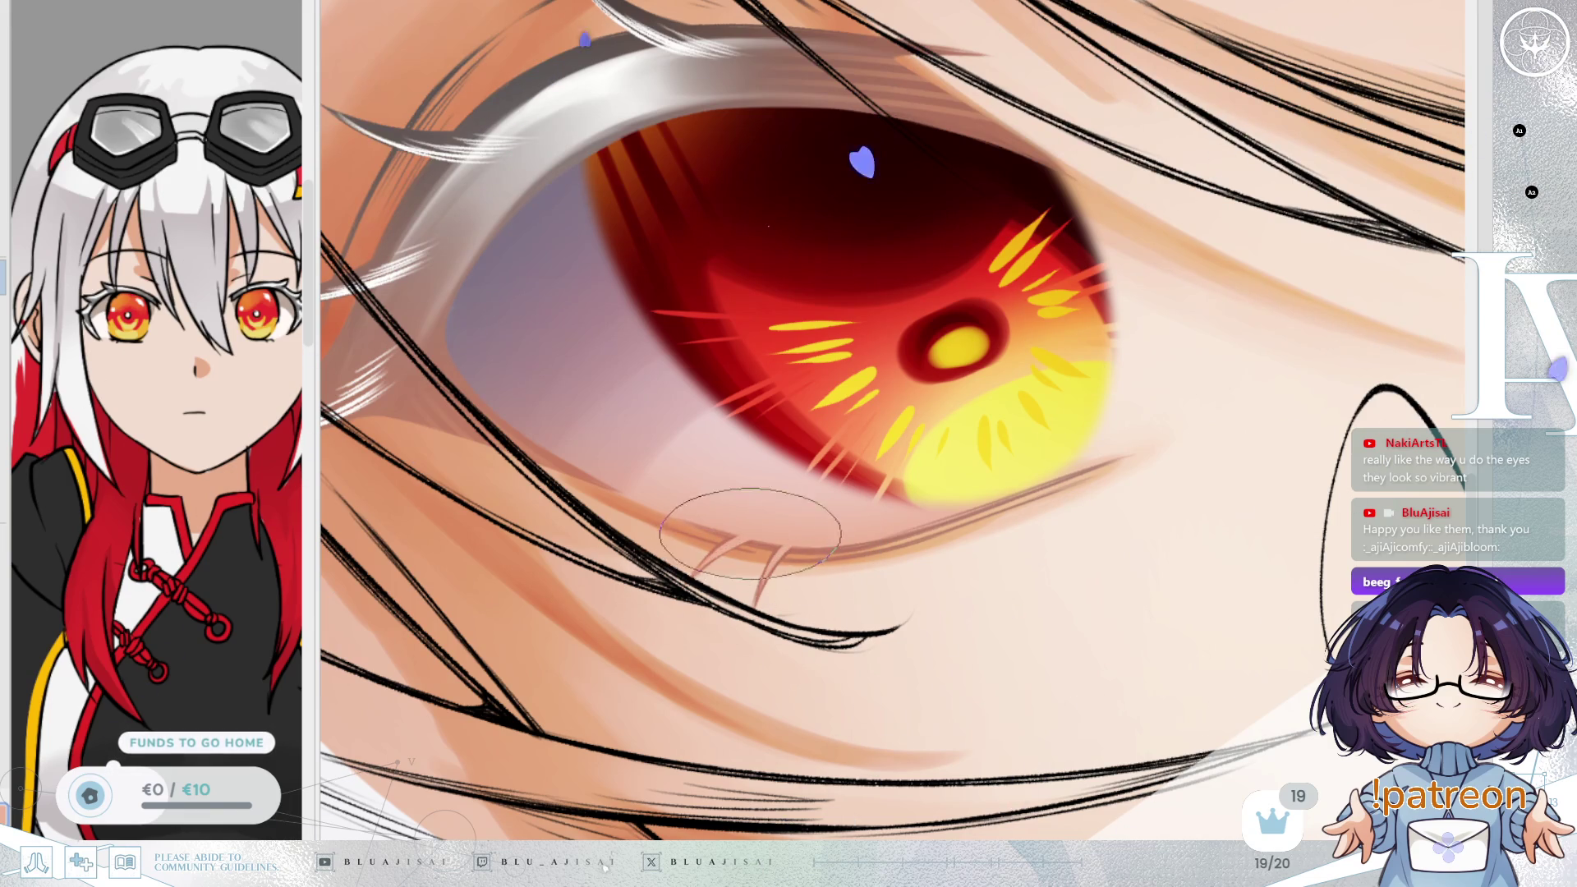
{"action": "key", "text": "Delete"}
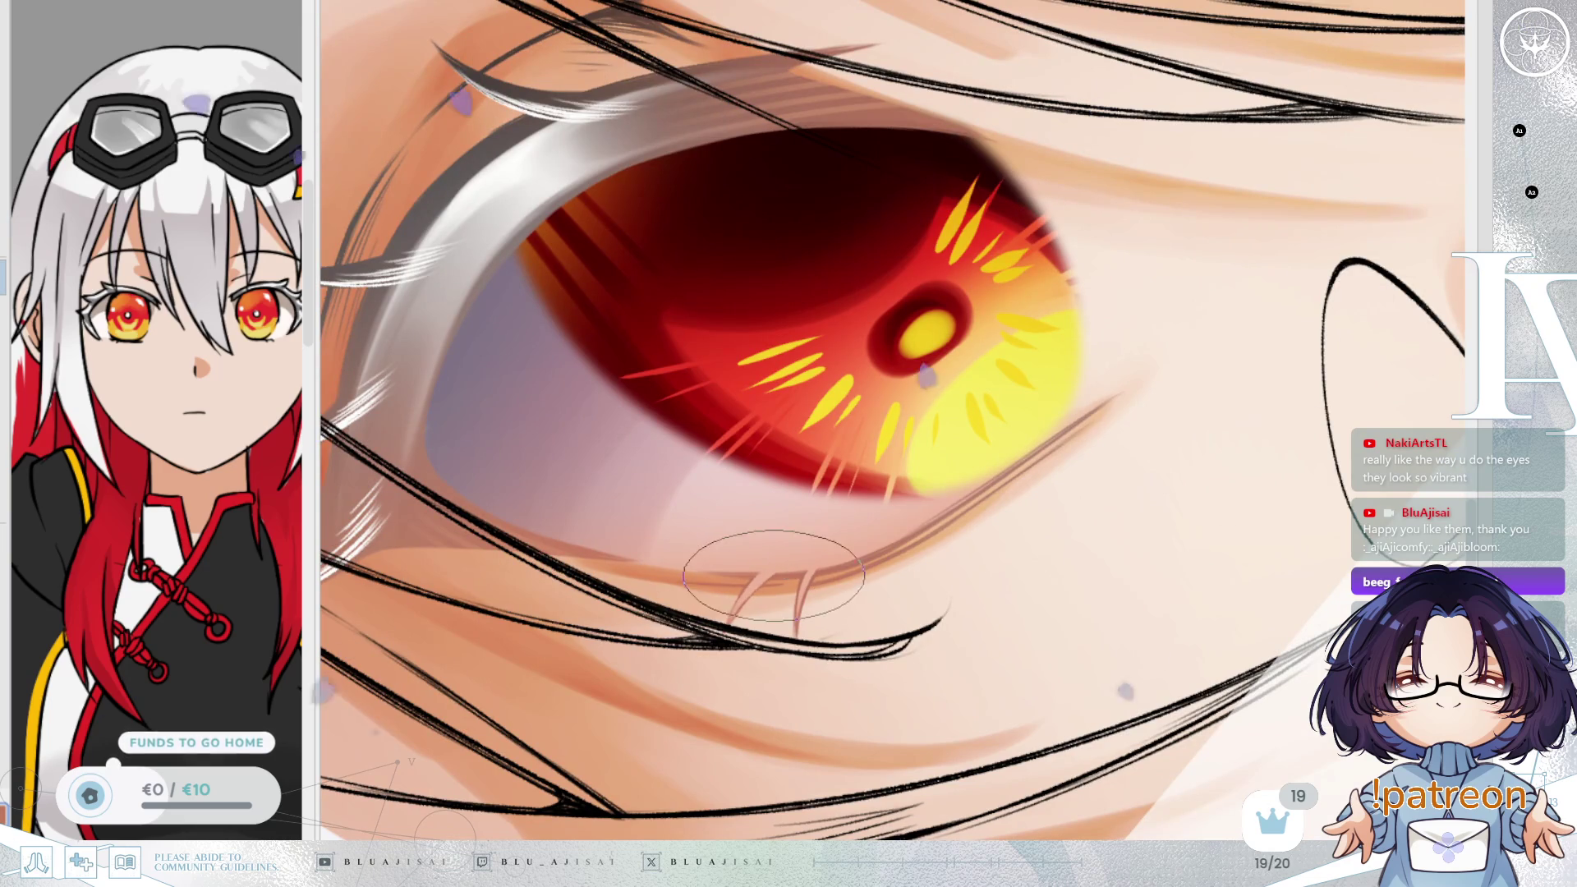
{"action": "mouse_move", "coordinate": [770, 575]}
{"action": "left_mouse_down"}
{"action": "mouse_move", "coordinate": [973, 561]}
{"action": "mouse_move", "coordinate": [1062, 444]}
{"action": "left_mouse_up"}
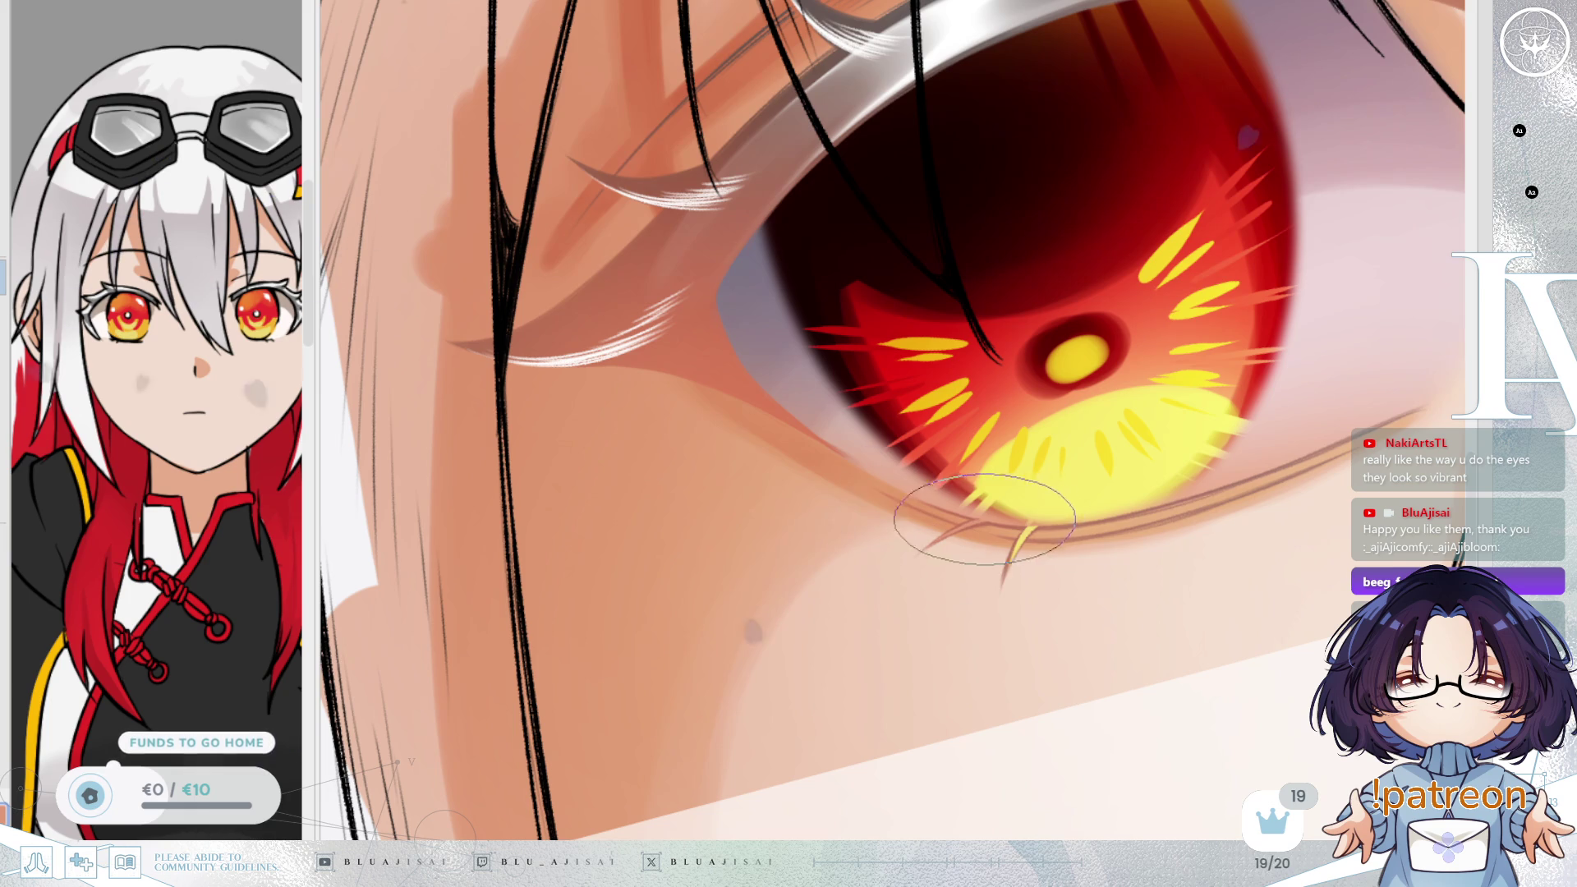
{"action": "scroll", "coordinate": [979, 518], "scroll_direction": "down", "scroll_amount": 3}
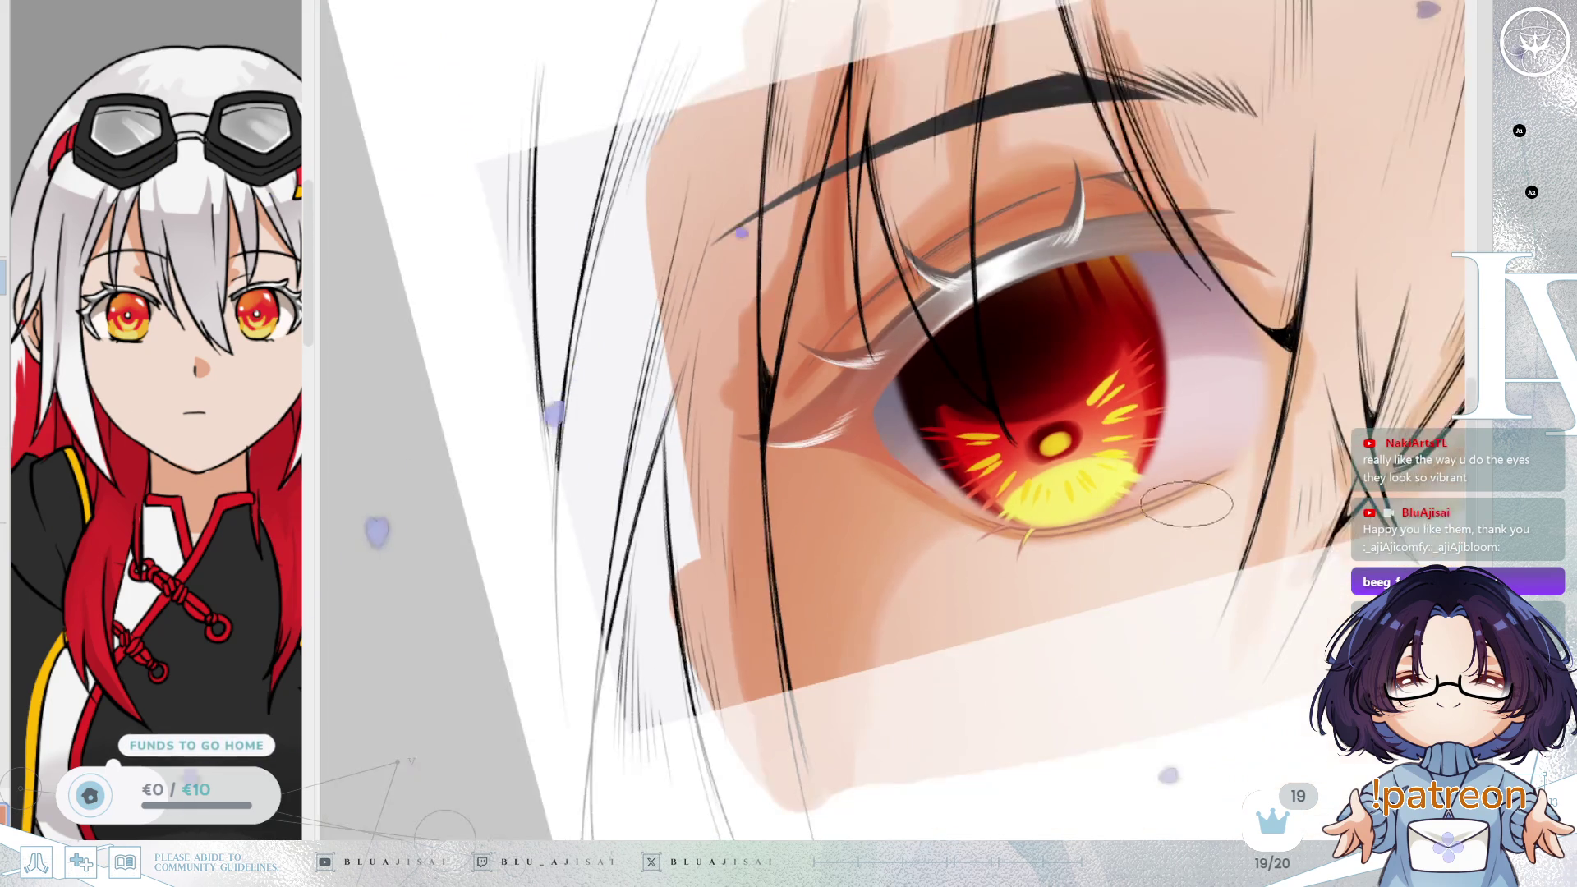
{"action": "scroll", "coordinate": [898, 420], "scroll_direction": "down", "scroll_amount": 3}
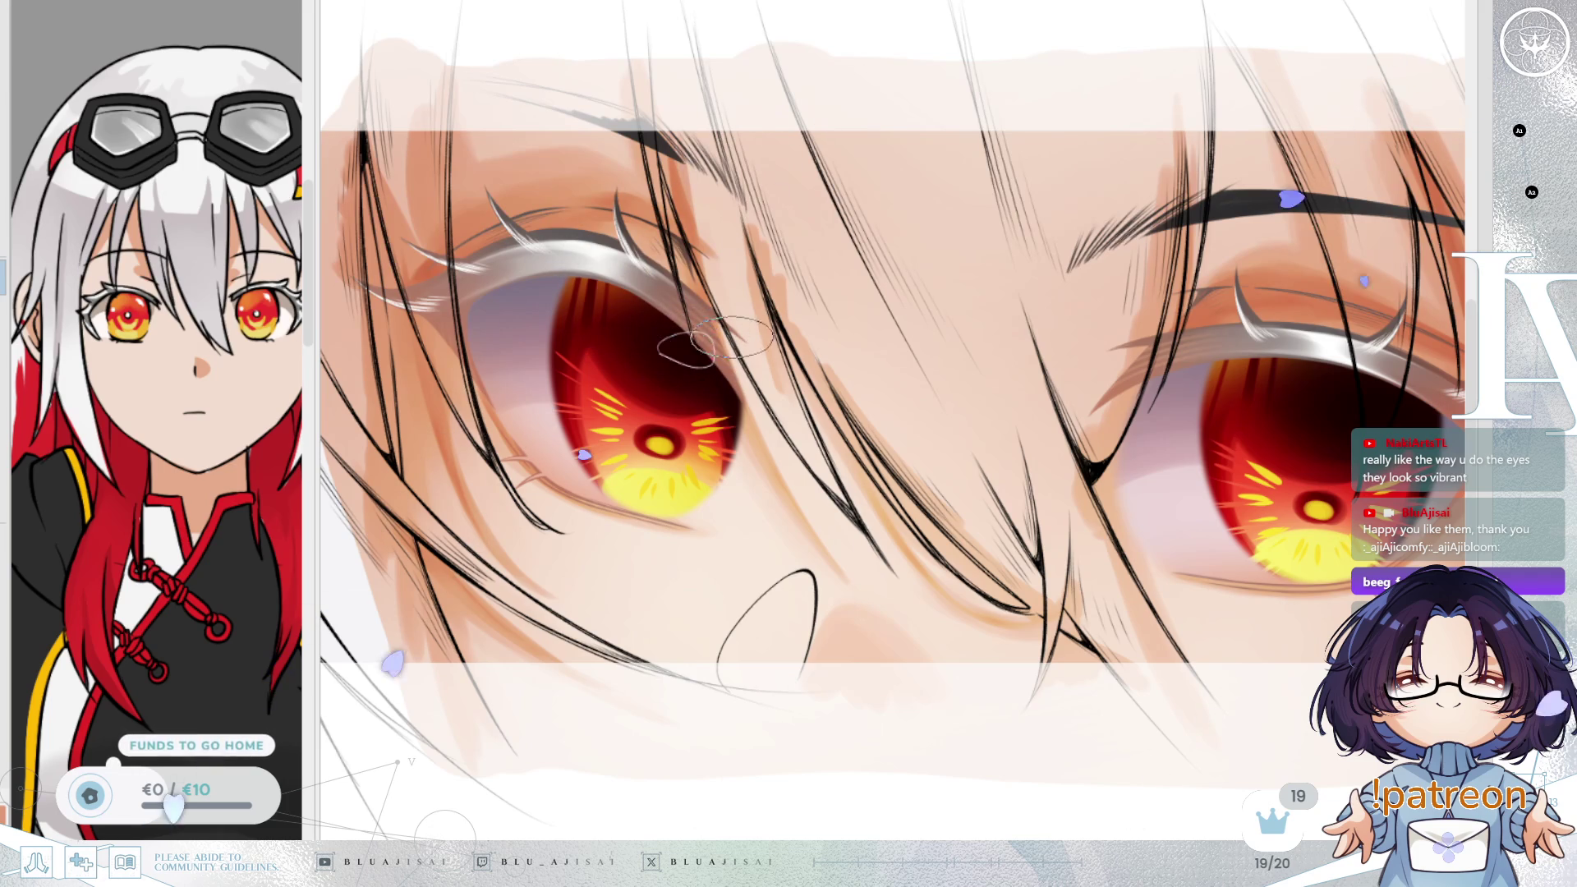
{"action": "mouse_move", "coordinate": [710, 349]}
{"action": "left_mouse_down"}
{"action": "mouse_move", "coordinate": [793, 428]}
{"action": "mouse_move", "coordinate": [852, 423]}
{"action": "left_mouse_up"}
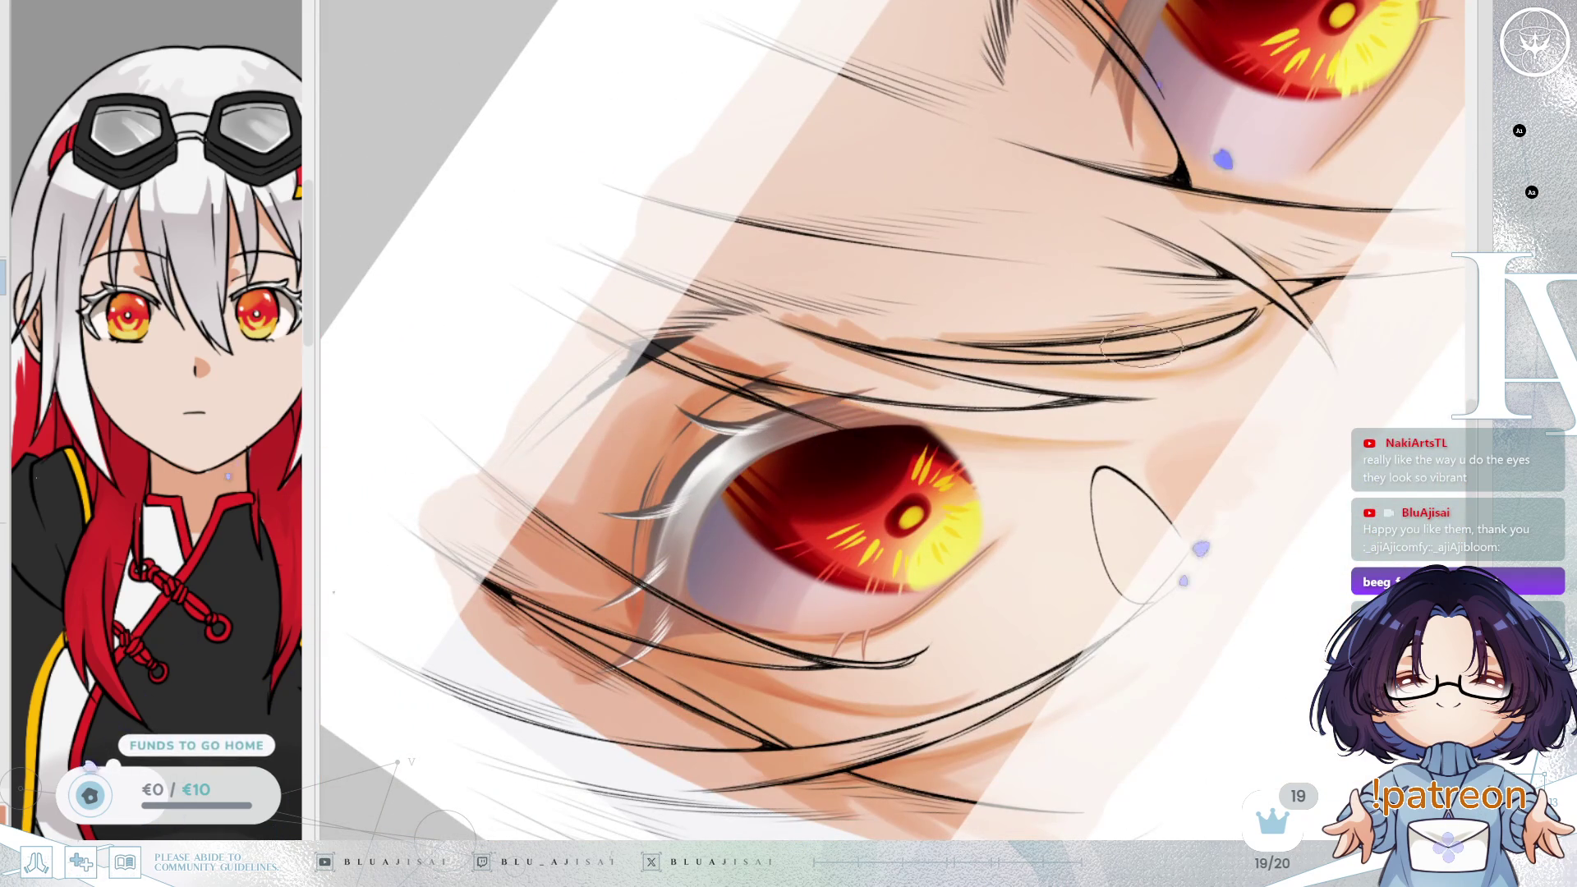
{"action": "scroll", "coordinate": [892, 465], "scroll_direction": "up", "scroll_amount": 2}
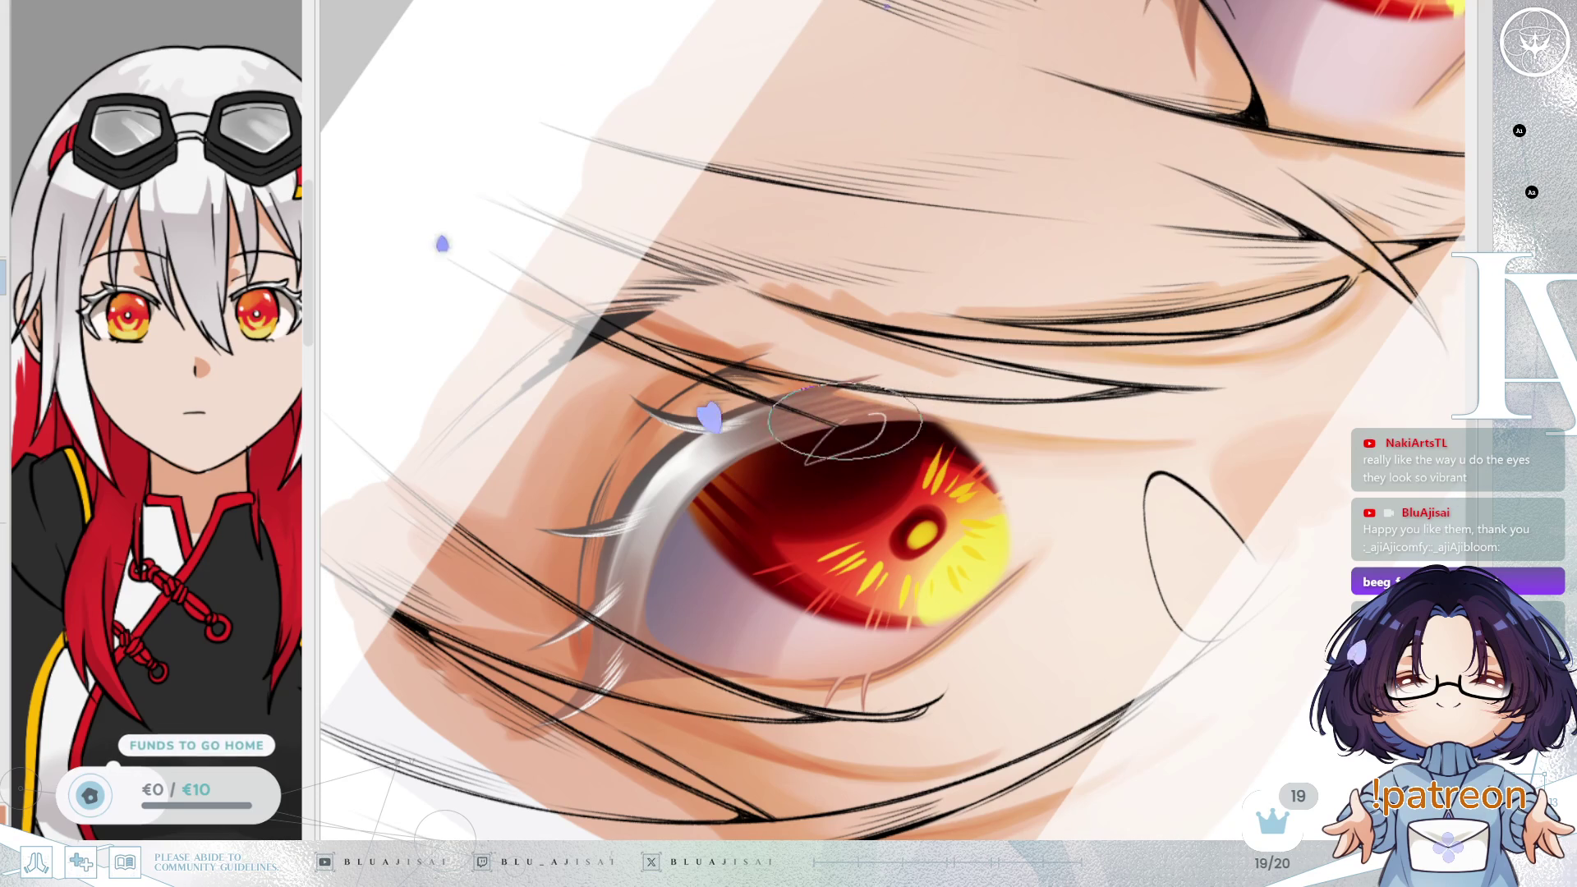
{"action": "left_click_drag", "start_coordinate": [822, 452], "coordinate": [861, 421]}
{"action": "scroll", "coordinate": [1078, 349], "scroll_direction": "down", "scroll_amount": 2}
{"action": "mouse_move", "coordinate": [1128, 346]}
{"action": "left_mouse_down"}
{"action": "mouse_move", "coordinate": [1282, 460]}
{"action": "mouse_move", "coordinate": [1199, 411]}
{"action": "left_mouse_up"}
{"action": "scroll", "coordinate": [1314, 478], "scroll_direction": "down", "scroll_amount": 2}
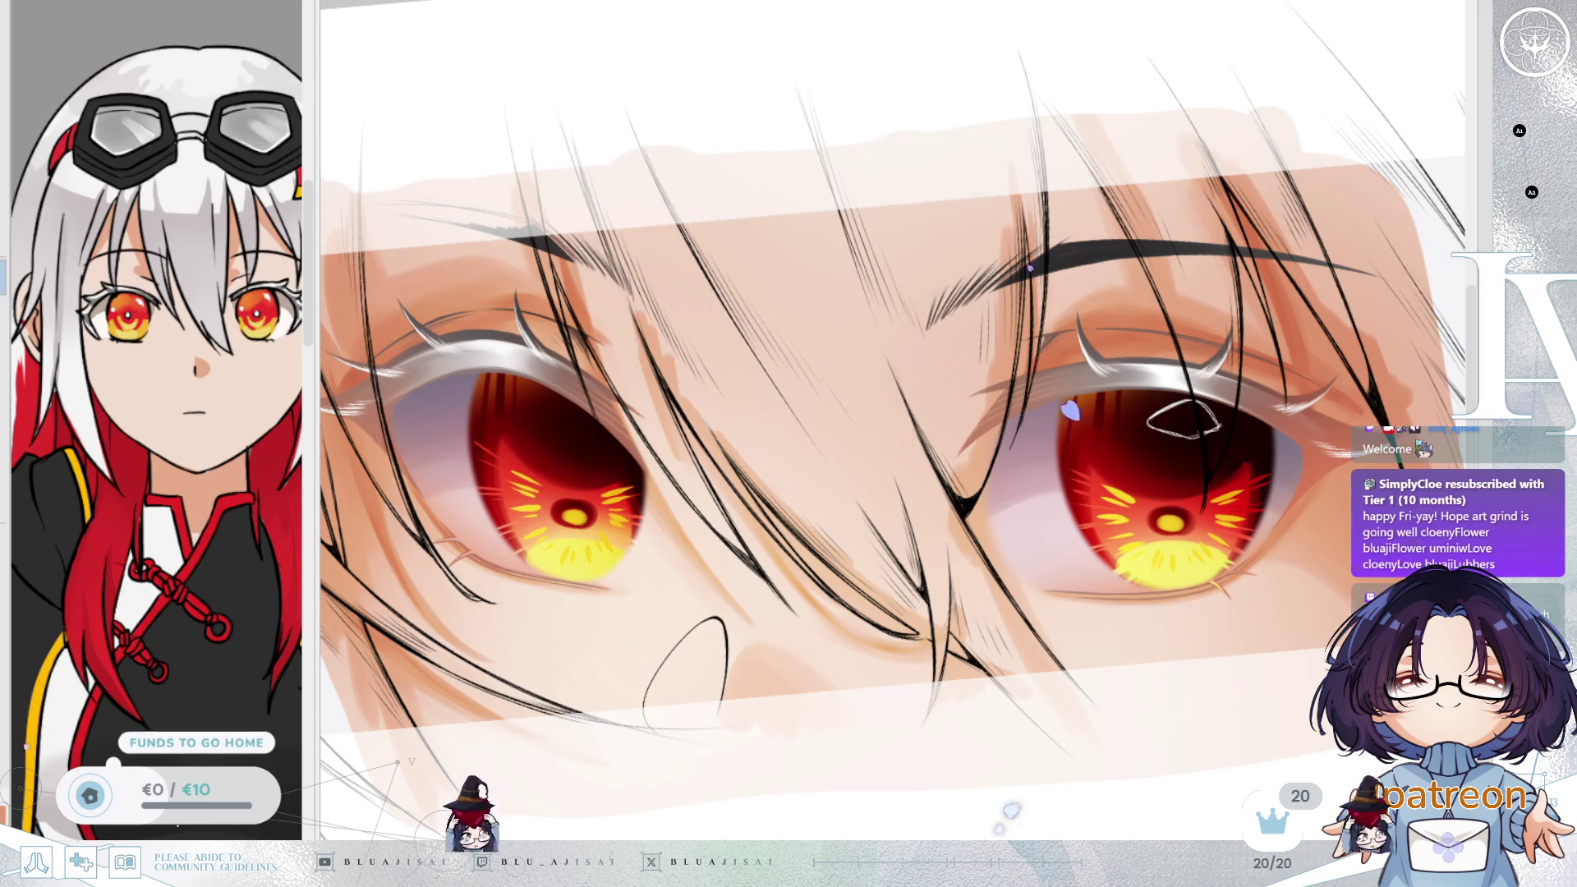
{"action": "scroll", "coordinate": [1212, 403], "scroll_direction": "up", "scroll_amount": 3}
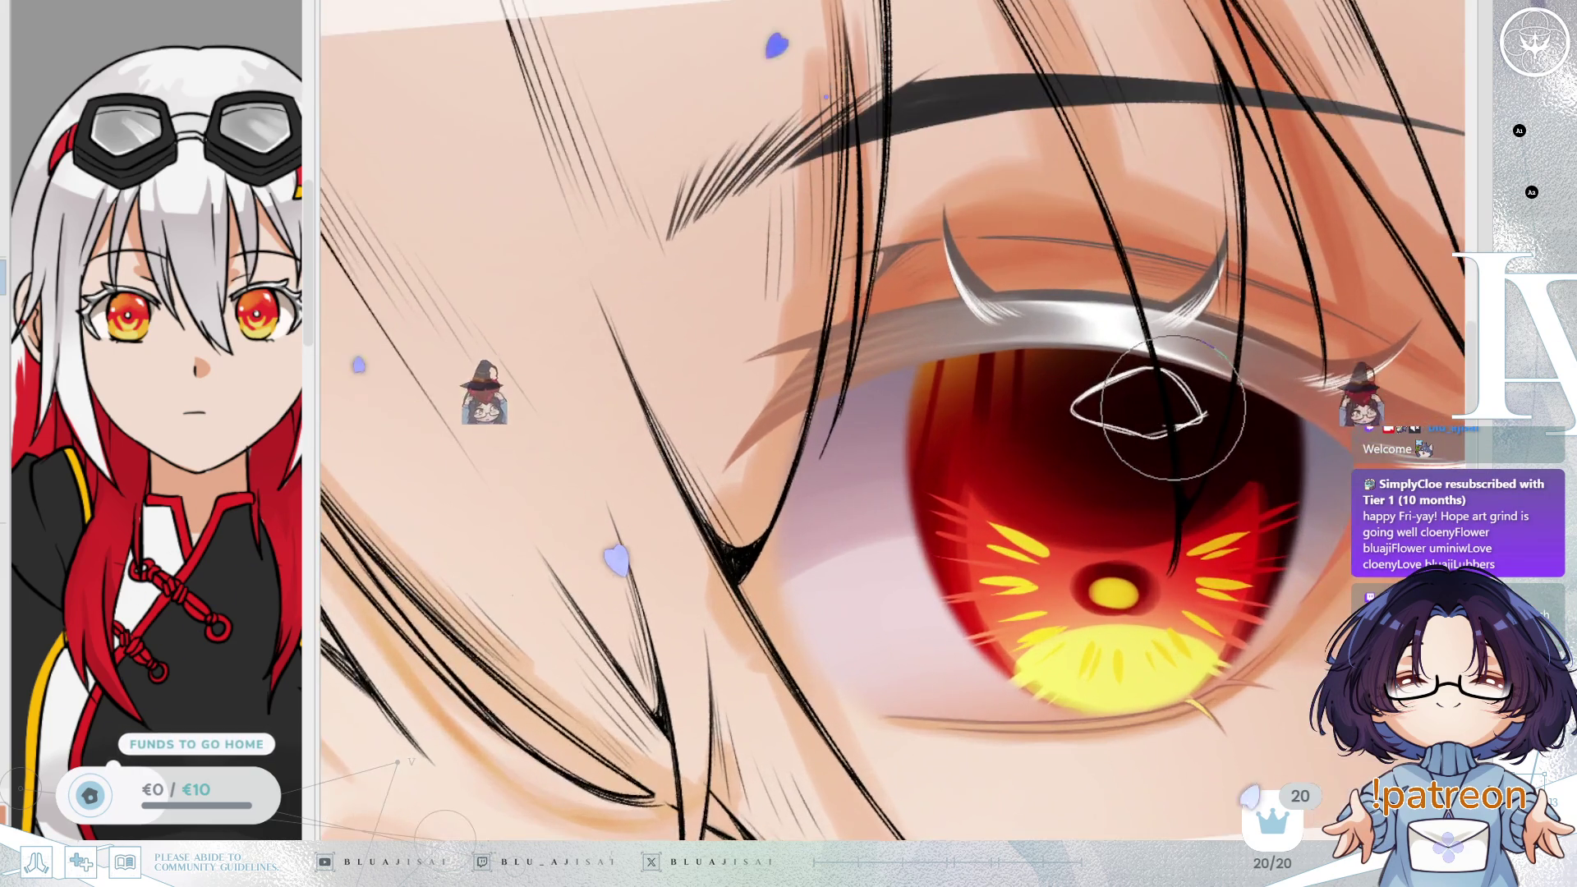
- Paint a white boomerang-shaped catchlight inside the pupil
{"action": "mouse_move", "coordinate": [1173, 409]}
{"action": "left_mouse_down"}
{"action": "mouse_move", "coordinate": [1021, 440]}
{"action": "mouse_move", "coordinate": [960, 434]}
{"action": "left_mouse_up"}
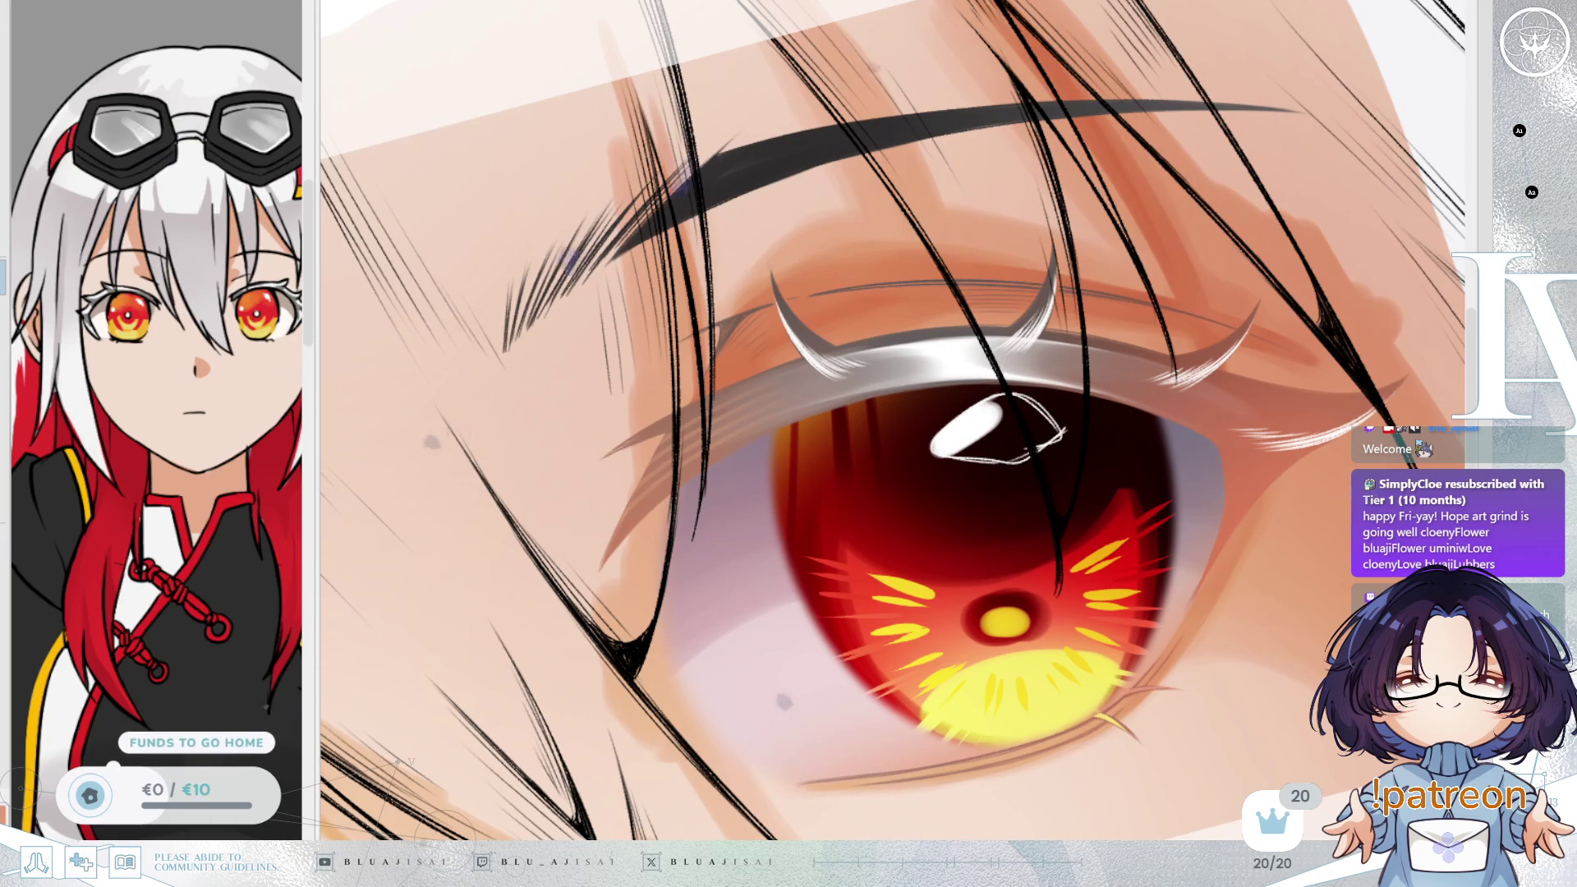
{"action": "mouse_move", "coordinate": [940, 443]}
{"action": "left_mouse_down"}
{"action": "mouse_move", "coordinate": [1027, 419]}
{"action": "mouse_move", "coordinate": [1003, 440]}
{"action": "mouse_move", "coordinate": [1021, 430]}
{"action": "mouse_move", "coordinate": [993, 422]}
{"action": "mouse_move", "coordinate": [1006, 457]}
{"action": "mouse_move", "coordinate": [974, 435]}
{"action": "mouse_move", "coordinate": [943, 448]}
{"action": "left_mouse_up"}
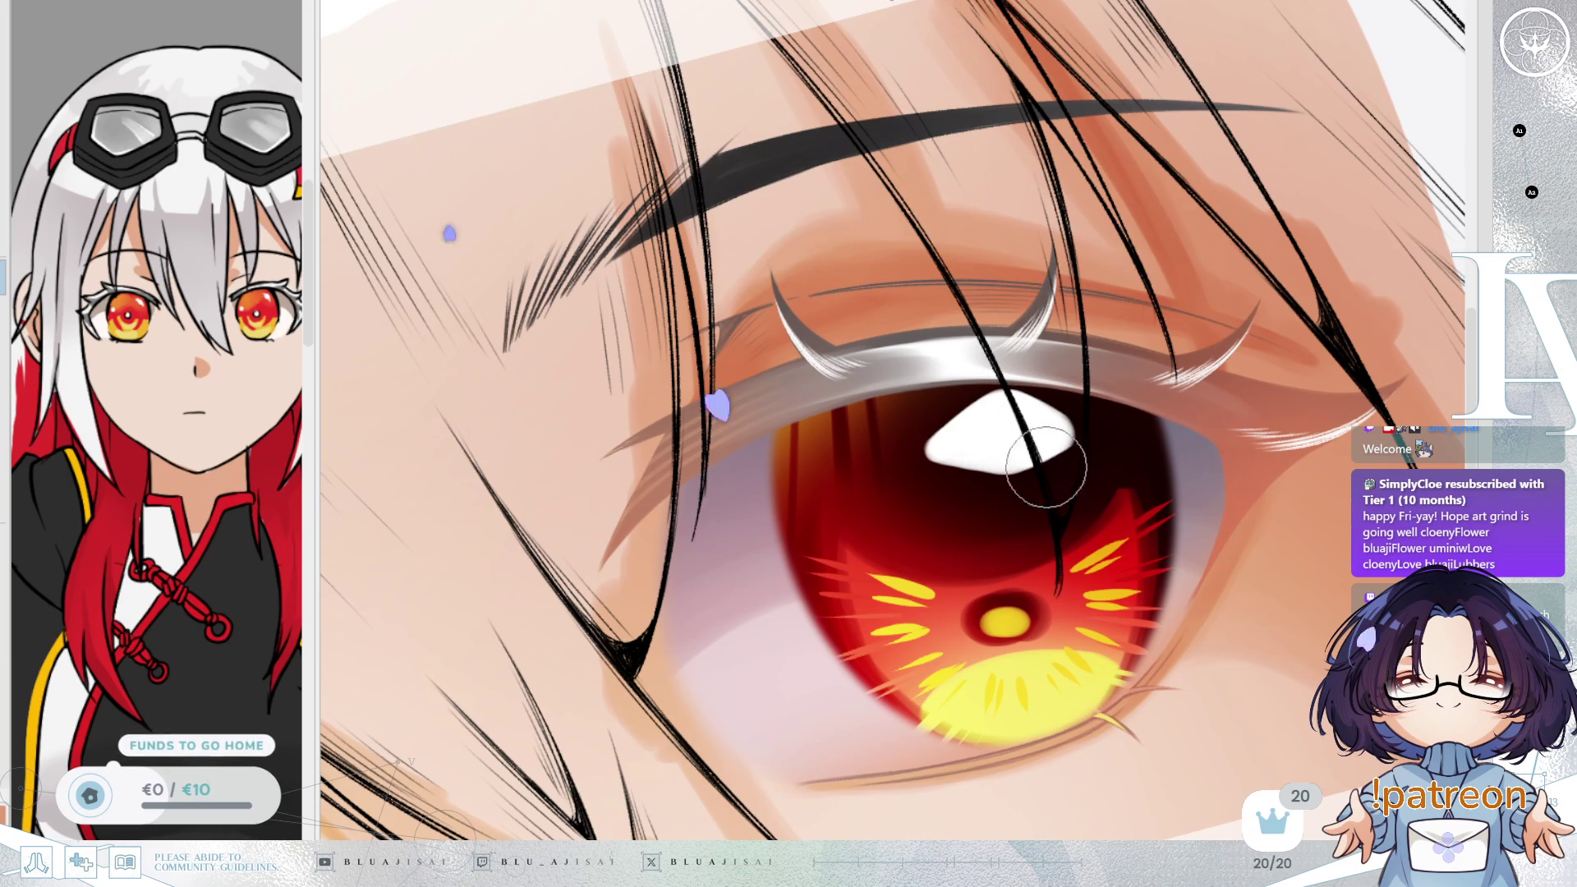
{"action": "left_click_drag", "start_coordinate": [1084, 449], "coordinate": [803, 546]}
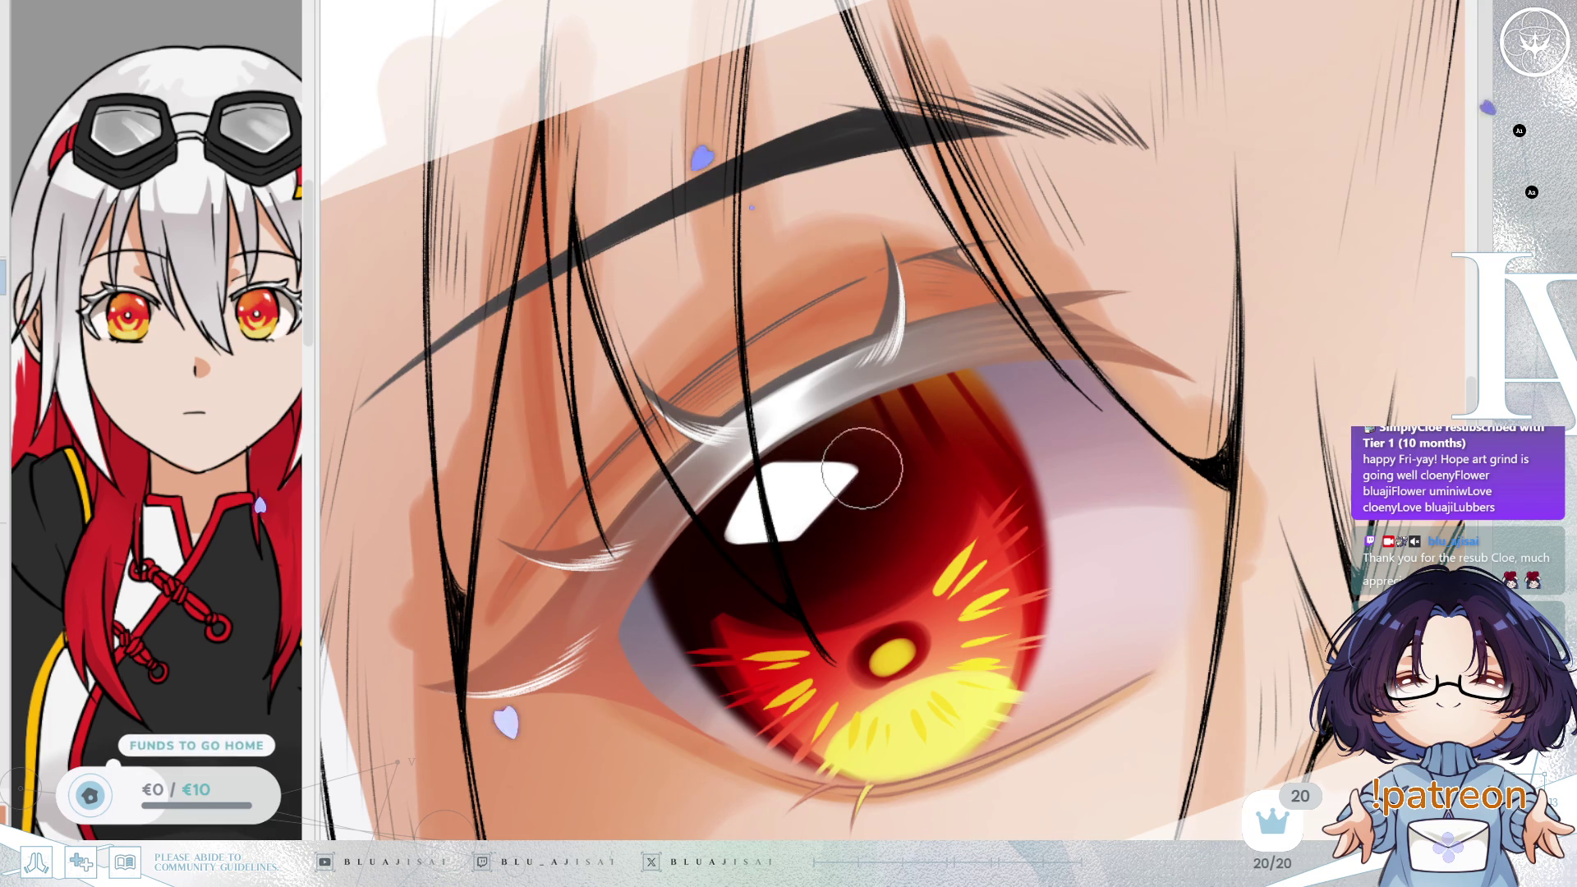
- Rotate and zoom around the catchlight, then reset the canvas rotation to level
{"action": "mouse_move", "coordinate": [1122, 409]}
{"action": "left_mouse_down"}
{"action": "mouse_move", "coordinate": [1068, 447]}
{"action": "mouse_move", "coordinate": [1092, 456]}
{"action": "left_mouse_up"}
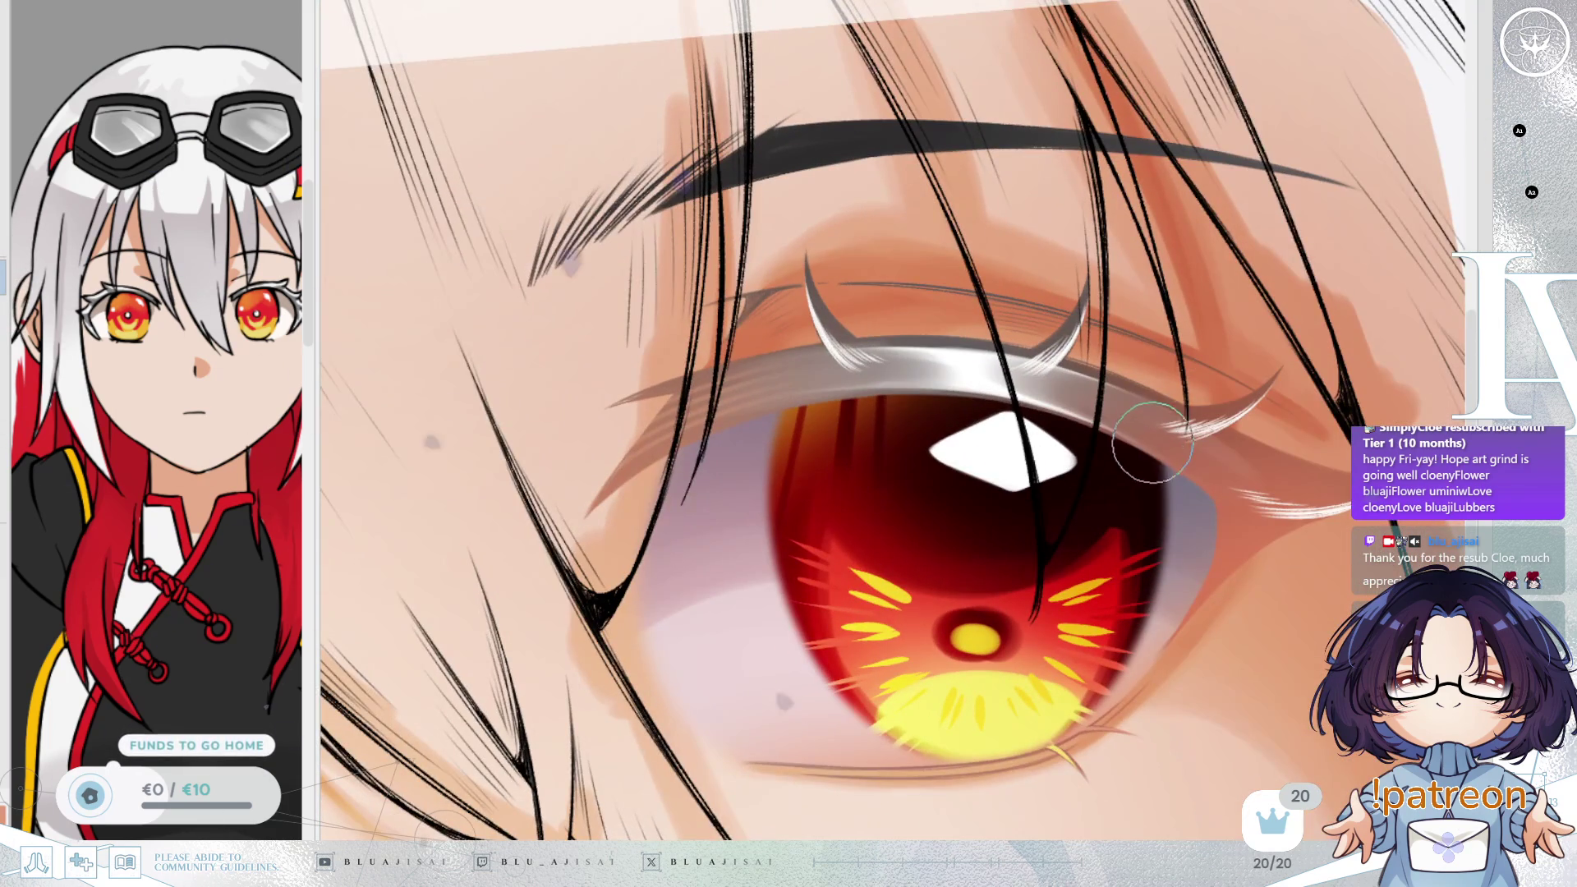
{"action": "scroll", "coordinate": [986, 431], "scroll_direction": "up", "scroll_amount": 1}
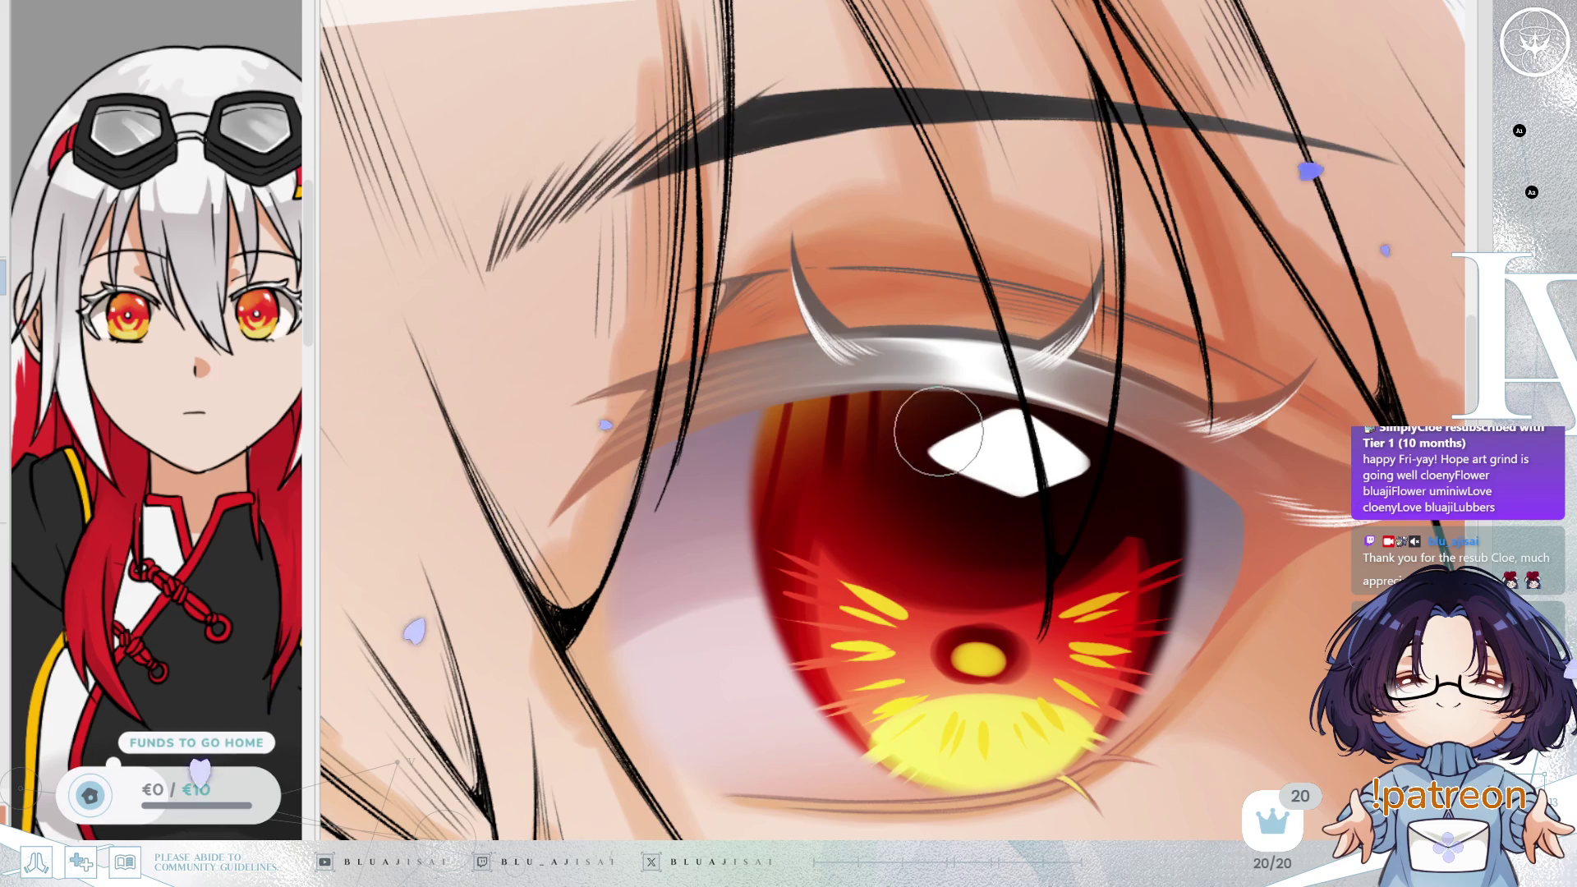
{"action": "left_click_drag", "start_coordinate": [945, 456], "coordinate": [930, 445]}
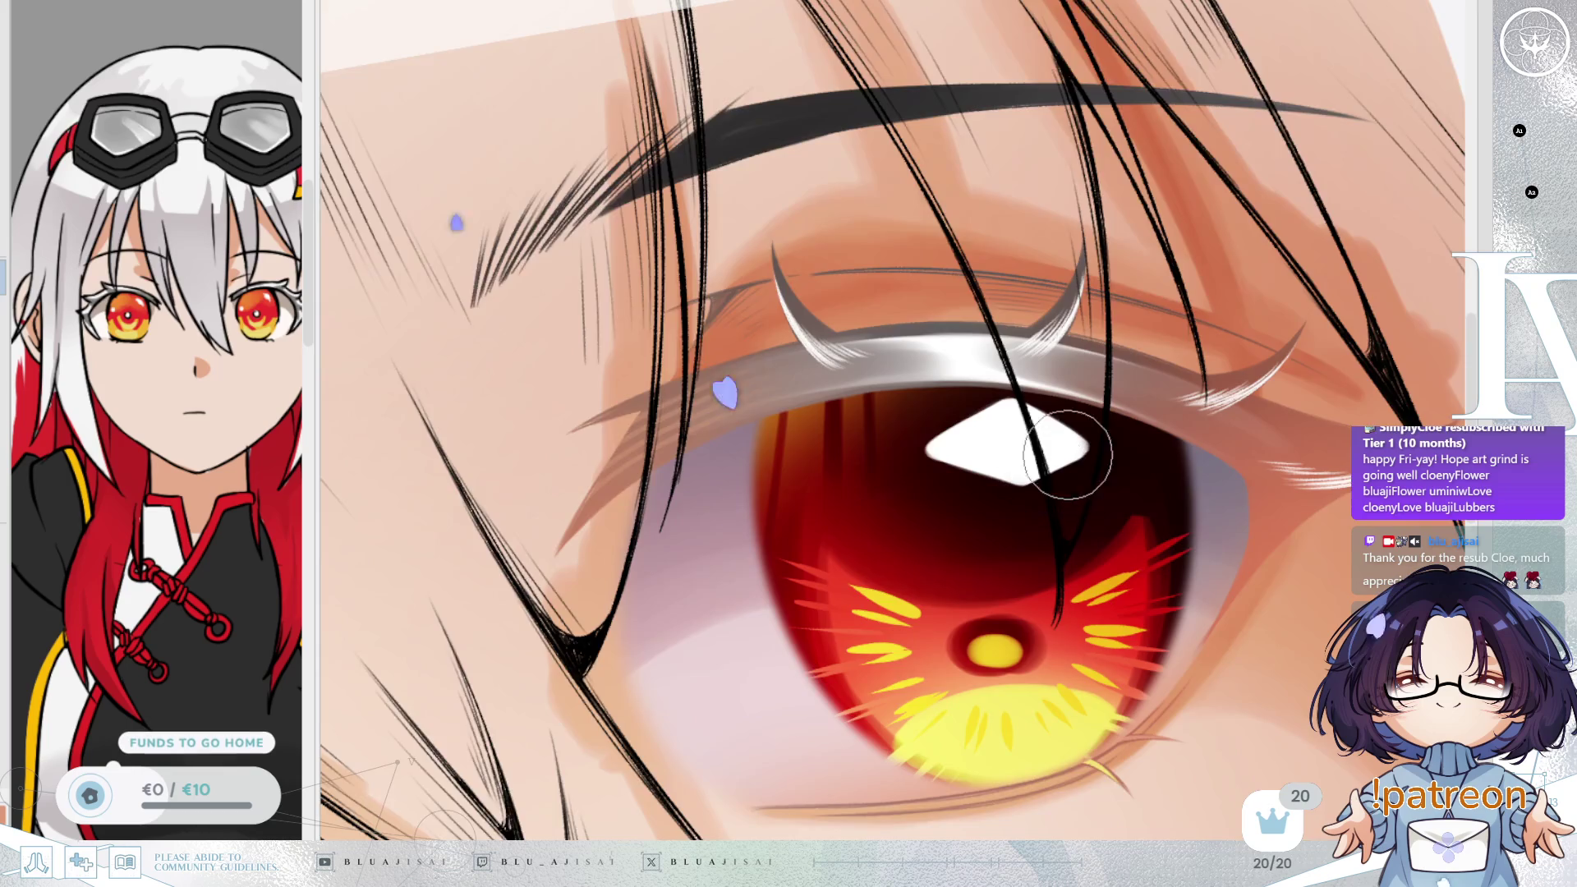
{"action": "scroll", "coordinate": [1055, 476], "scroll_direction": "down", "scroll_amount": 3}
{"action": "scroll", "coordinate": [1057, 524], "scroll_direction": "up", "scroll_amount": 1}
{"action": "key", "text": "Home"}
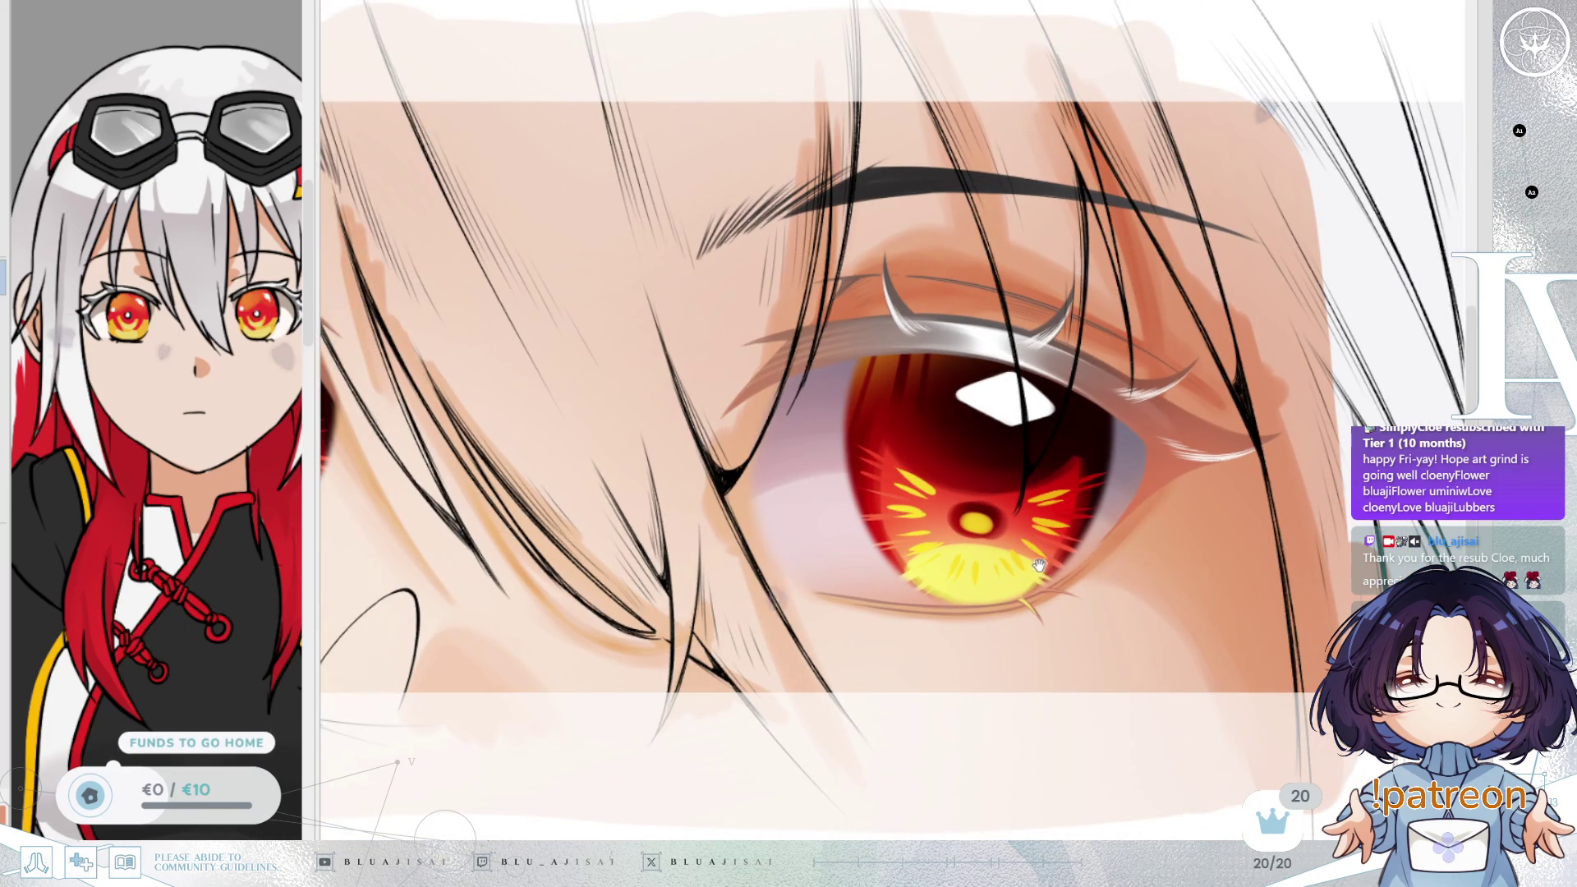
- Paint a thin white highlight on the right iris's left edge, undoing a stray dot
{"action": "scroll", "coordinate": [982, 526], "scroll_direction": "up", "scroll_amount": 1}
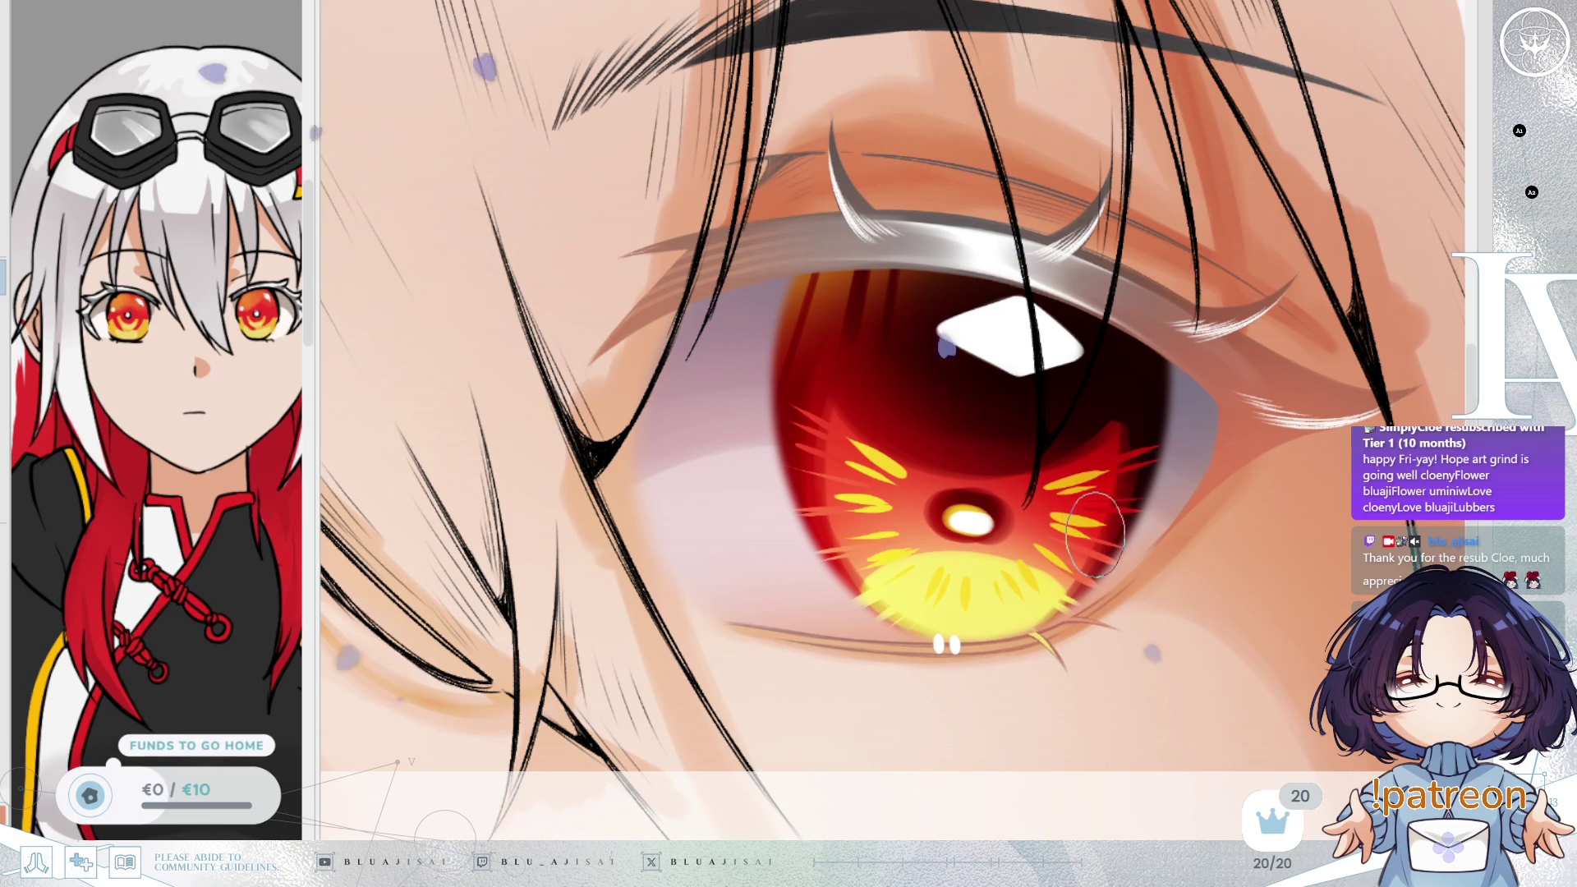
{"action": "scroll", "coordinate": [1093, 530], "scroll_direction": "down", "scroll_amount": 1}
{"action": "scroll", "coordinate": [1093, 530], "scroll_direction": "down", "scroll_amount": 1}
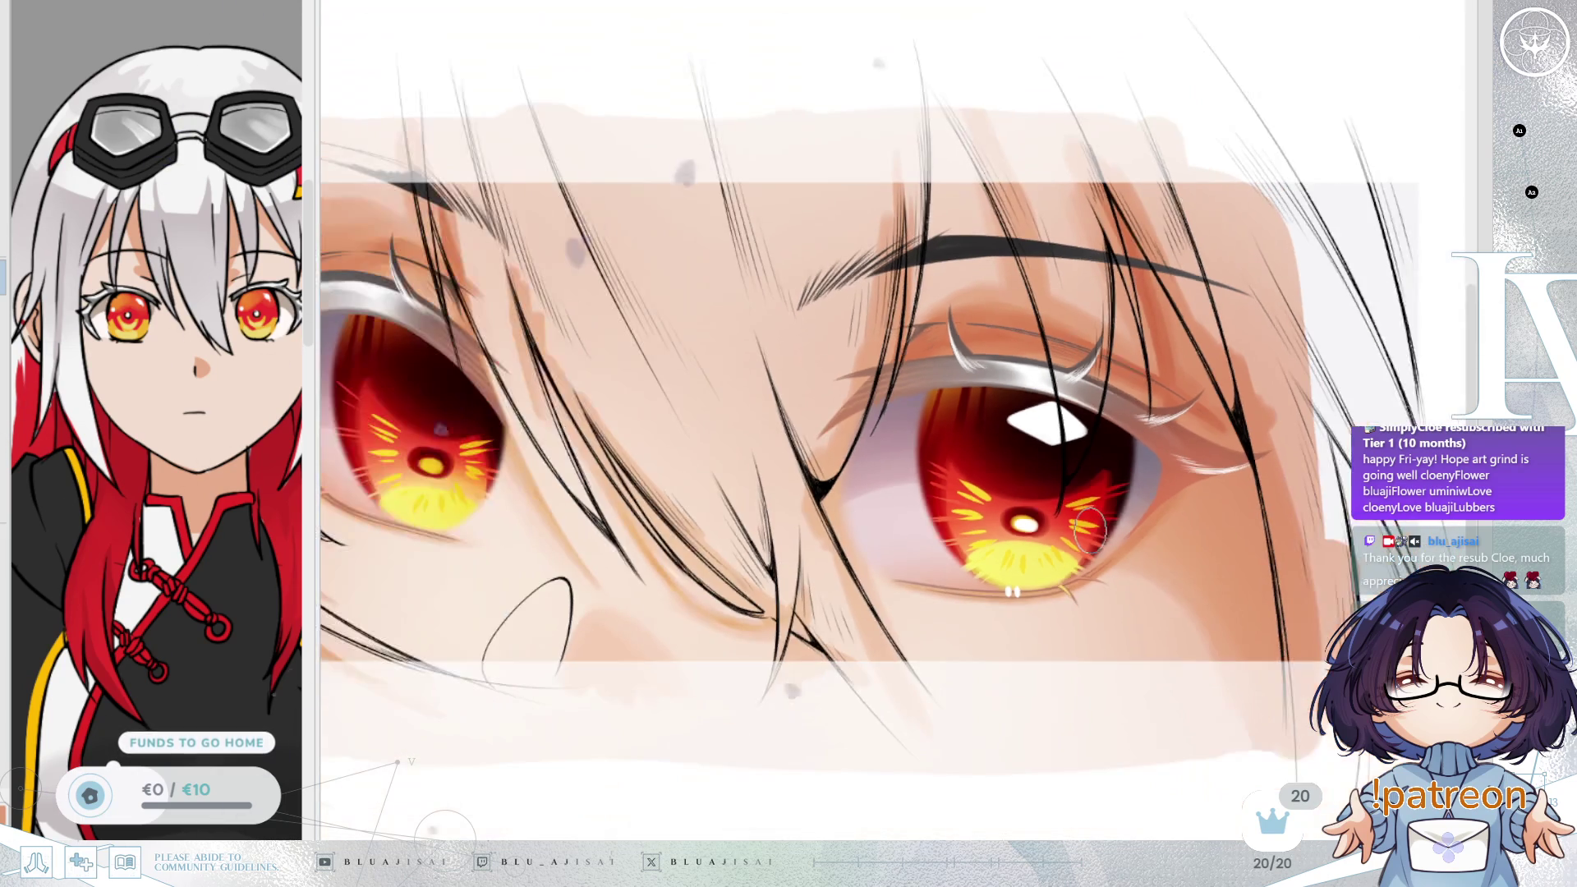
{"action": "scroll", "coordinate": [1089, 530], "scroll_direction": "up", "scroll_amount": 1}
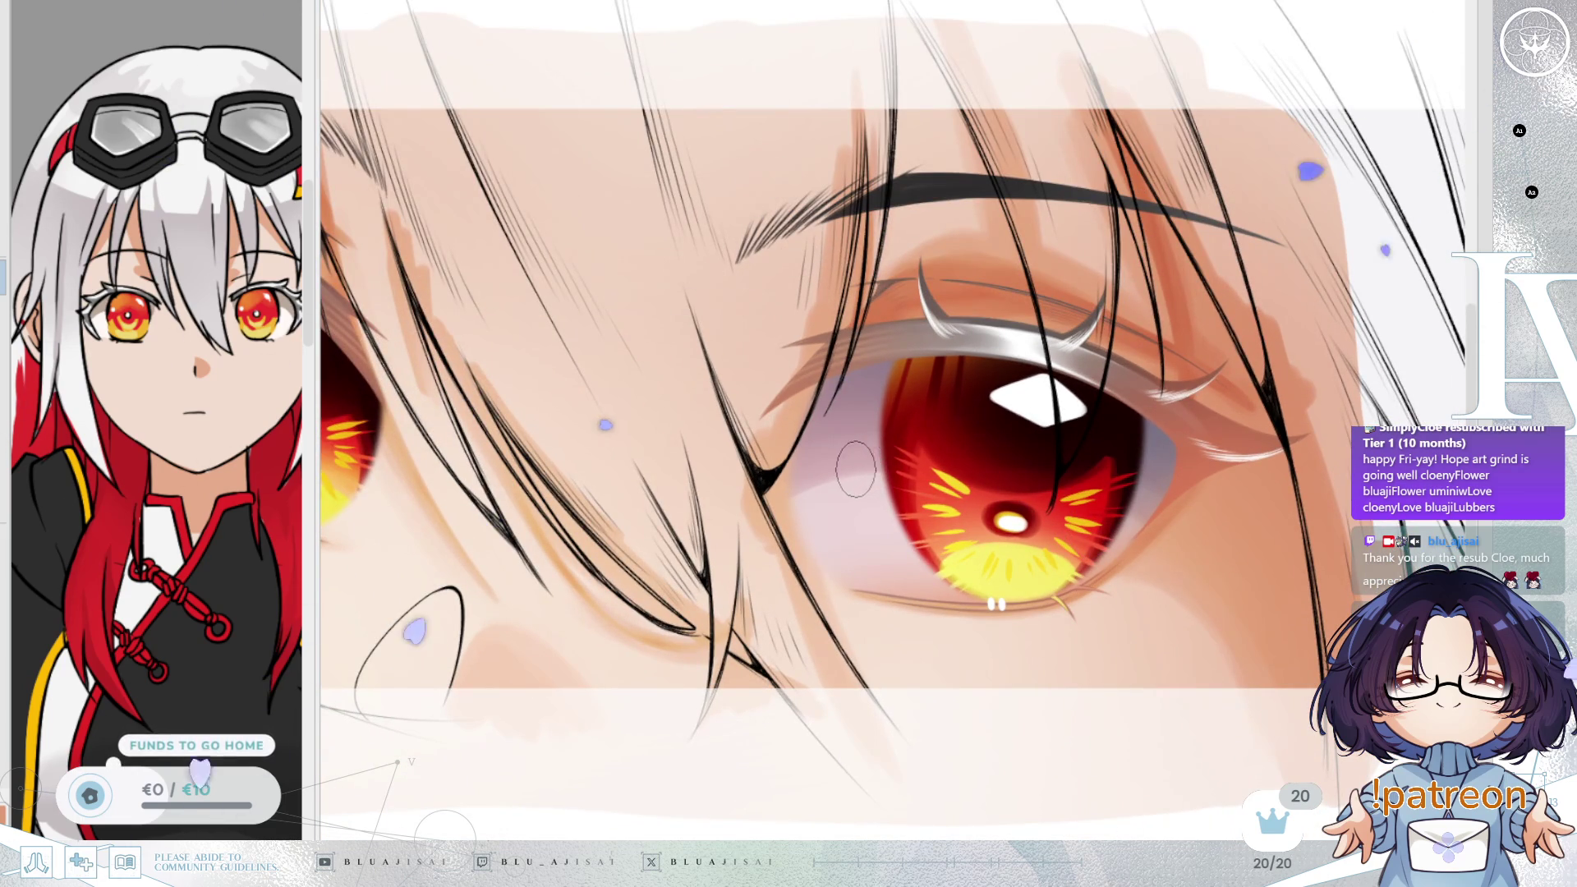
{"action": "left_click_drag", "start_coordinate": [855, 477], "coordinate": [914, 484]}
{"action": "left_click", "coordinate": [1134, 490]}
{"action": "key", "text": "ctrl+z"}
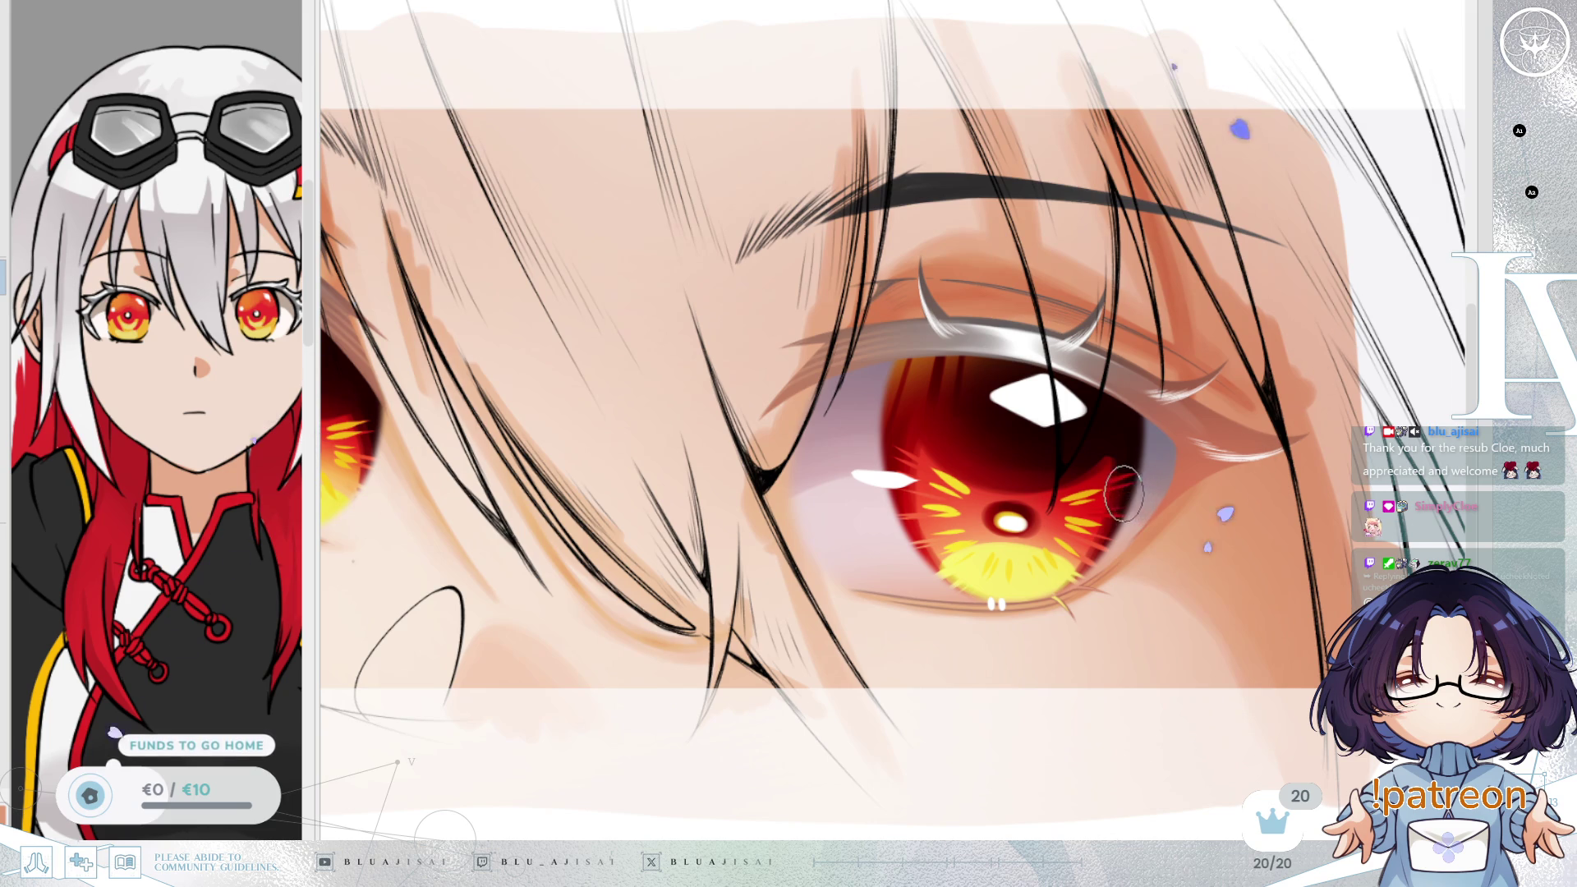
{"action": "scroll", "coordinate": [1111, 530], "scroll_direction": "down", "scroll_amount": 1}
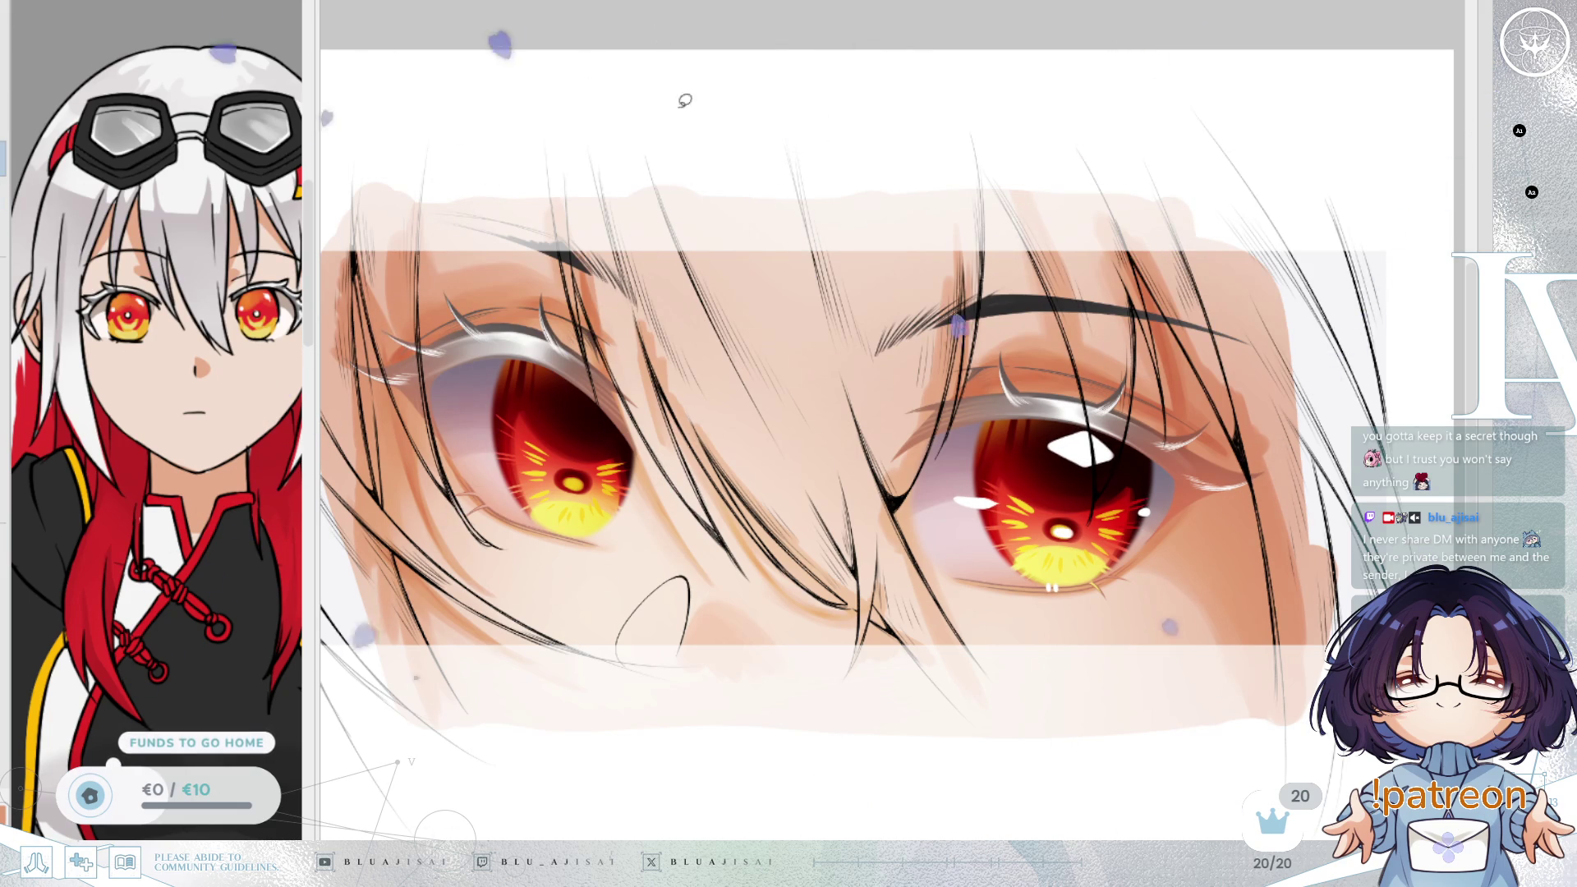
{"action": "scroll", "coordinate": [1113, 397], "scroll_direction": "up", "scroll_amount": 1}
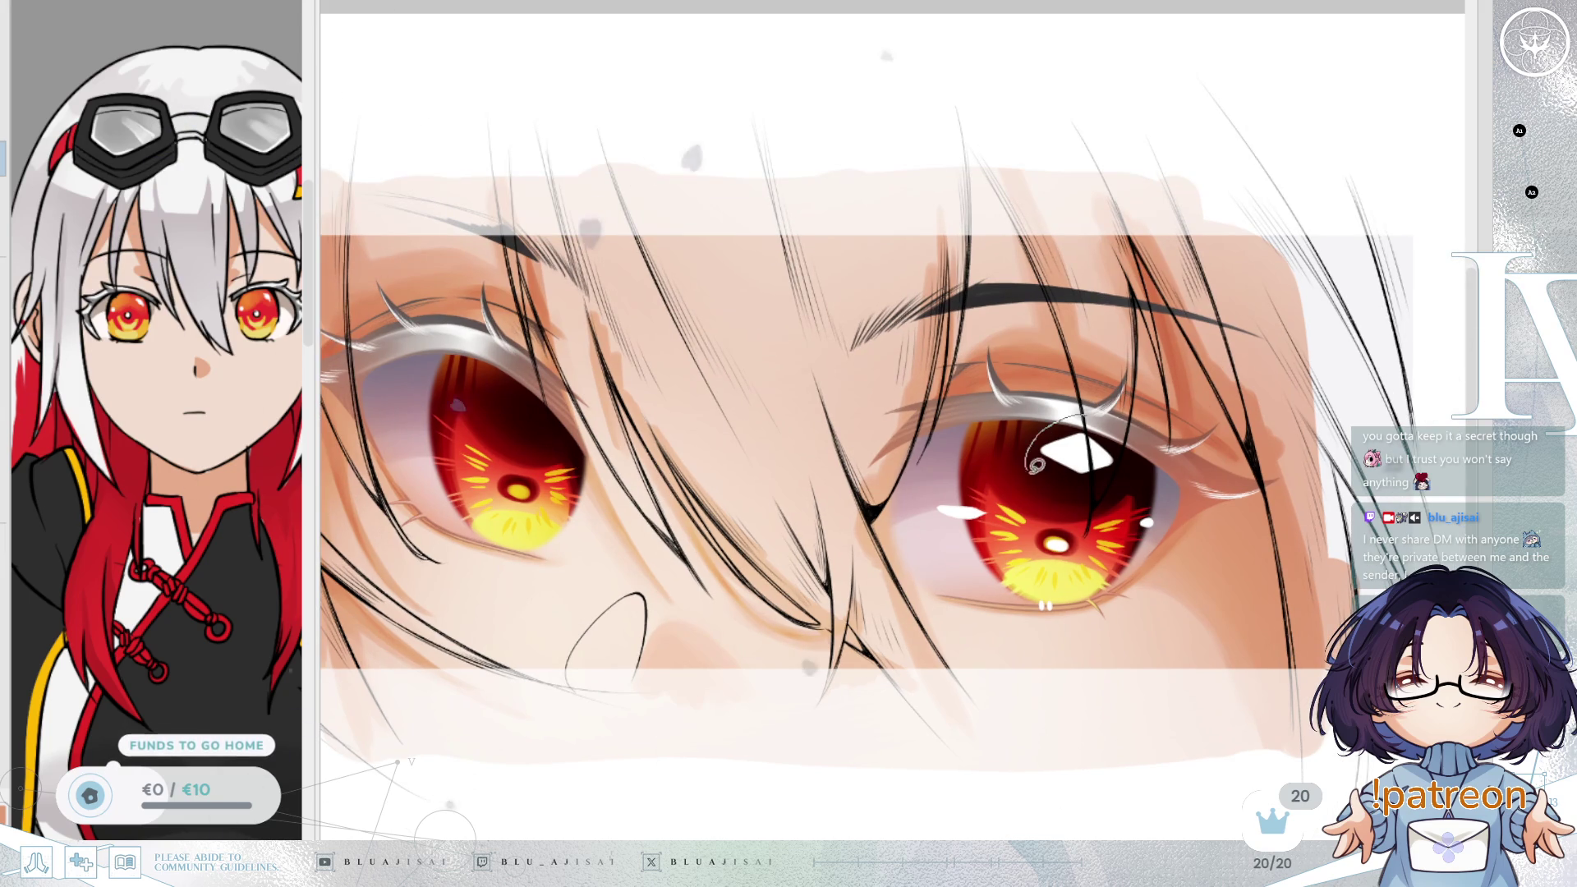
- Duplicate the right eye's white highlights and move the copy onto the left eye
{"action": "left_click_drag", "start_coordinate": [1144, 431], "coordinate": [1138, 434]}
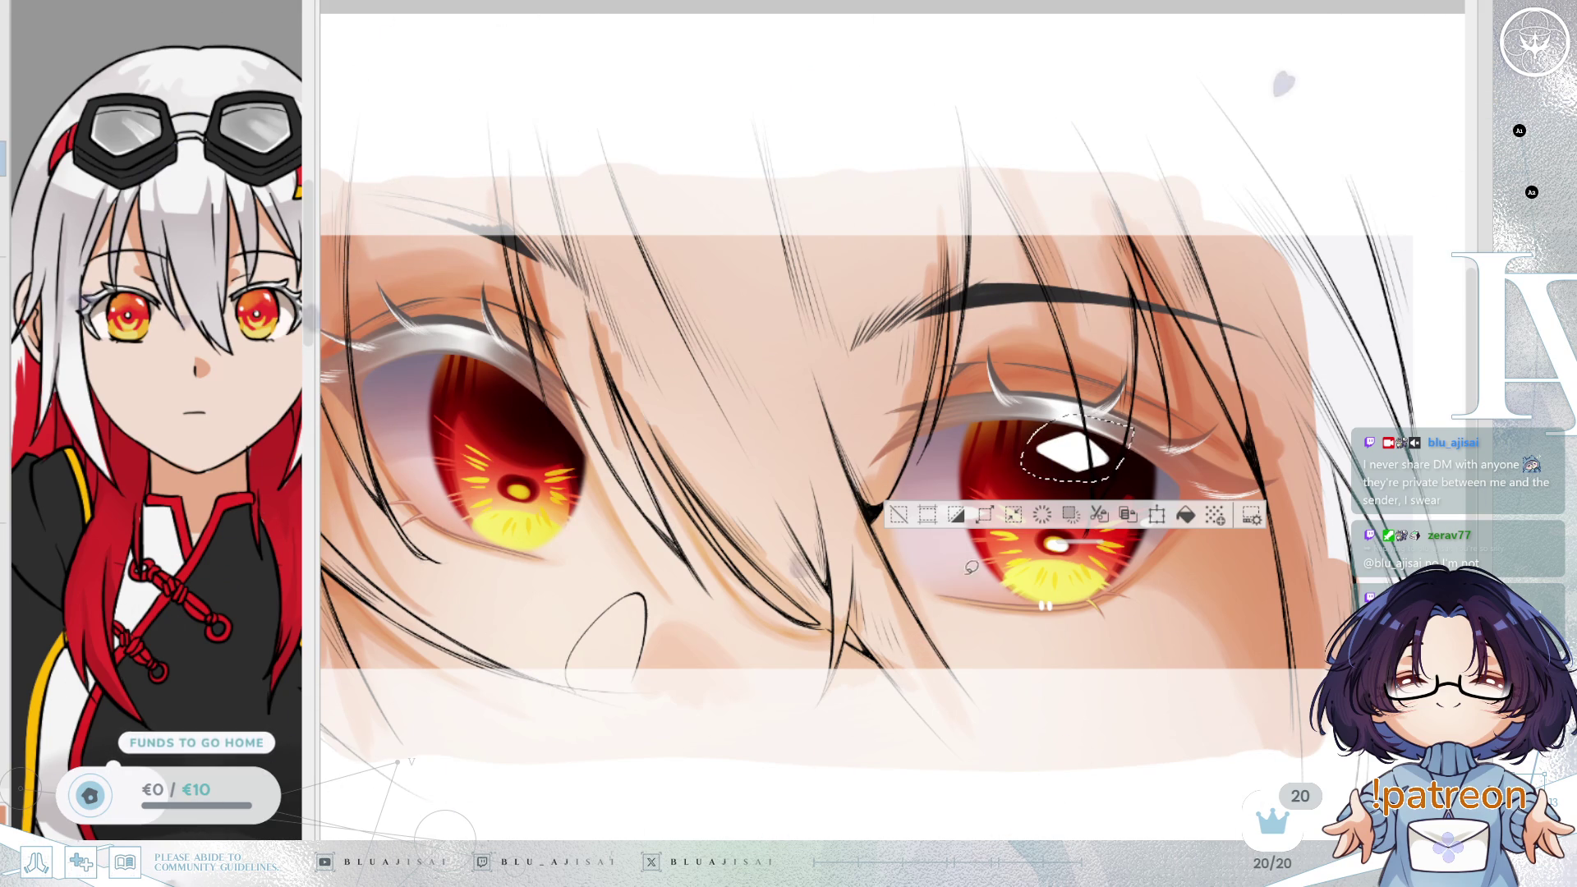
{"action": "key", "text": "ctrl+d"}
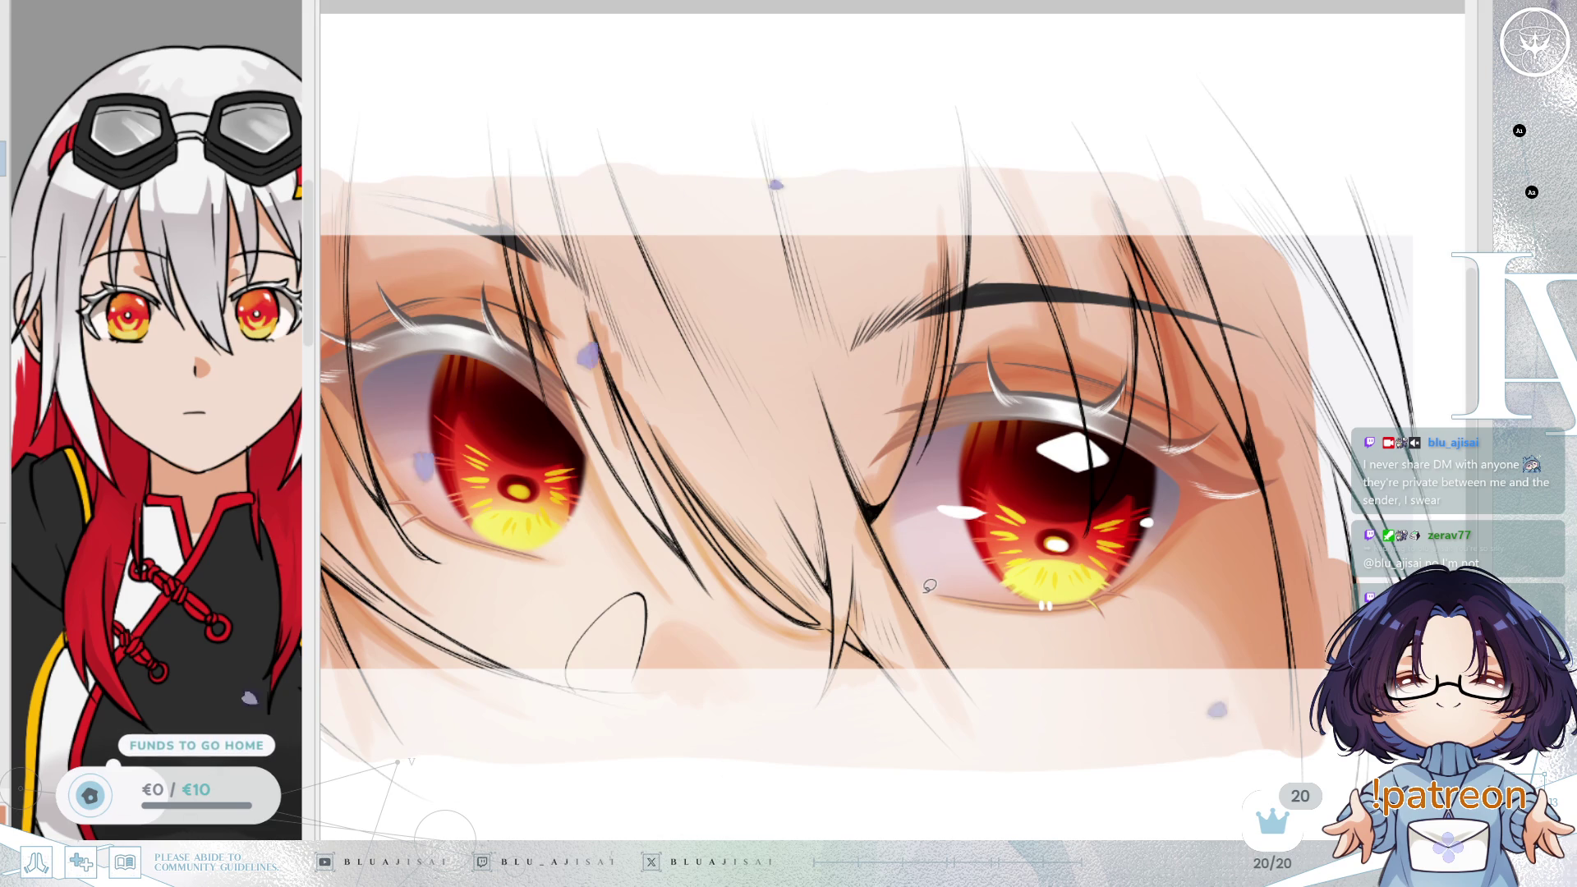
{"action": "left_click_drag", "start_coordinate": [1101, 593], "coordinate": [1228, 559]}
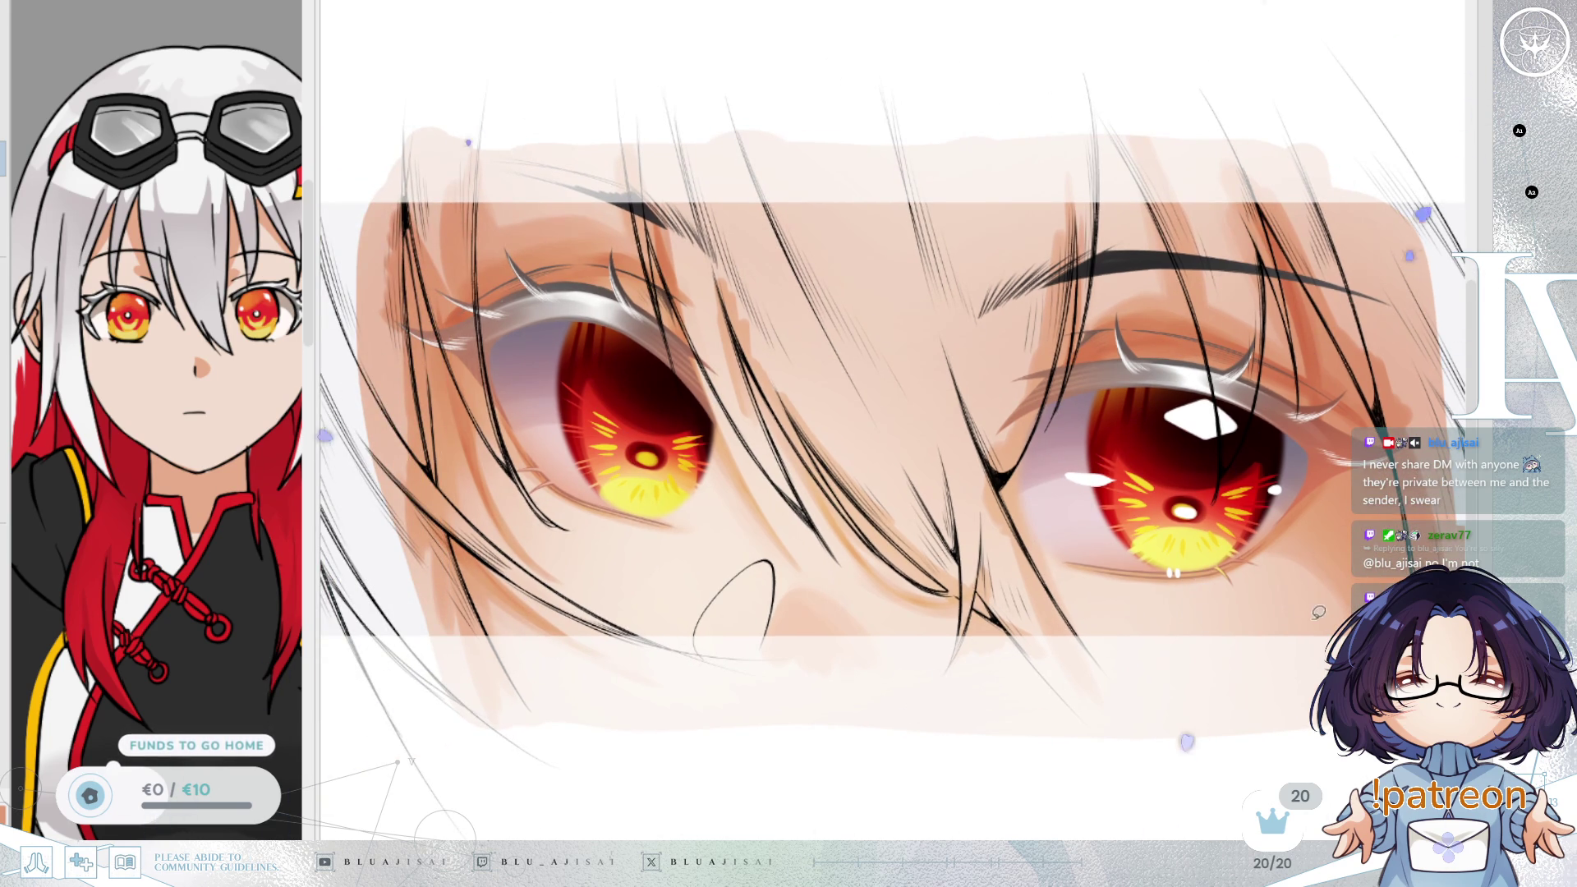
{"action": "mouse_move", "coordinate": [1323, 637]}
{"action": "left_mouse_down"}
{"action": "mouse_move", "coordinate": [878, 526]}
{"action": "mouse_move", "coordinate": [726, 561]}
{"action": "mouse_move", "coordinate": [784, 586]}
{"action": "left_mouse_up"}
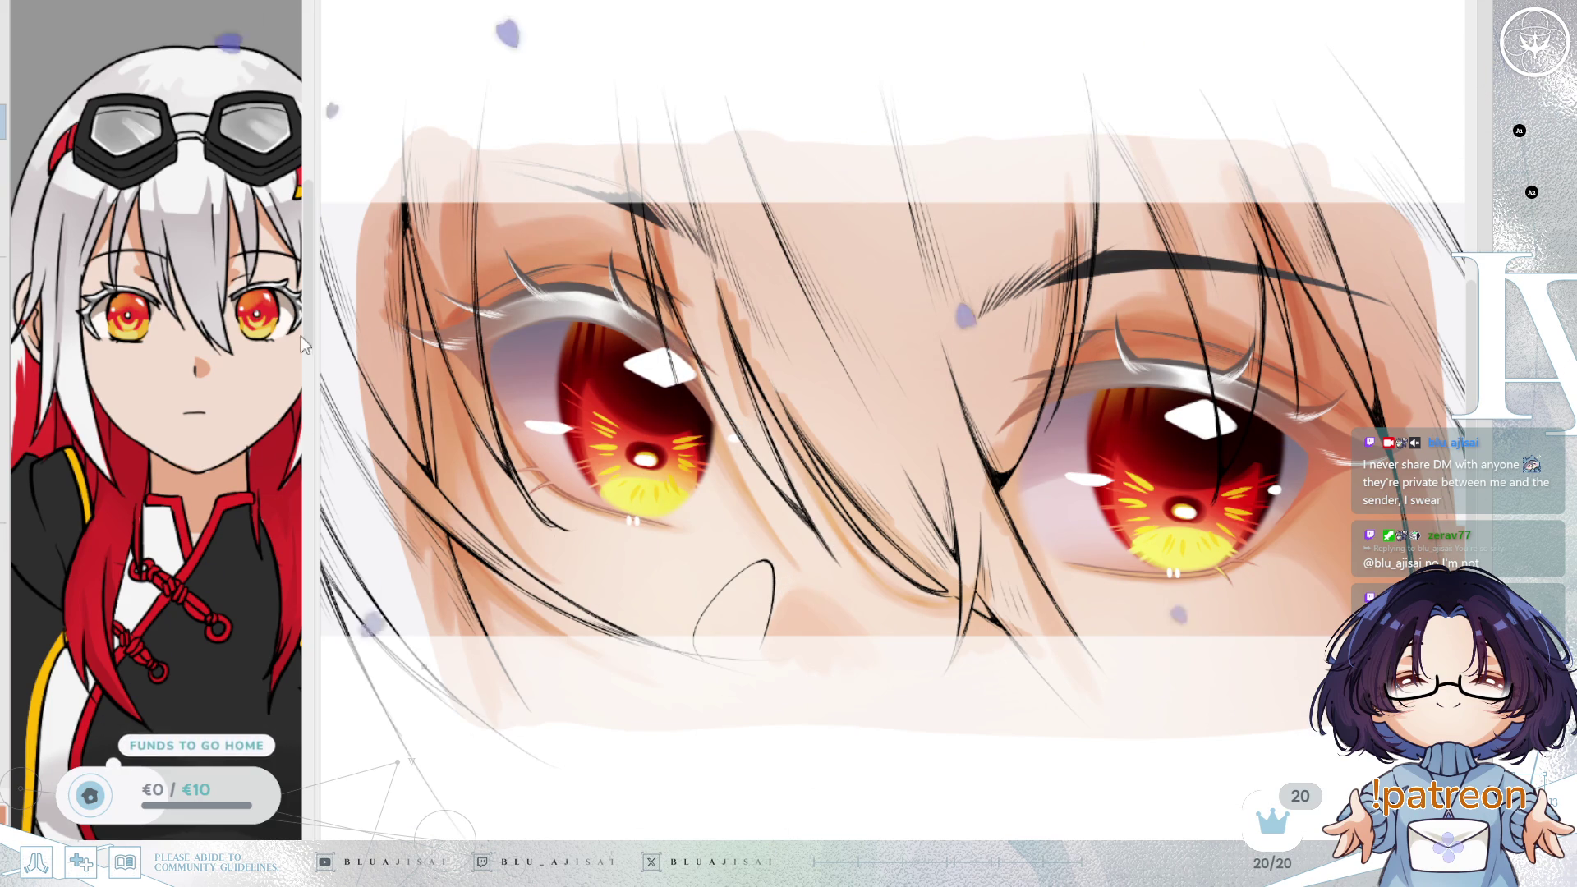
{"action": "left_click_drag", "start_coordinate": [680, 523], "coordinate": [669, 502]}
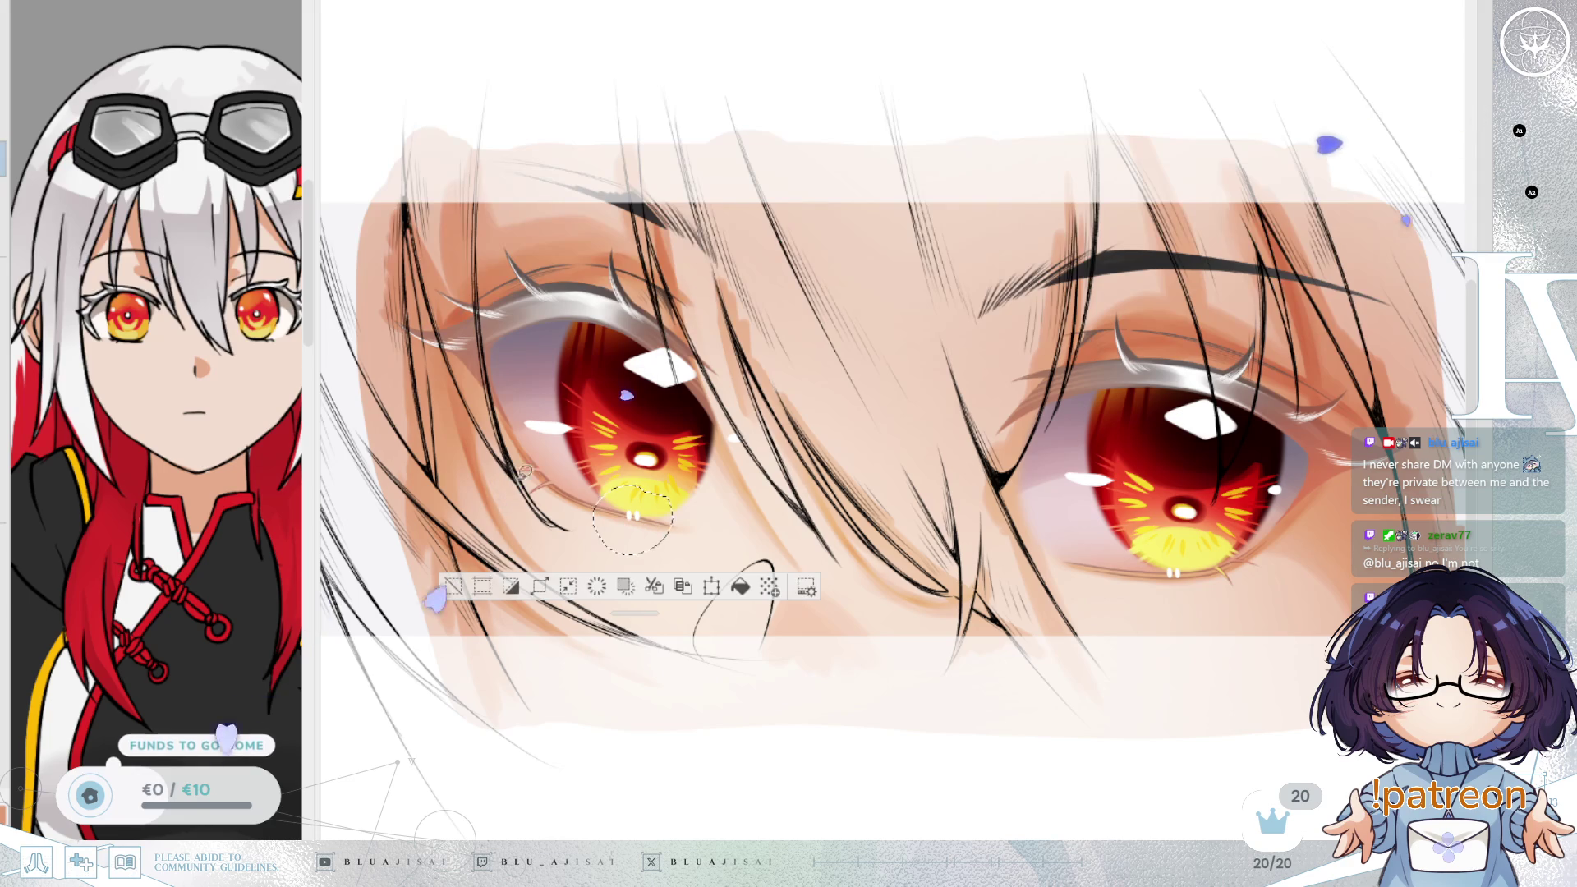
- Select the copied side stroke and small highlight on the left eye, then deselect
{"action": "mouse_move", "coordinate": [575, 450]}
{"action": "left_mouse_down"}
{"action": "mouse_move", "coordinate": [510, 393]}
{"action": "mouse_move", "coordinate": [577, 450]}
{"action": "mouse_move", "coordinate": [581, 435]}
{"action": "left_mouse_up"}
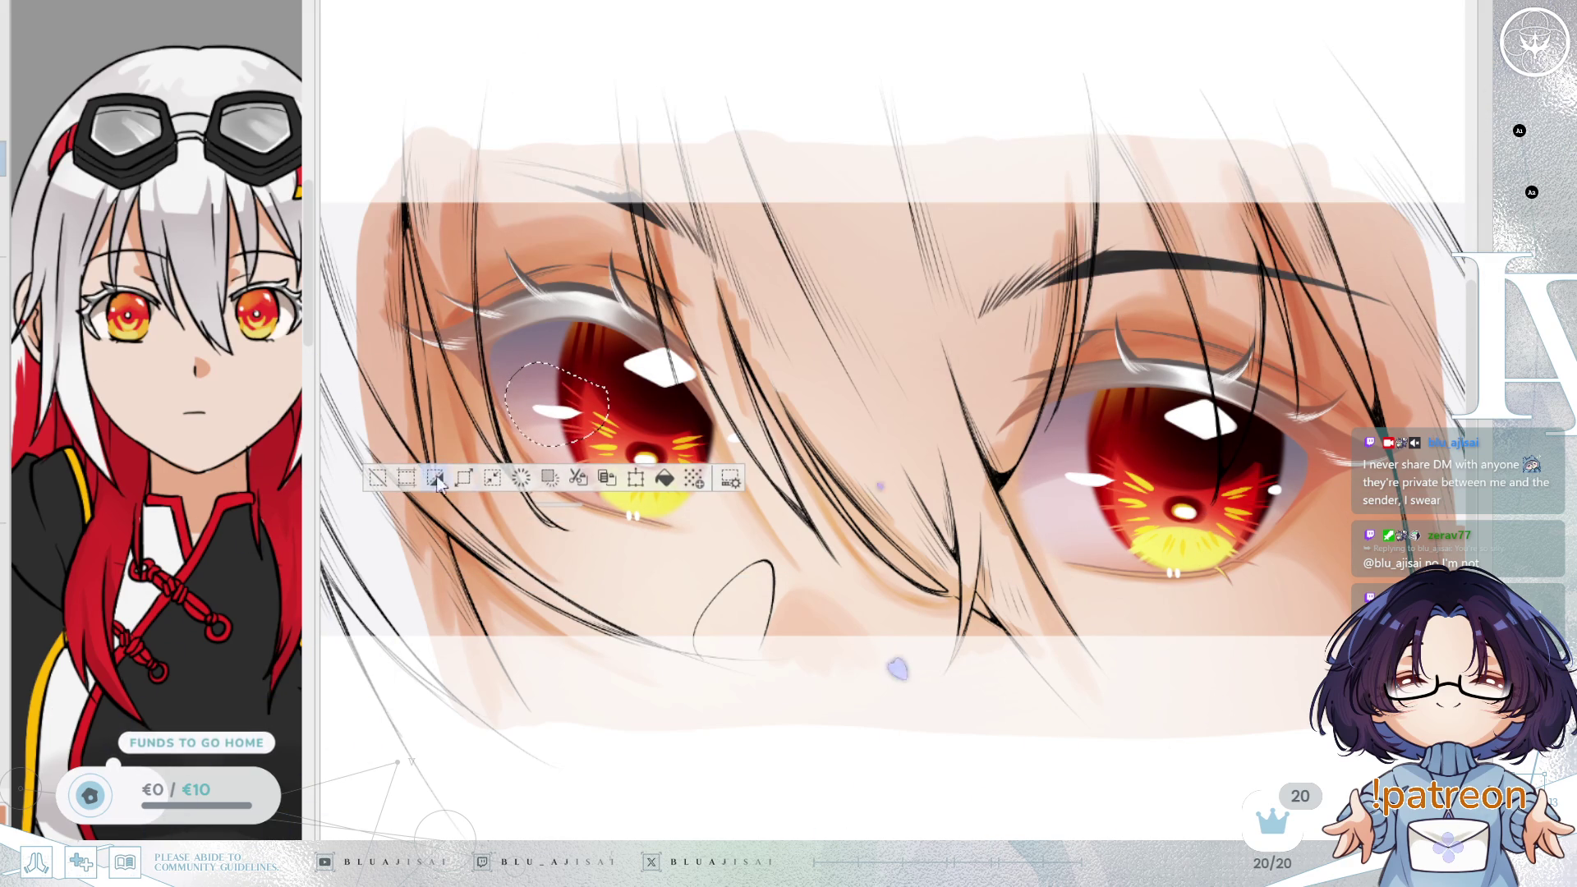
{"action": "left_click", "coordinate": [377, 478]}
{"action": "left_click_drag", "start_coordinate": [739, 423], "coordinate": [746, 460]}
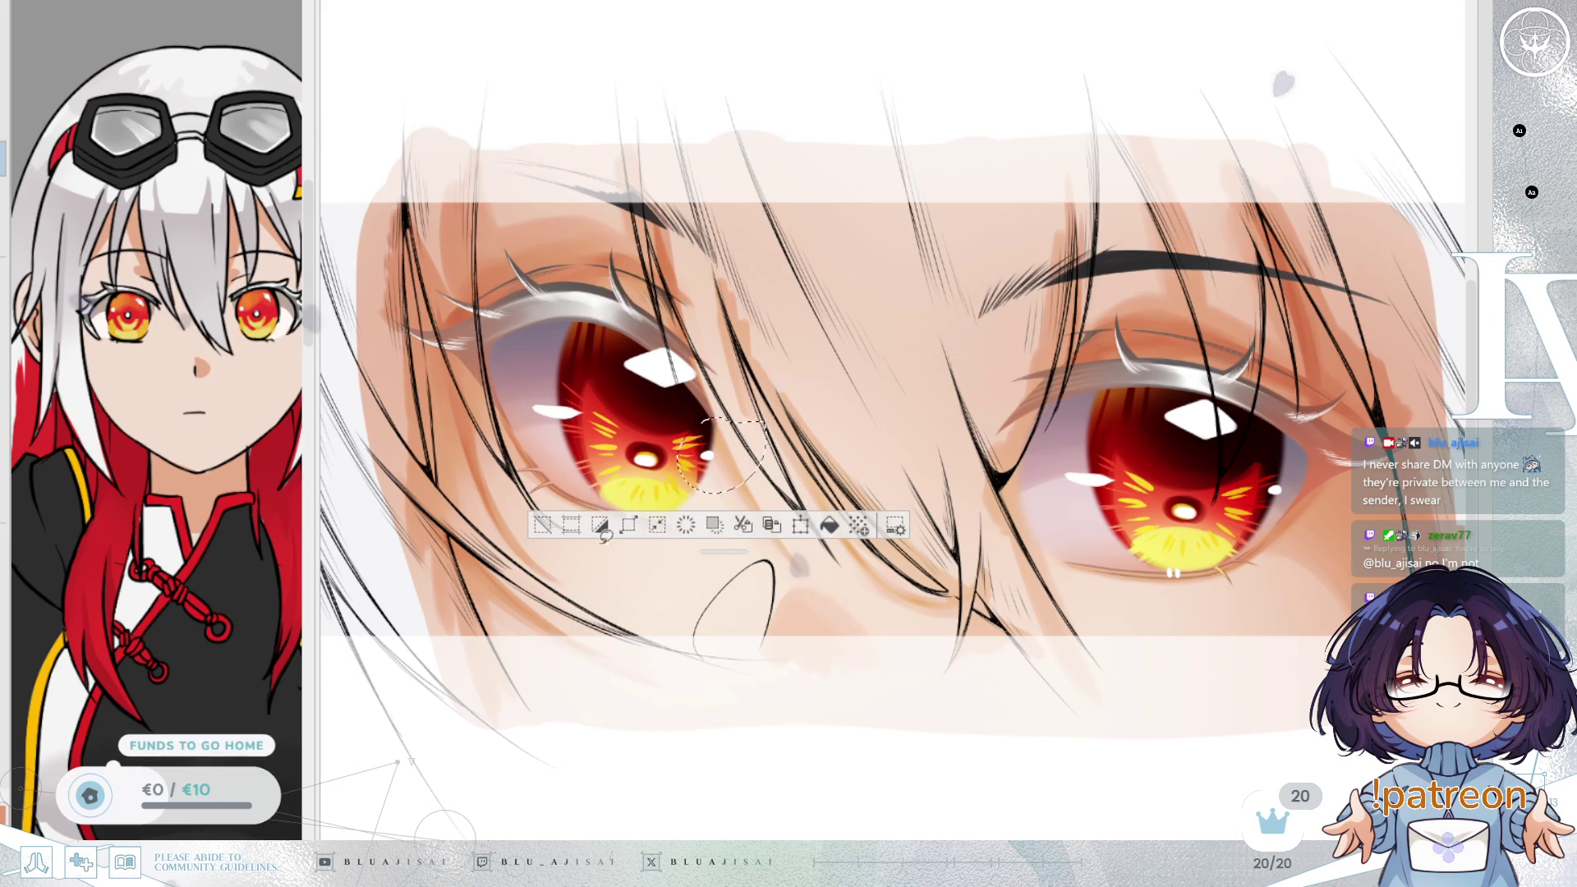
{"action": "left_click", "coordinate": [537, 526]}
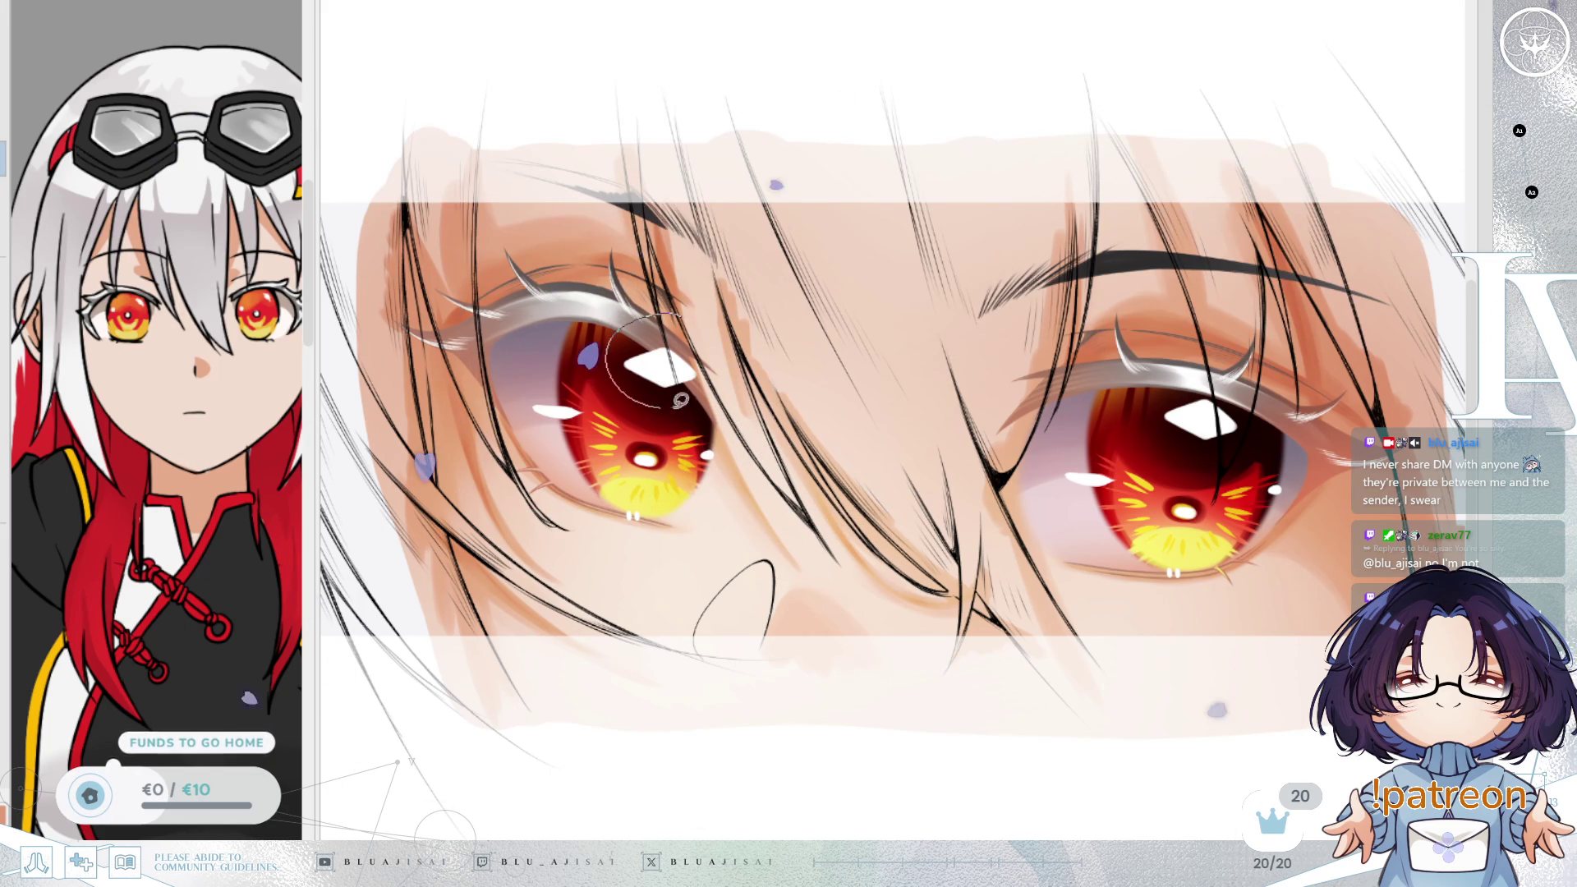
- Resize the left eye's main catchlight with Free Transform and clear the selection
{"action": "left_click_drag", "start_coordinate": [605, 314], "coordinate": [727, 408]}
{"action": "key", "text": "ctrl+t"}
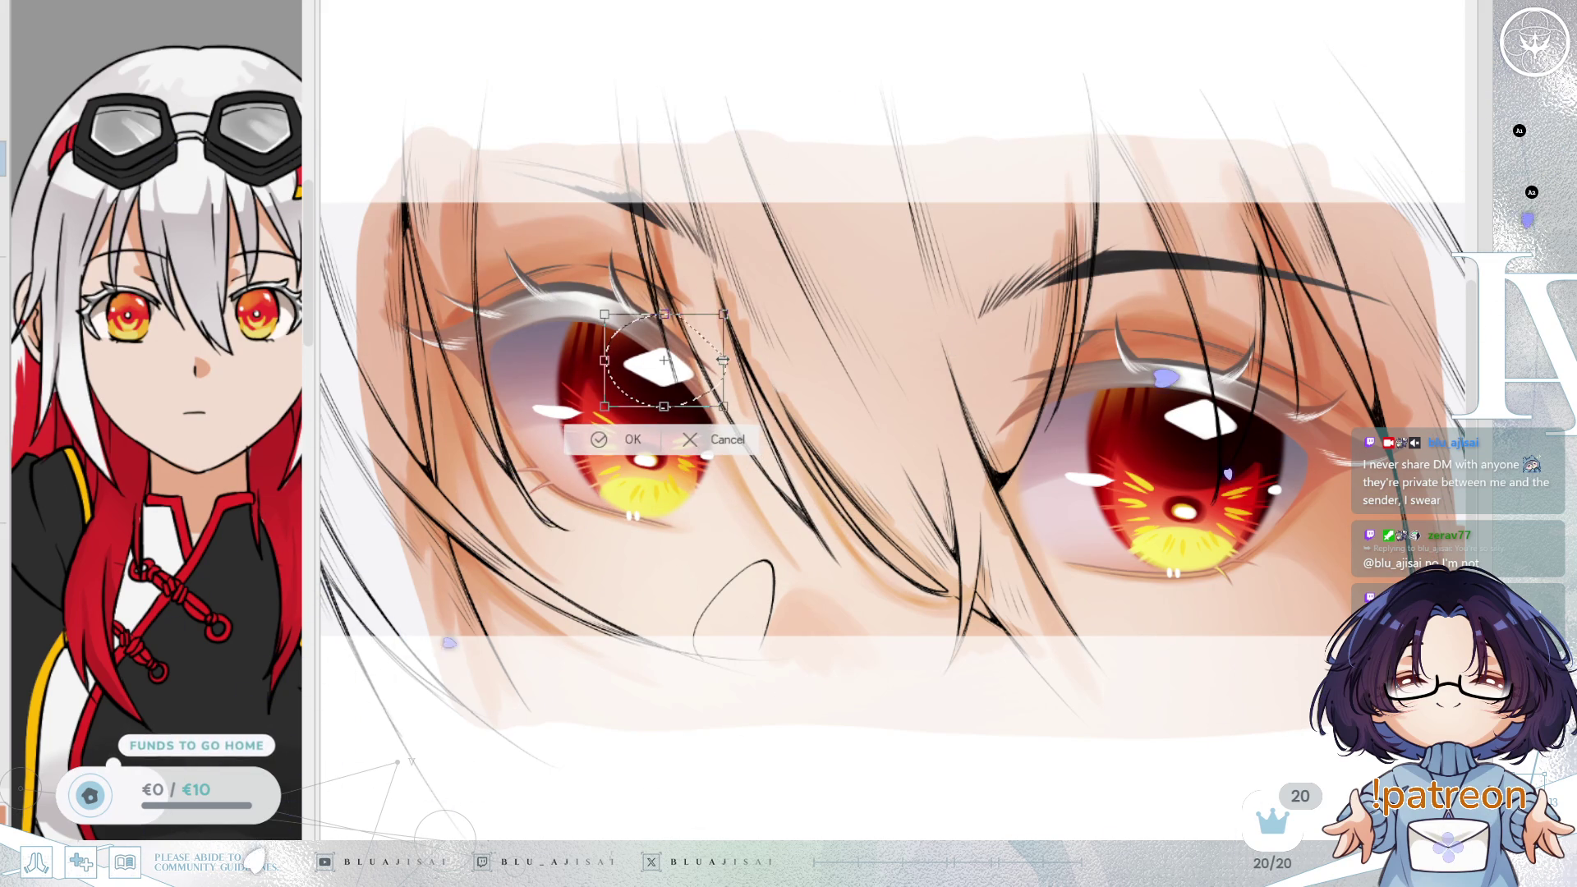
{"action": "left_click", "coordinate": [580, 440]}
{"action": "key", "text": "ctrl+d"}
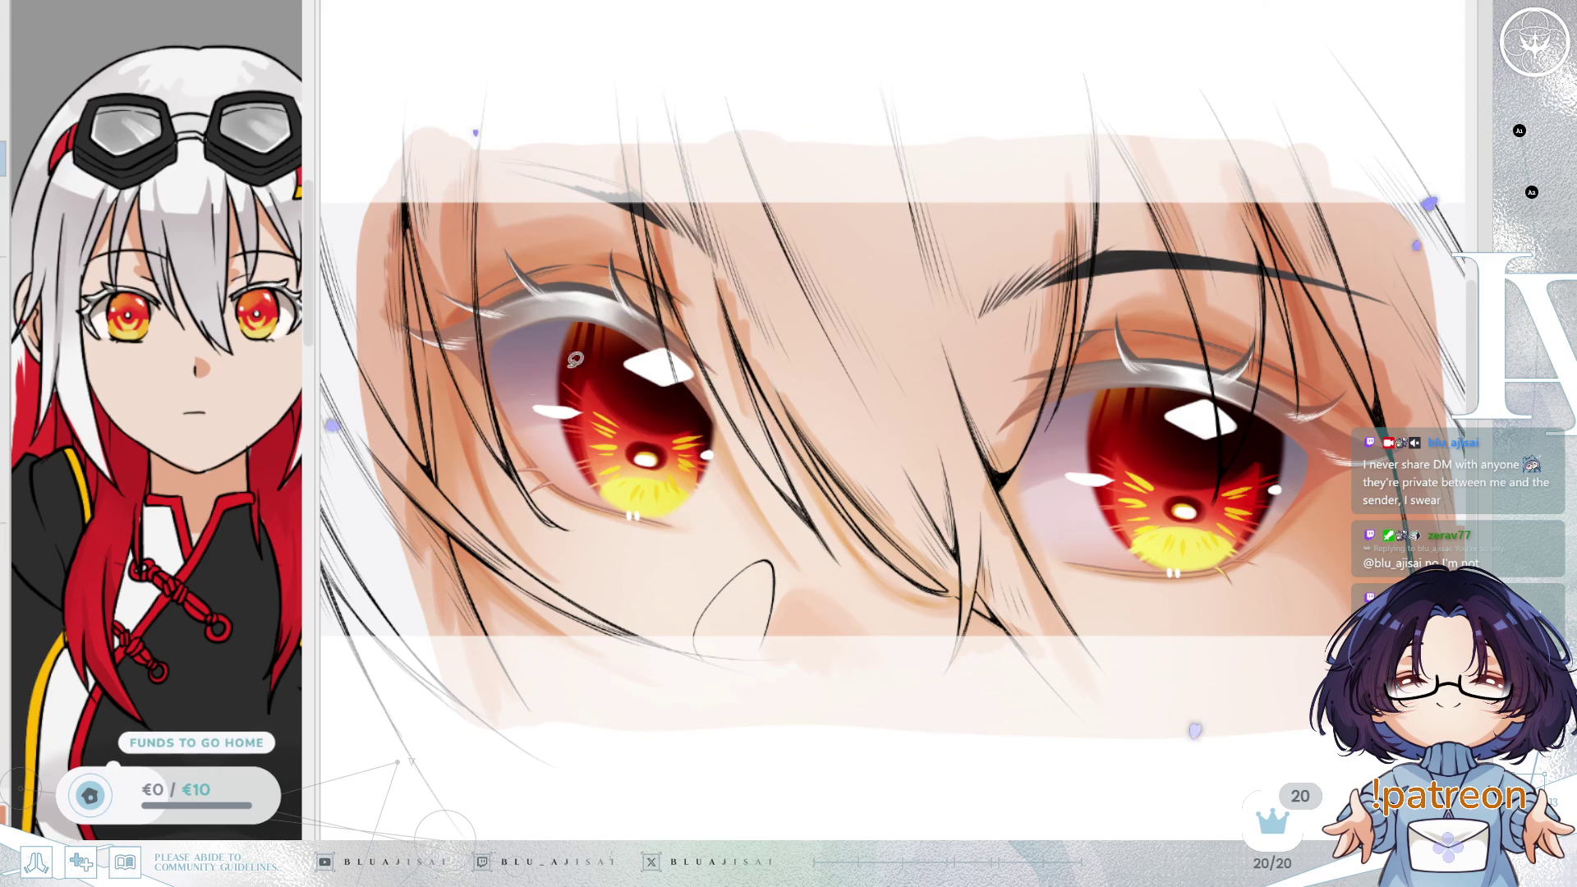
{"action": "key", "text": "ctrl+z"}
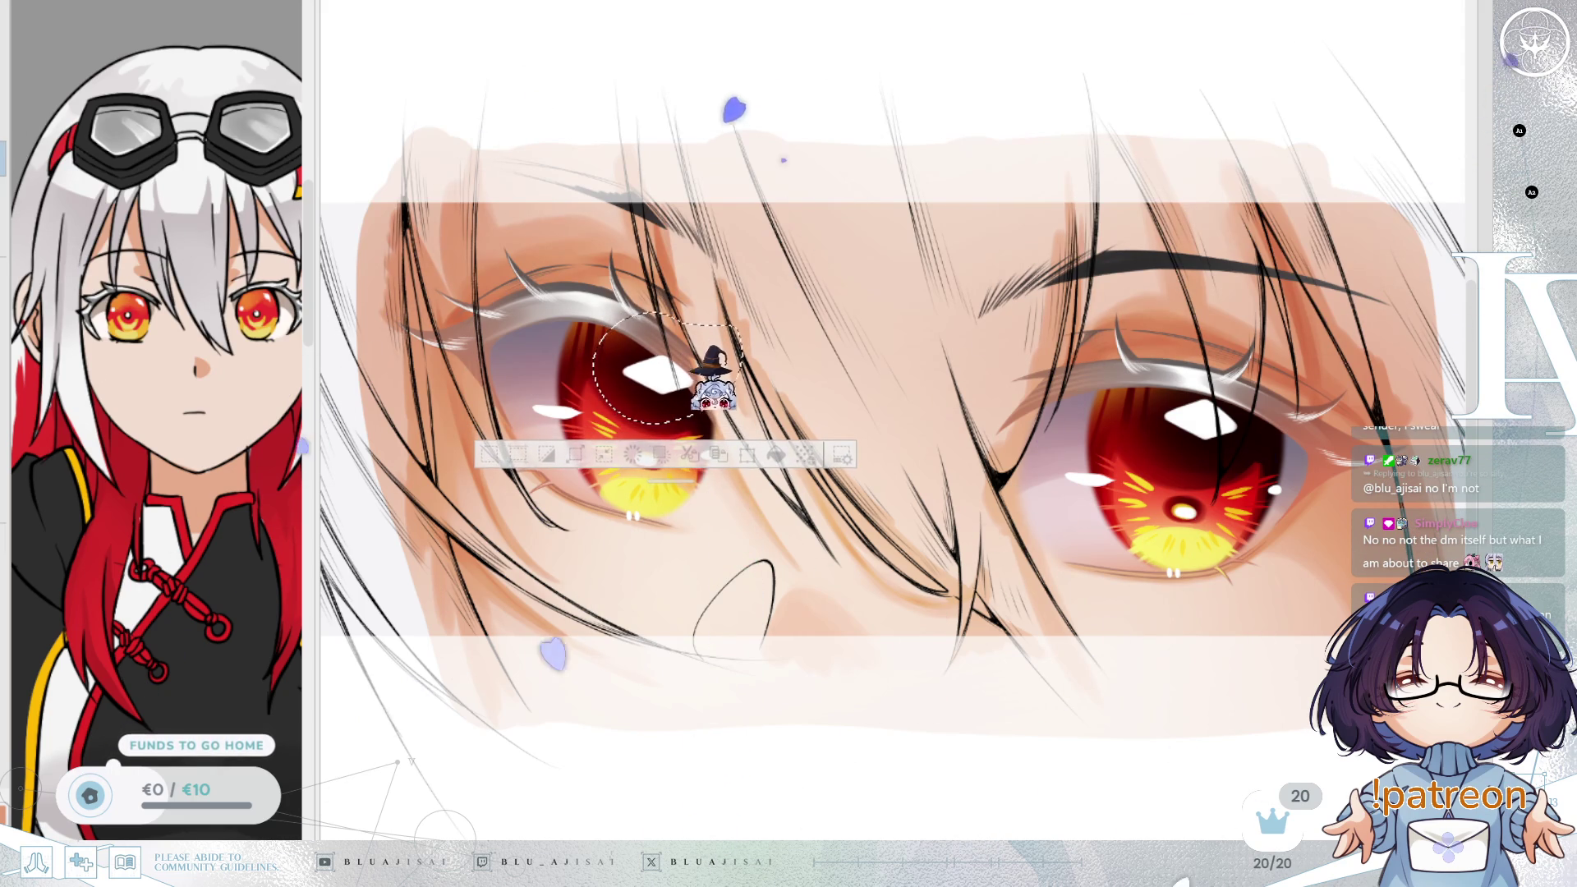
{"action": "left_click", "coordinate": [490, 454]}
{"action": "scroll", "coordinate": [811, 422], "scroll_direction": "down", "scroll_amount": 3}
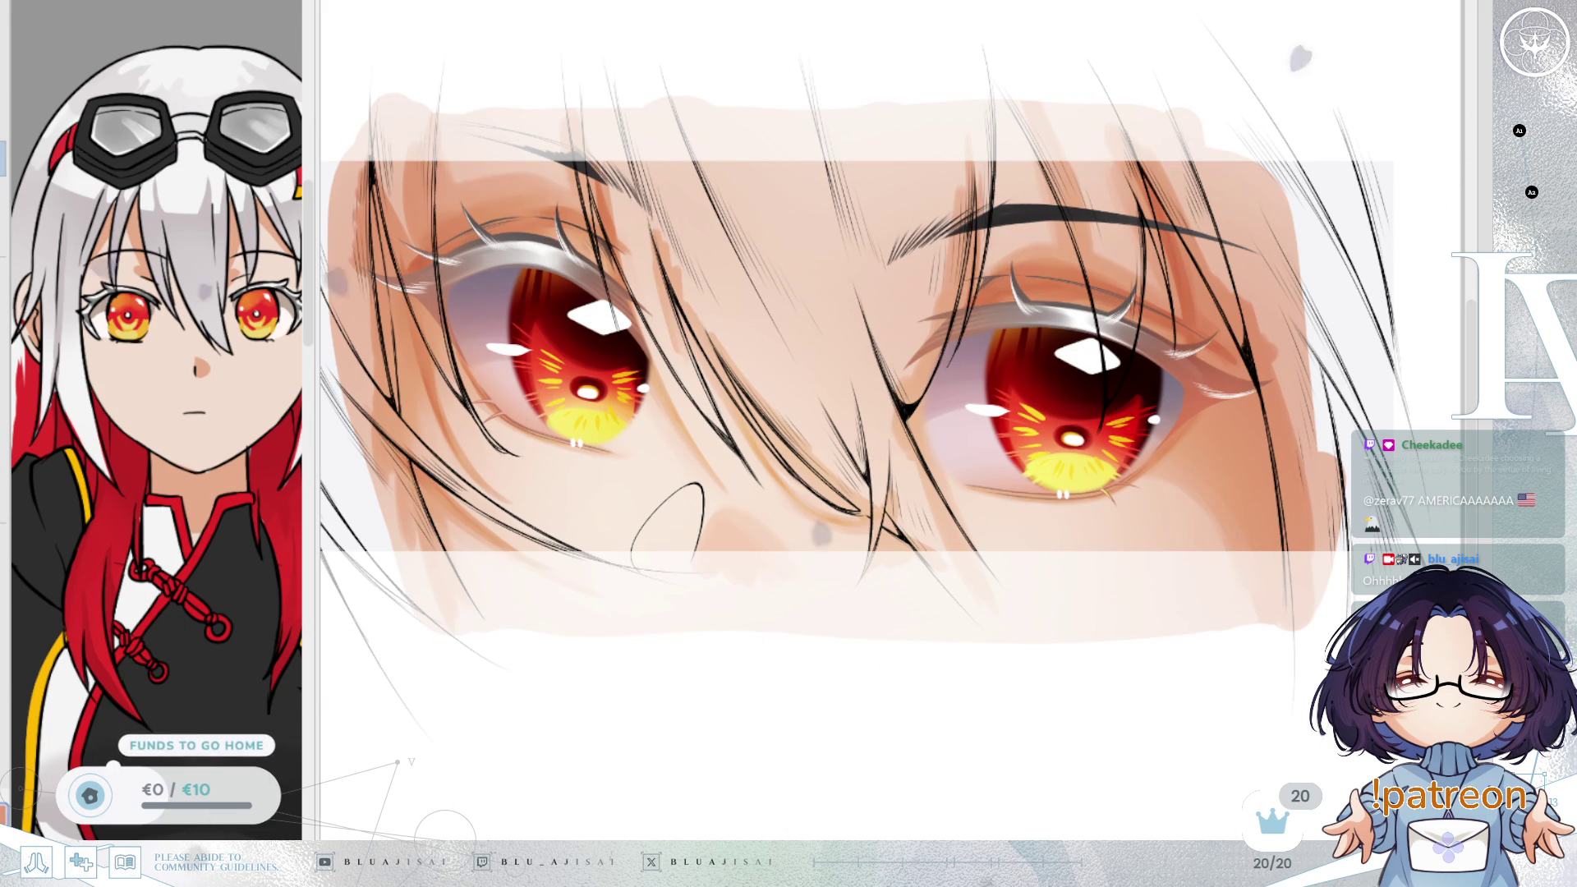
{"action": "scroll", "coordinate": [196, 604], "scroll_direction": "down", "scroll_amount": 5}
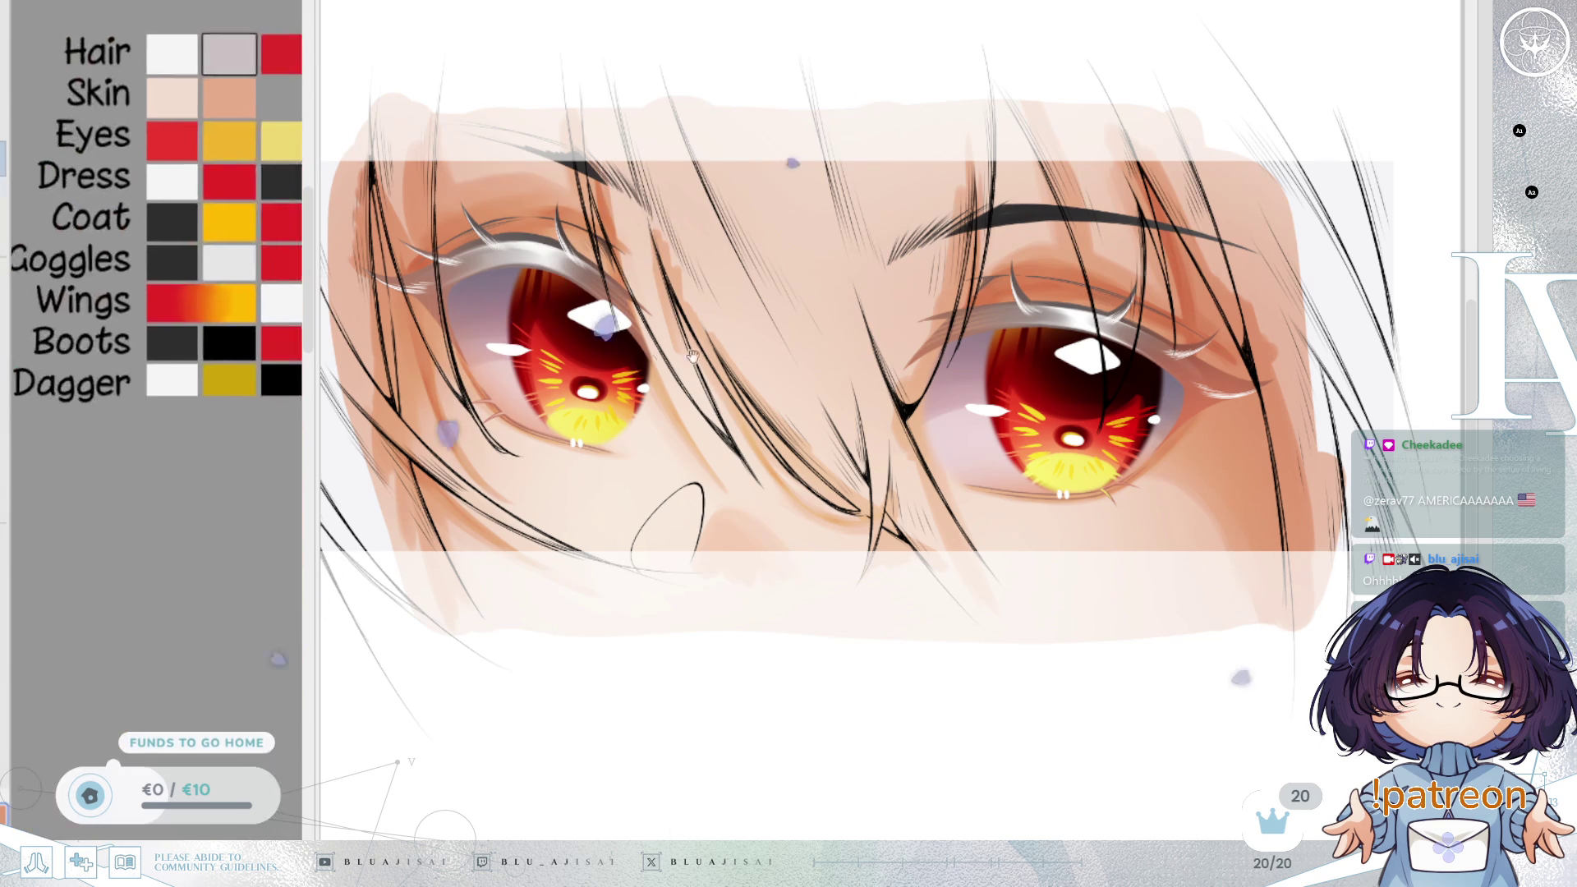
{"action": "left_click", "coordinate": [152, 103]}
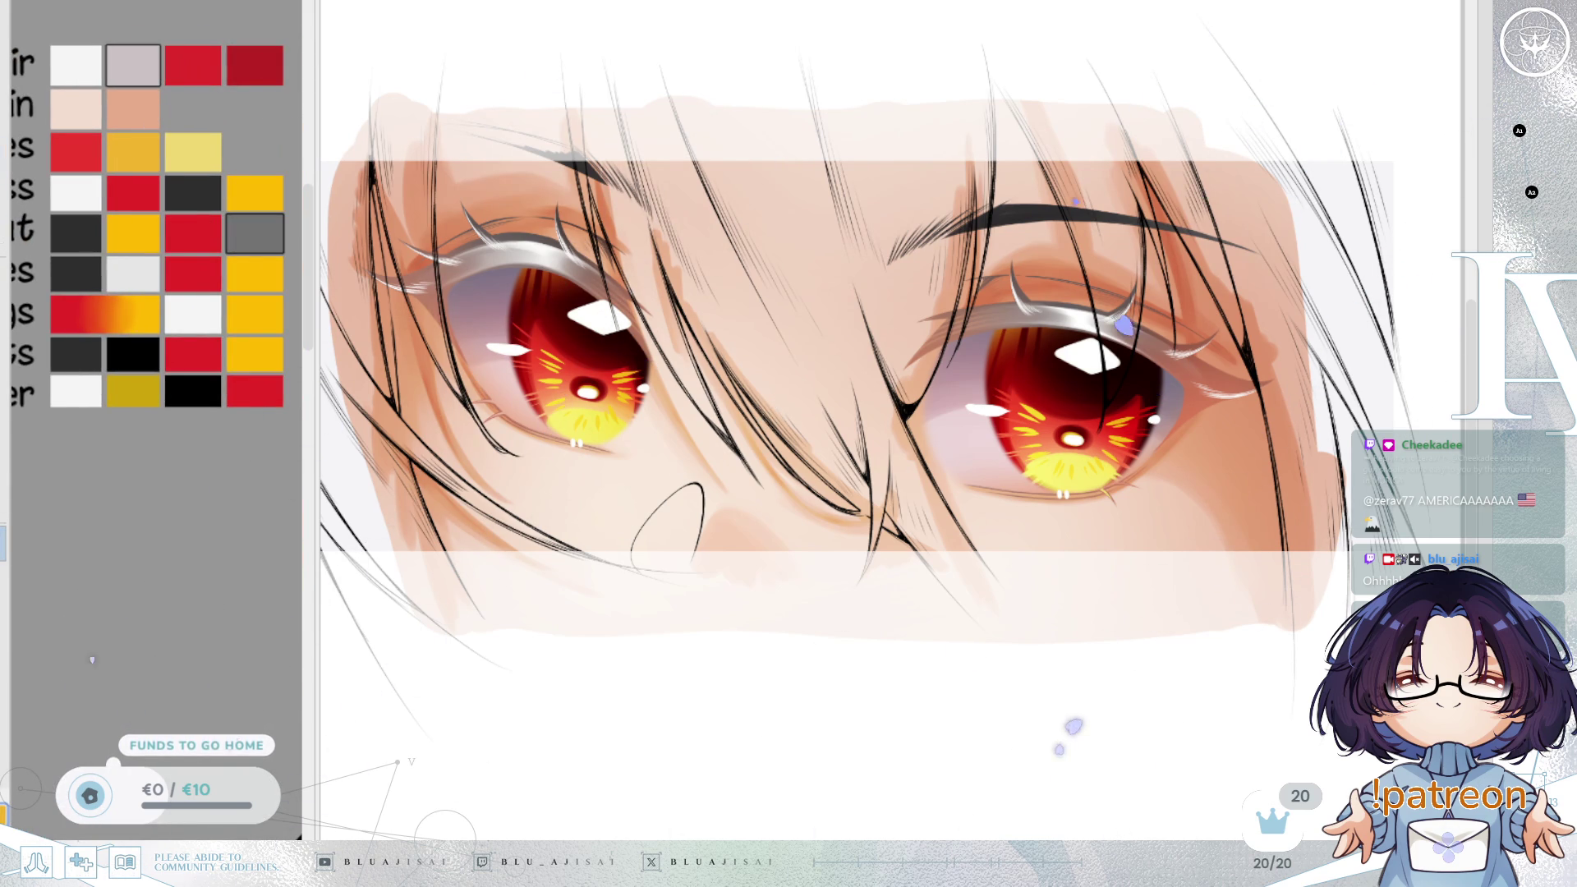
{"action": "scroll", "coordinate": [1140, 501], "scroll_direction": "up", "scroll_amount": 1}
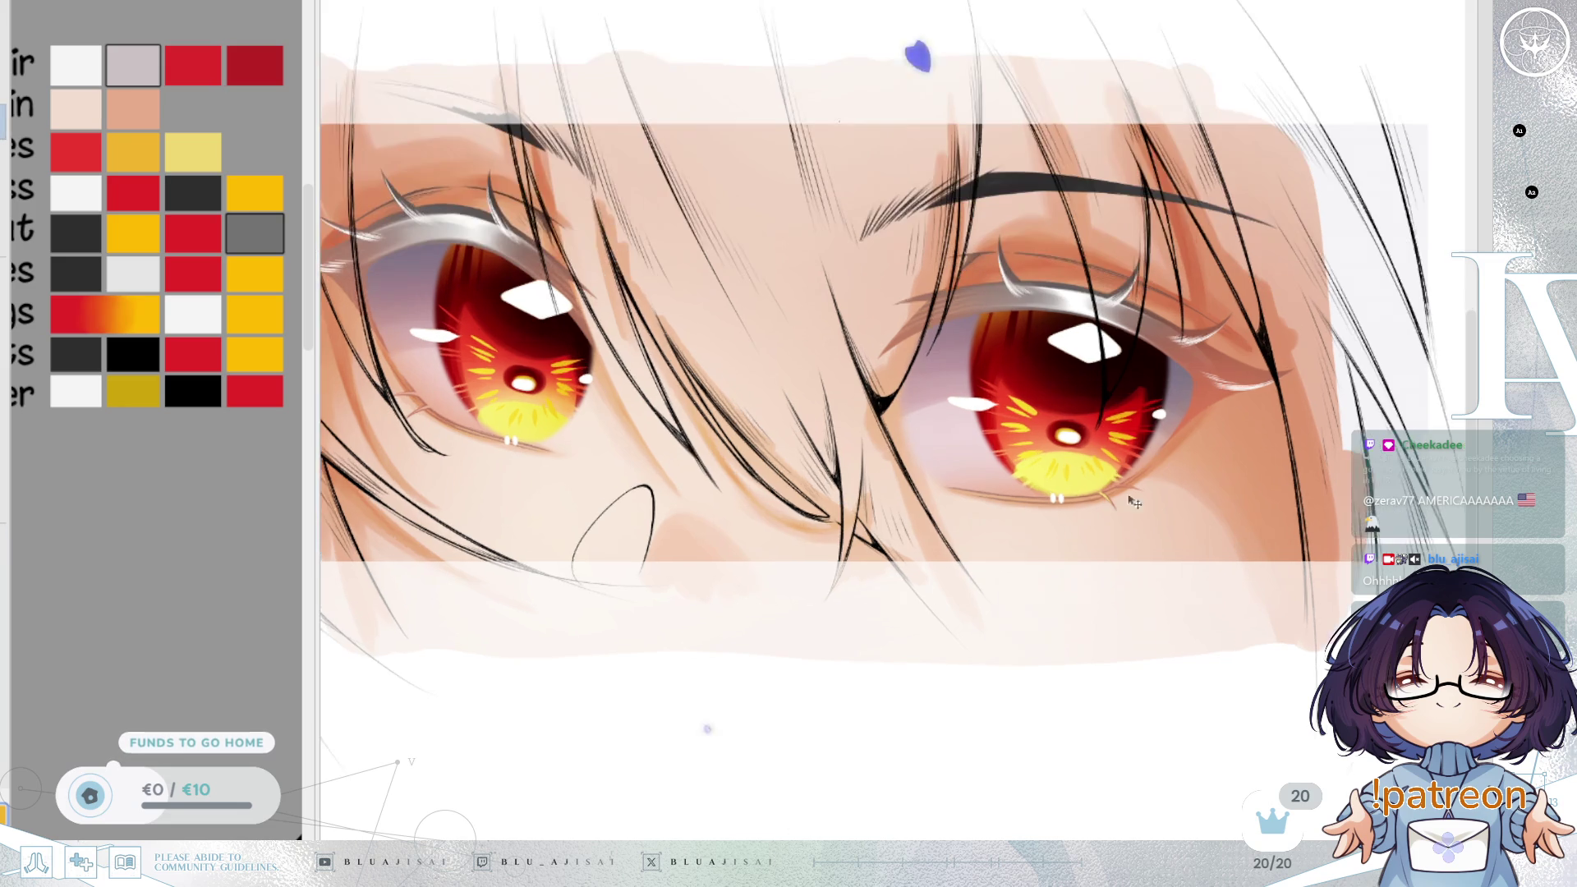
{"action": "left_click_drag", "start_coordinate": [1058, 517], "coordinate": [1142, 538]}
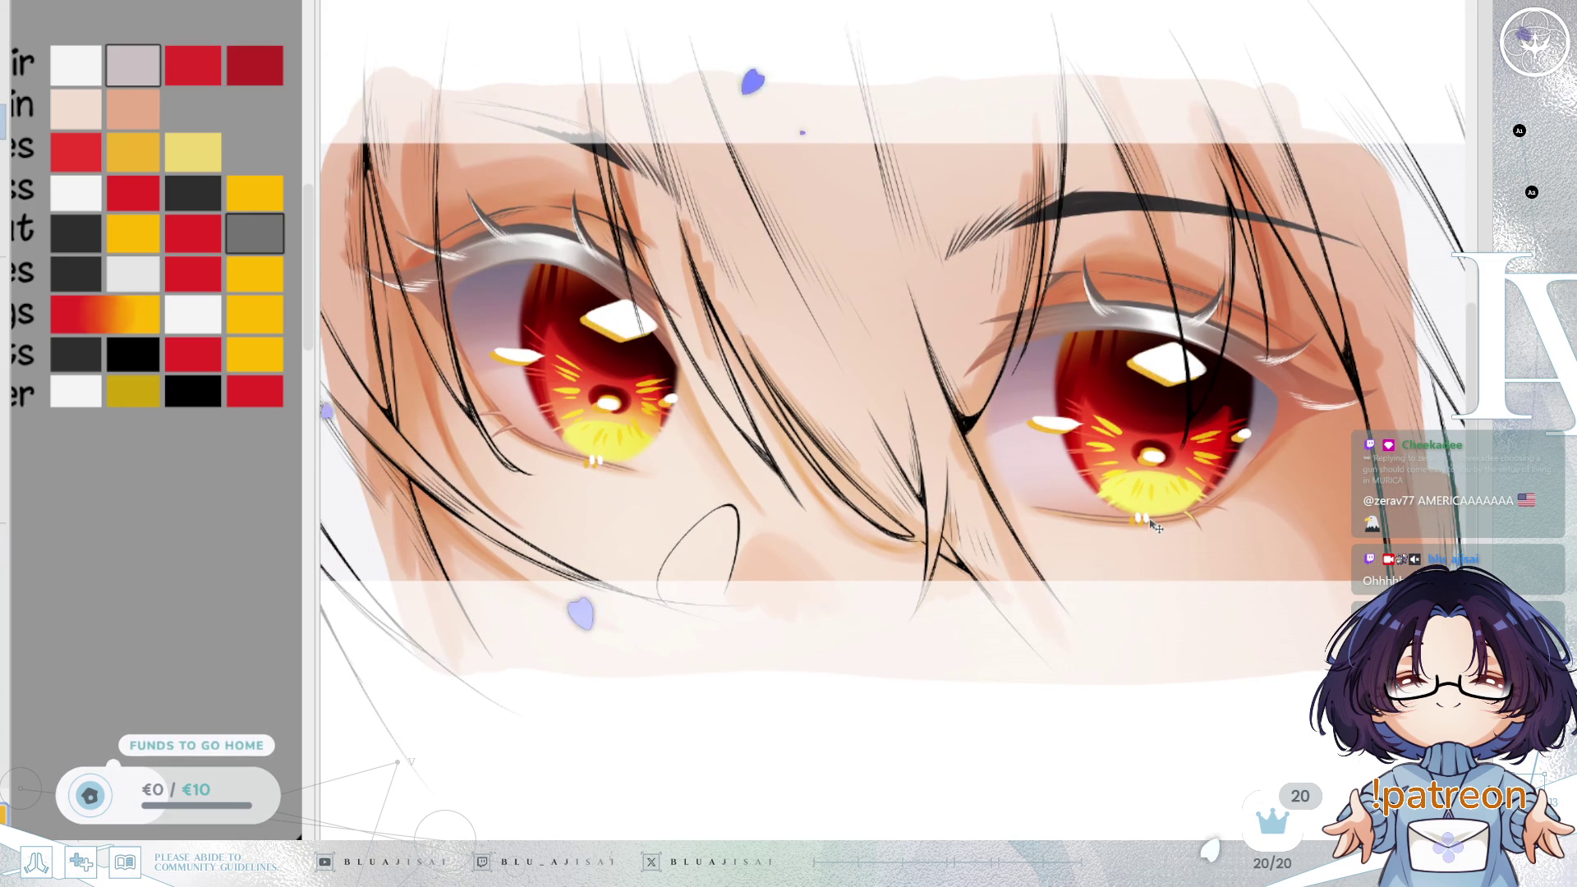
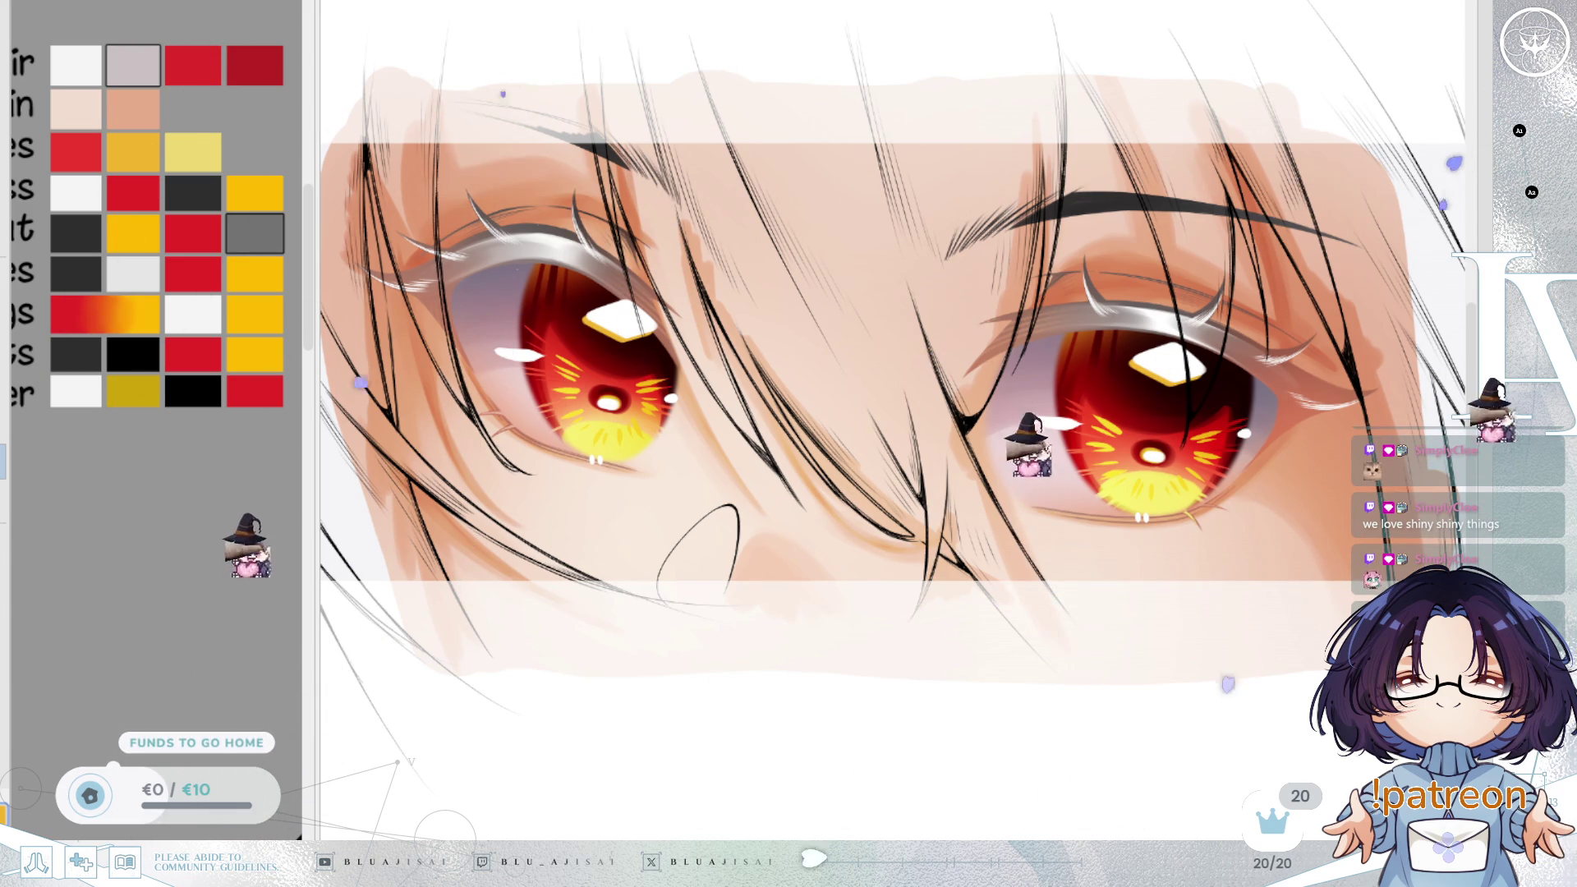
- Paint a purple shadow stroke along the edge of the hair beside the eye
{"action": "mouse_move", "coordinate": [135, 465]}
{"action": "left_mouse_down"}
{"action": "mouse_move", "coordinate": [215, 501]}
{"action": "mouse_move", "coordinate": [91, 493]}
{"action": "mouse_move", "coordinate": [246, 362]}
{"action": "left_mouse_up"}
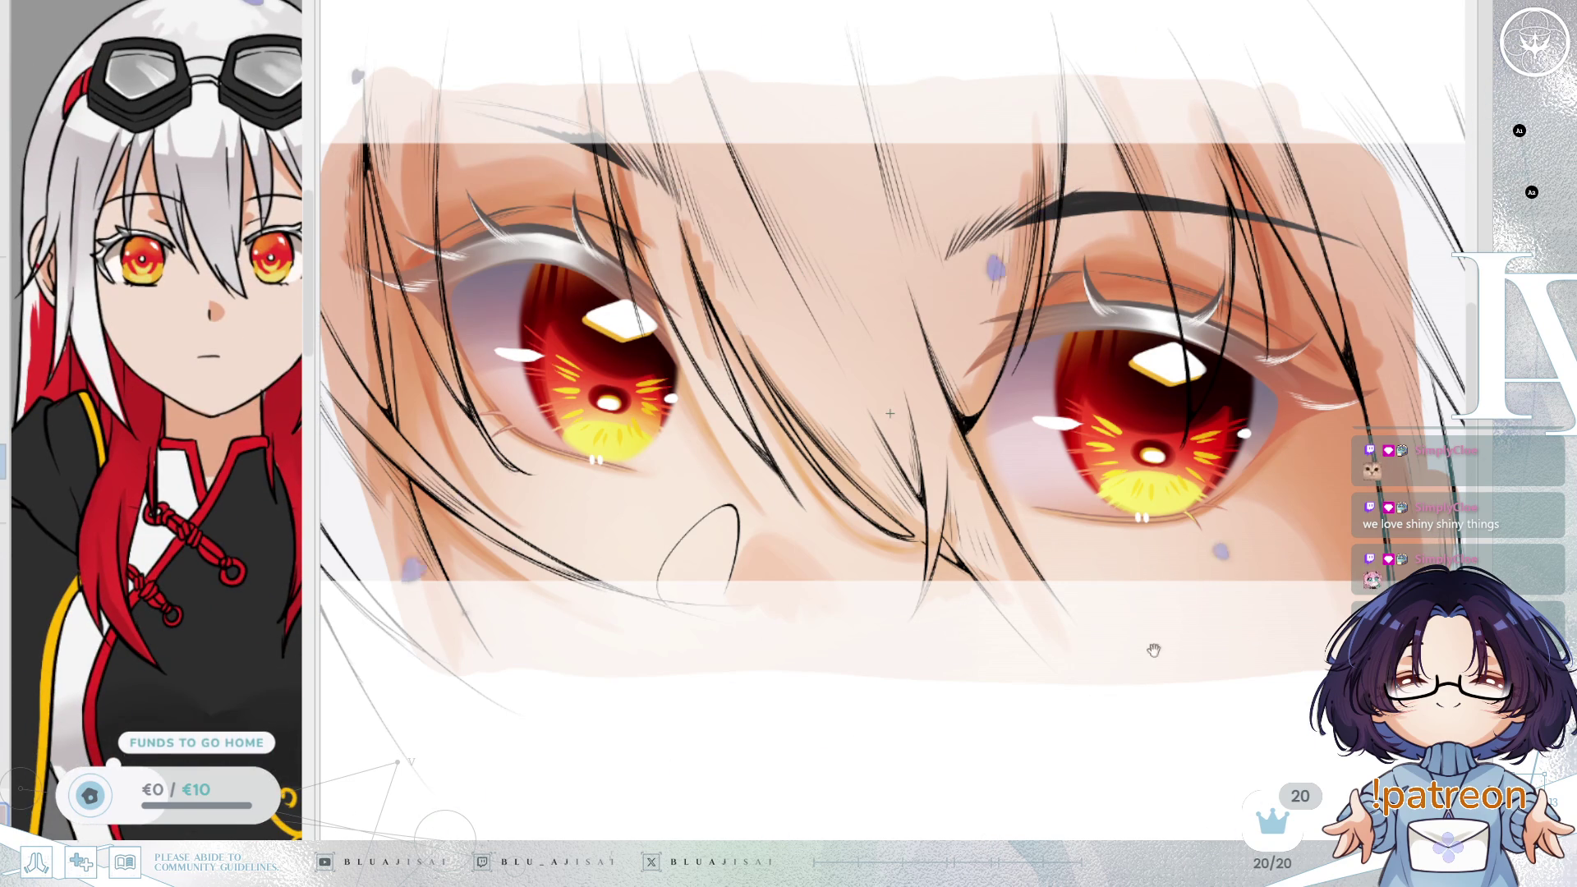
{"action": "left_click_drag", "start_coordinate": [1193, 648], "coordinate": [1290, 657]}
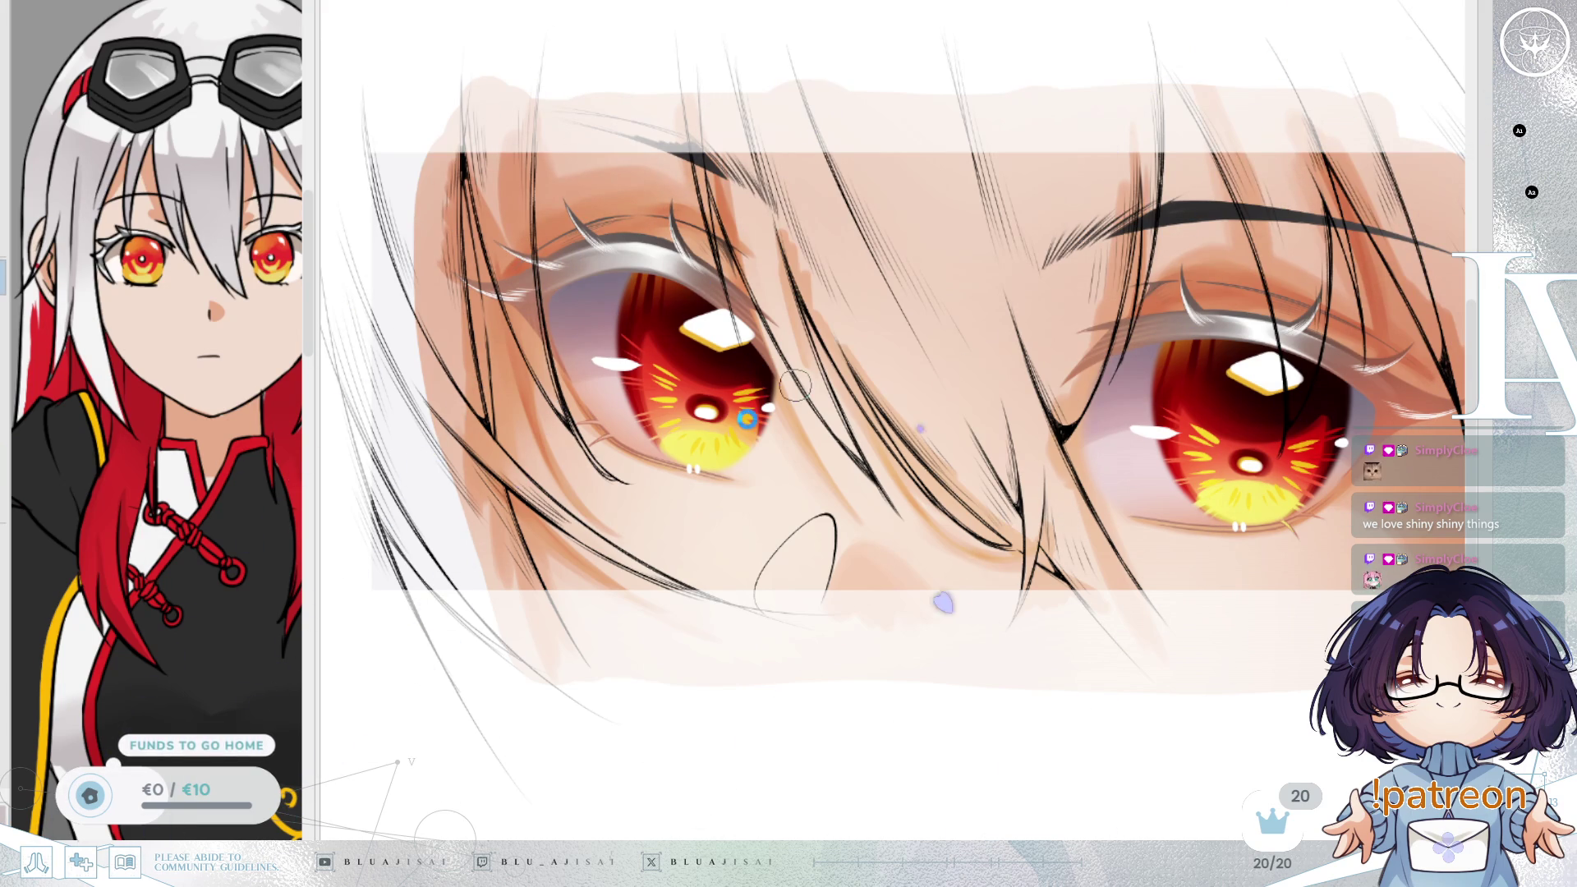
{"action": "scroll", "coordinate": [584, 290], "scroll_direction": "up", "scroll_amount": 3}
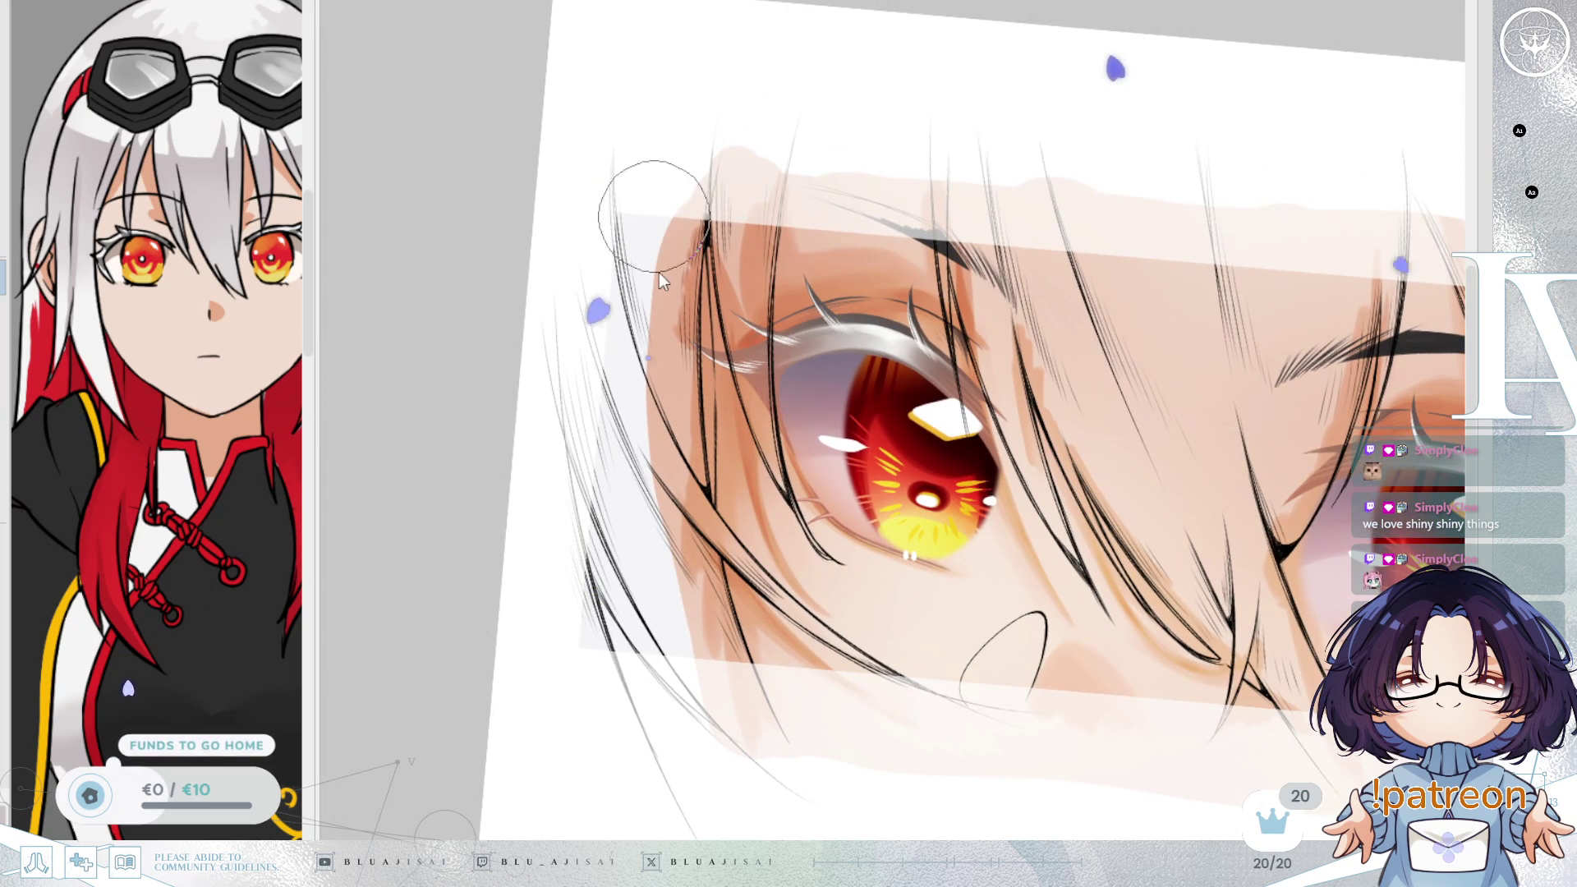
{"action": "left_click_drag", "start_coordinate": [725, 99], "coordinate": [799, 183]}
{"action": "mouse_move", "coordinate": [733, 130]}
{"action": "left_mouse_down"}
{"action": "mouse_move", "coordinate": [704, 275]}
{"action": "mouse_move", "coordinate": [698, 500]}
{"action": "mouse_move", "coordinate": [756, 575]}
{"action": "mouse_move", "coordinate": [793, 567]}
{"action": "mouse_move", "coordinate": [813, 535]}
{"action": "left_mouse_up"}
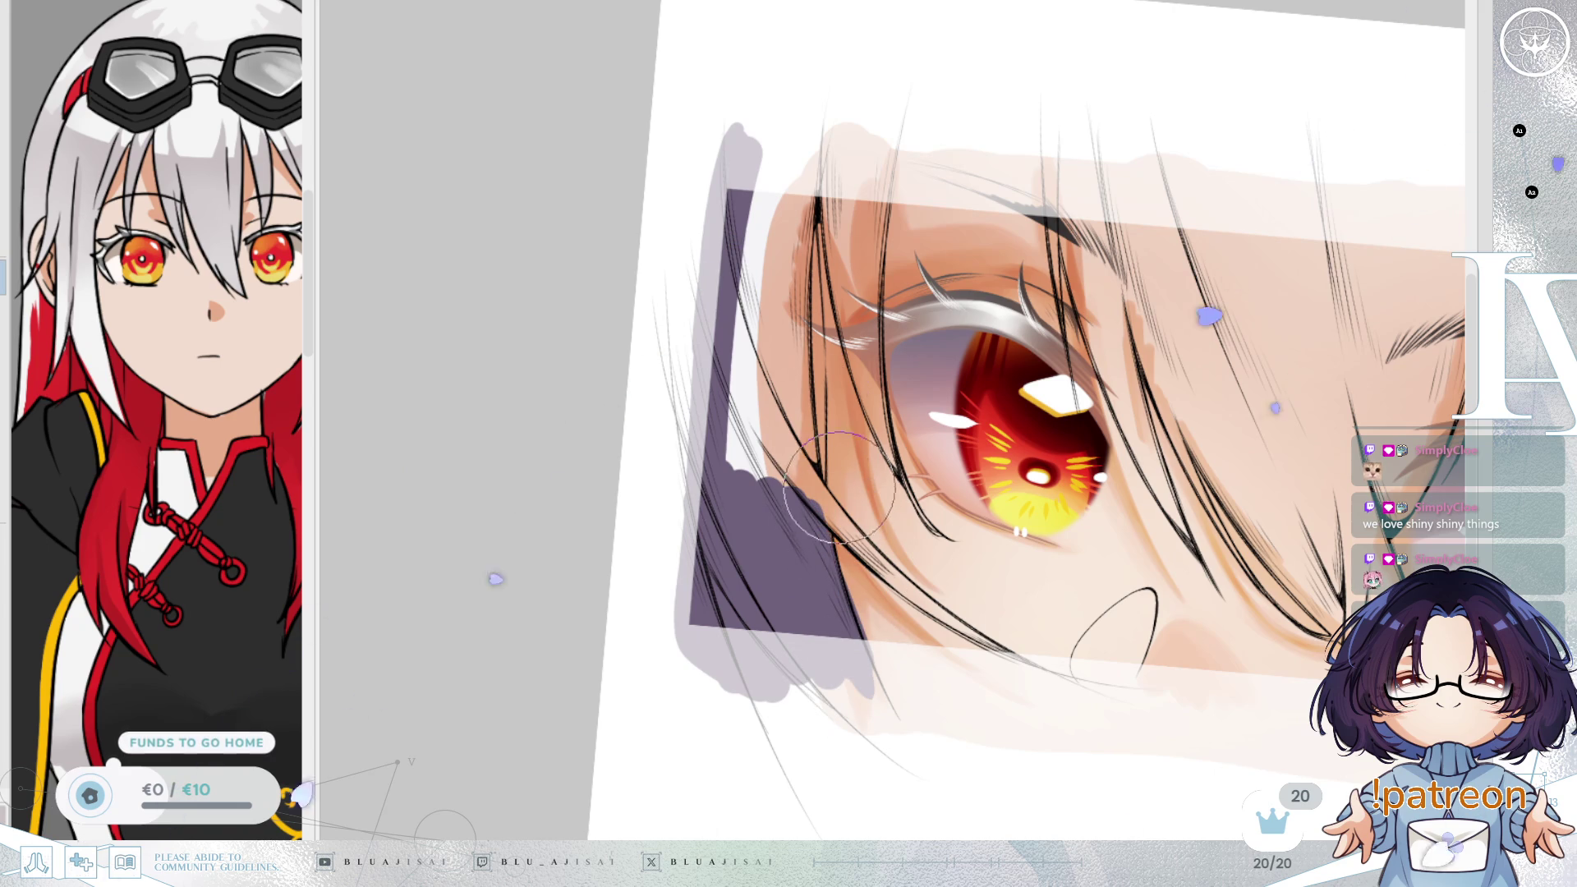
- Enlarge the brush, tilt the canvas, and extend the purple shading up the hair line
{"action": "scroll", "coordinate": [833, 477], "scroll_direction": "up", "scroll_amount": 2}
{"action": "key", "text": "bracketleft"}
{"action": "key", "text": "bracketright"}
{"action": "key", "text": "End"}
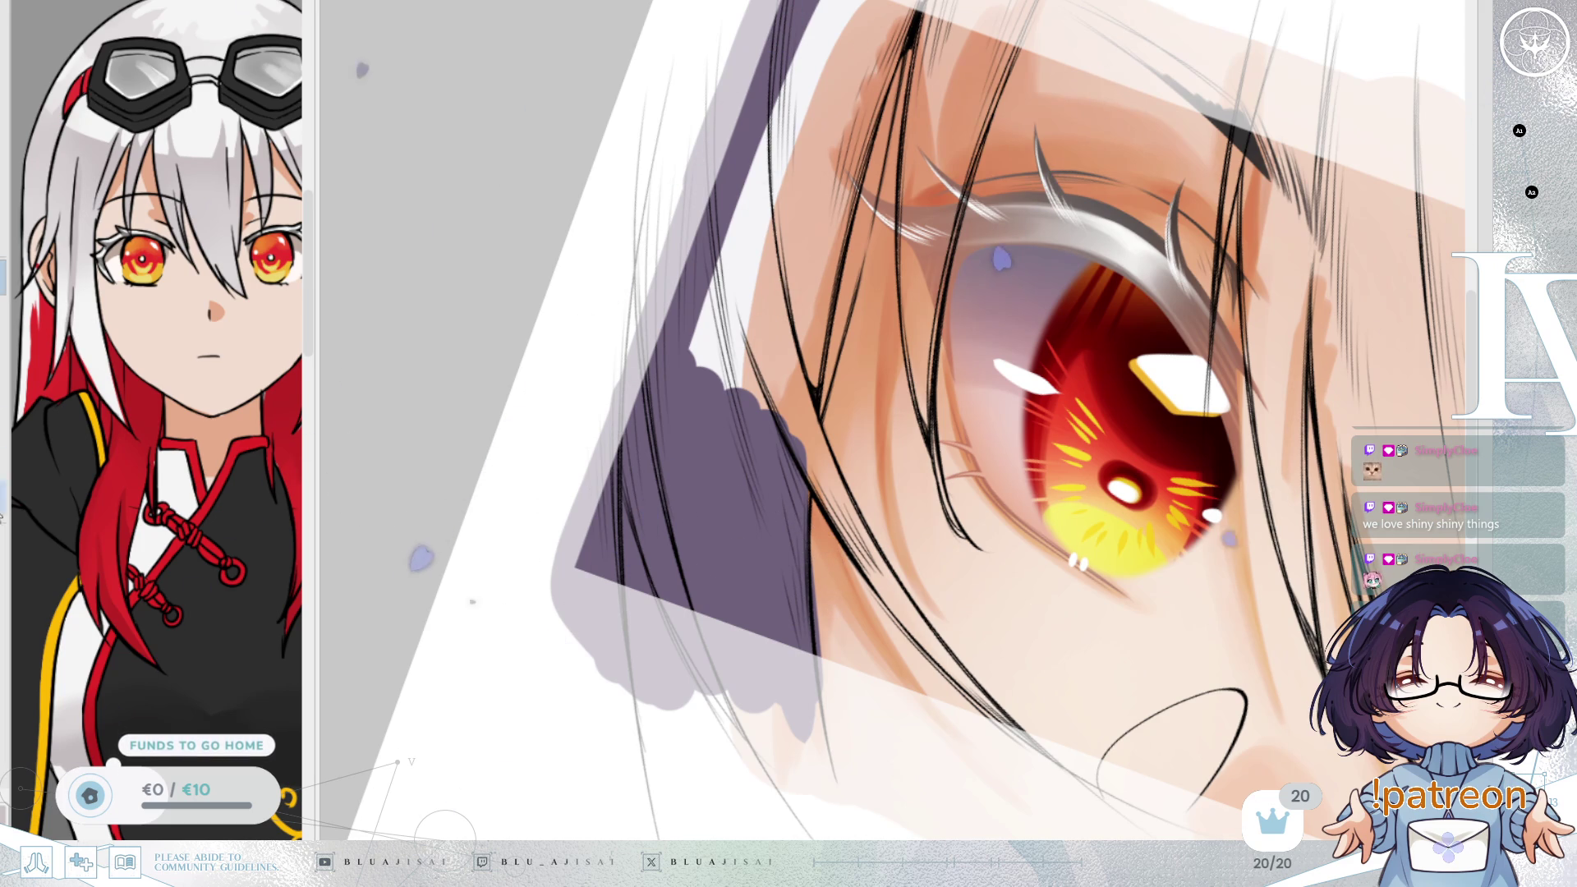
{"action": "scroll", "coordinate": [786, 627], "scroll_direction": "up", "scroll_amount": 4}
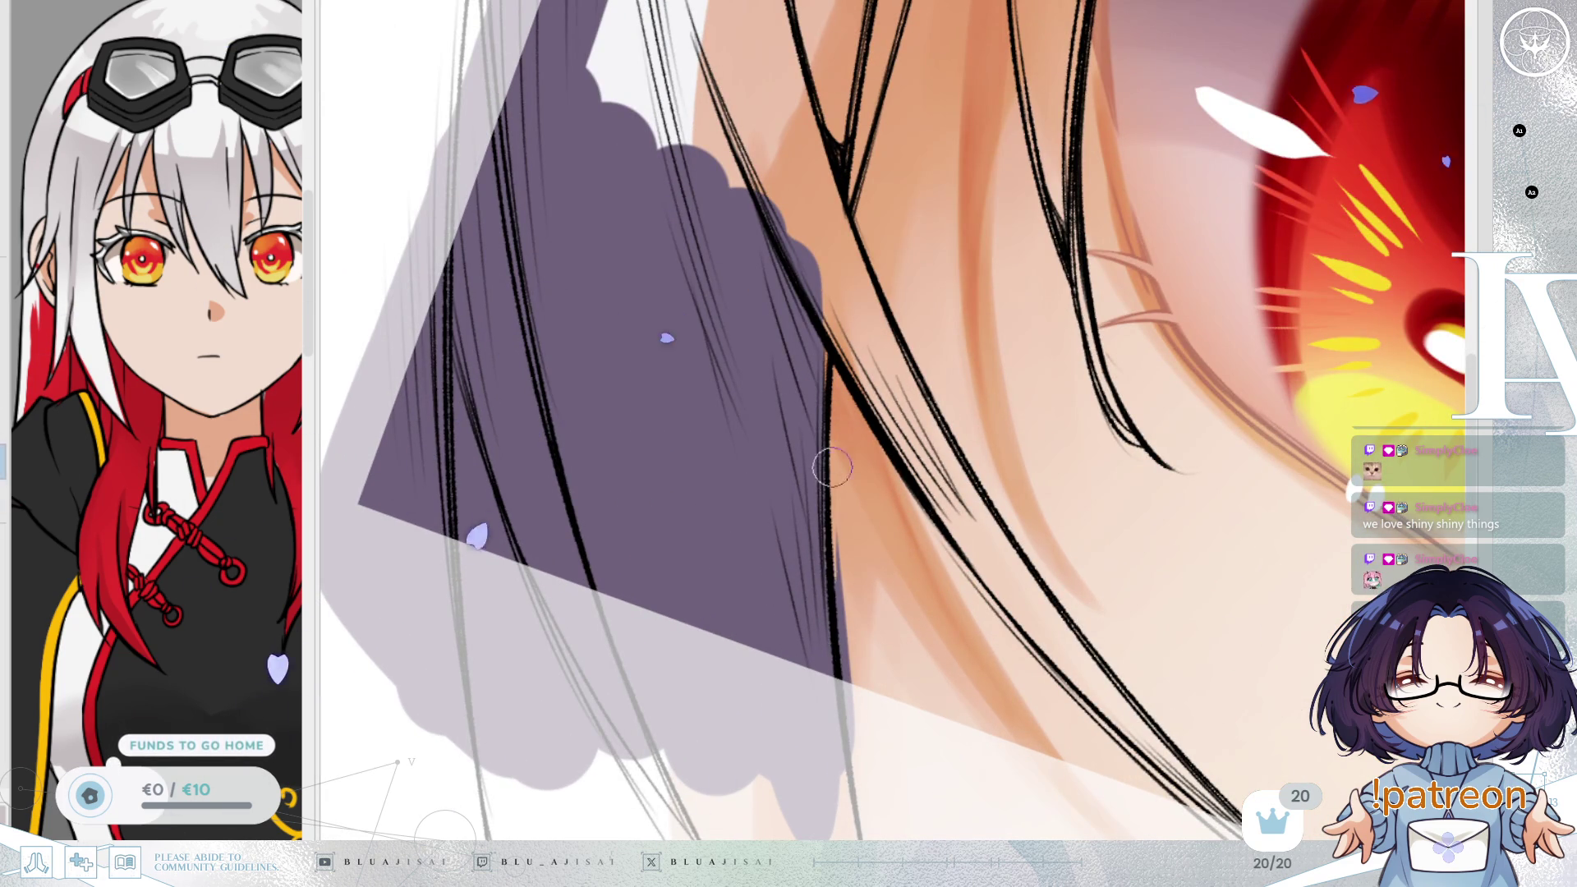
{"action": "key", "text": "bracketright"}
{"action": "key", "text": "bracketright"}
{"action": "key", "text": "bracketright"}
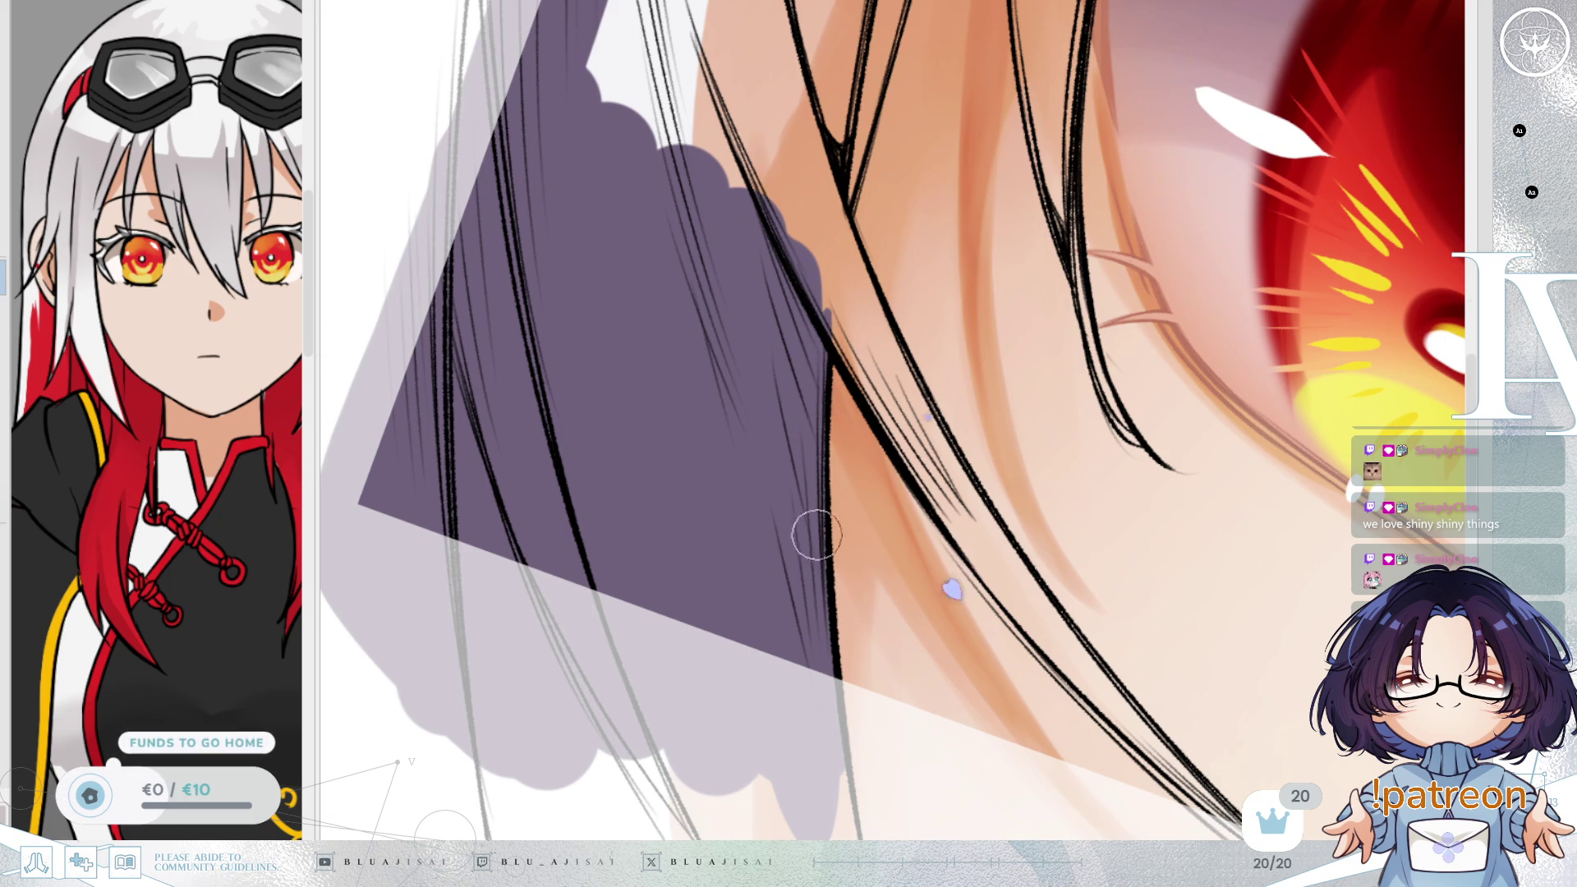
{"action": "scroll", "coordinate": [809, 543], "scroll_direction": "down", "scroll_amount": 2}
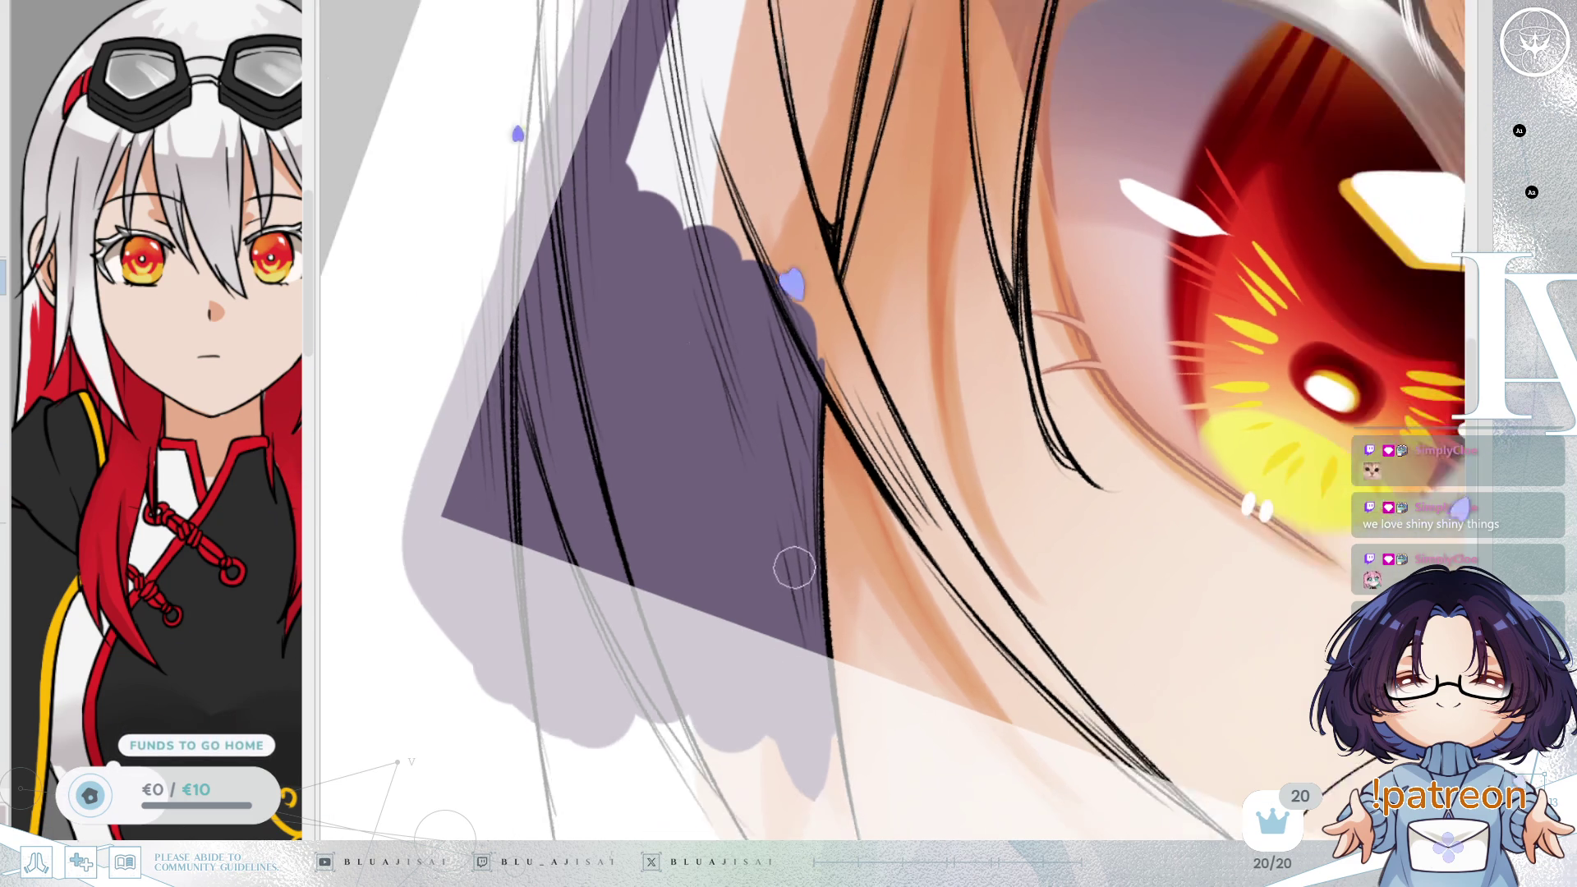
{"action": "scroll", "coordinate": [793, 570], "scroll_direction": "down", "scroll_amount": 1}
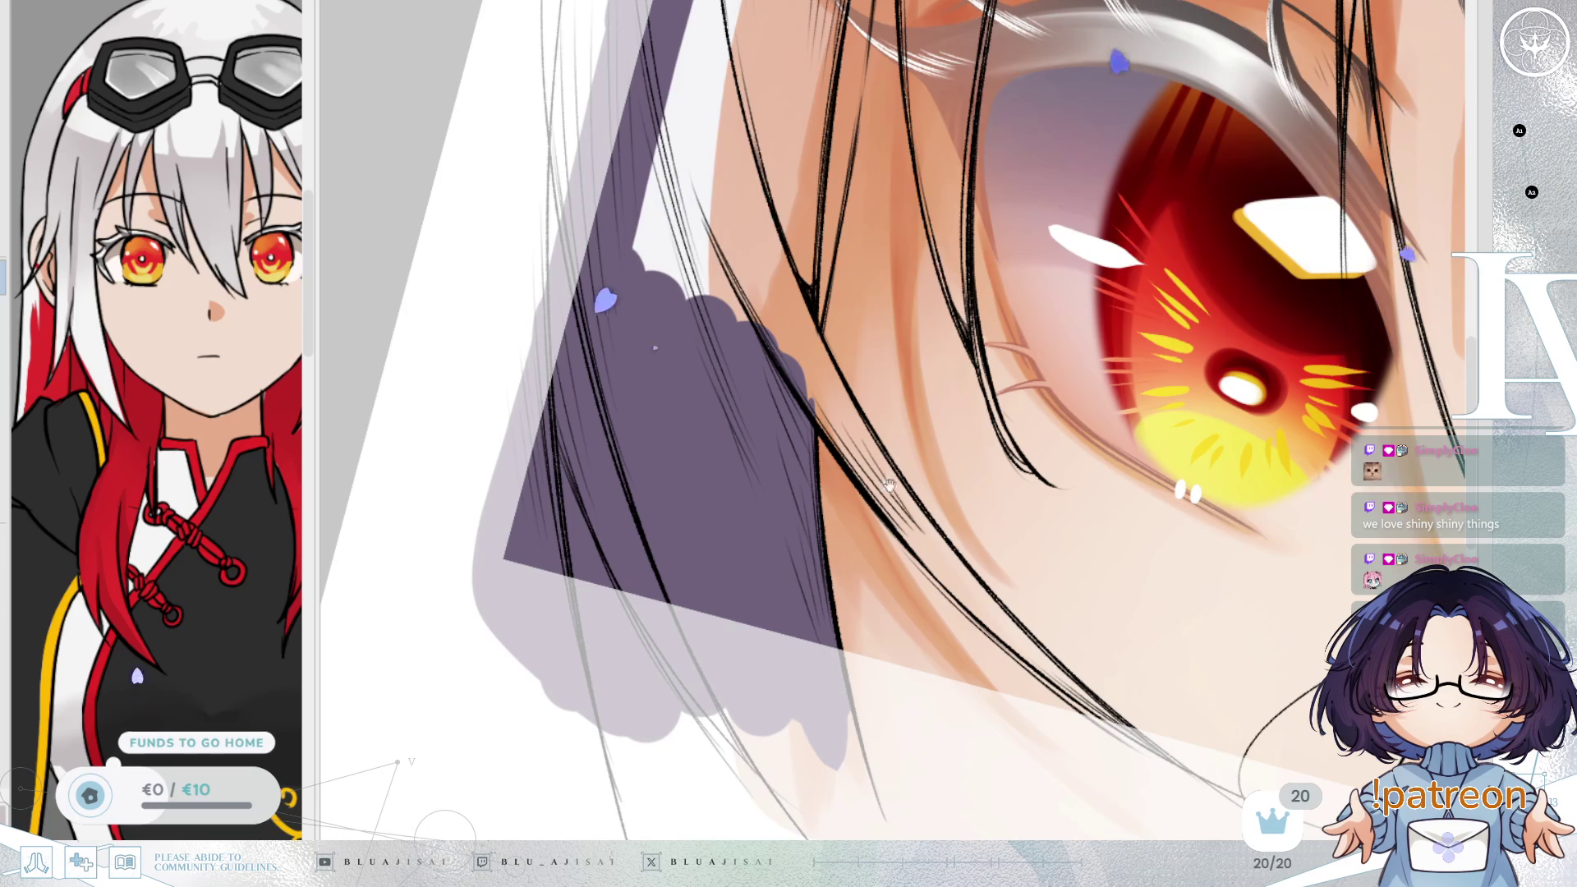
{"action": "scroll", "coordinate": [792, 570], "scroll_direction": "up", "scroll_amount": 1}
{"action": "scroll", "coordinate": [755, 357], "scroll_direction": "down", "scroll_amount": 1}
{"action": "scroll", "coordinate": [756, 358], "scroll_direction": "up", "scroll_amount": 1}
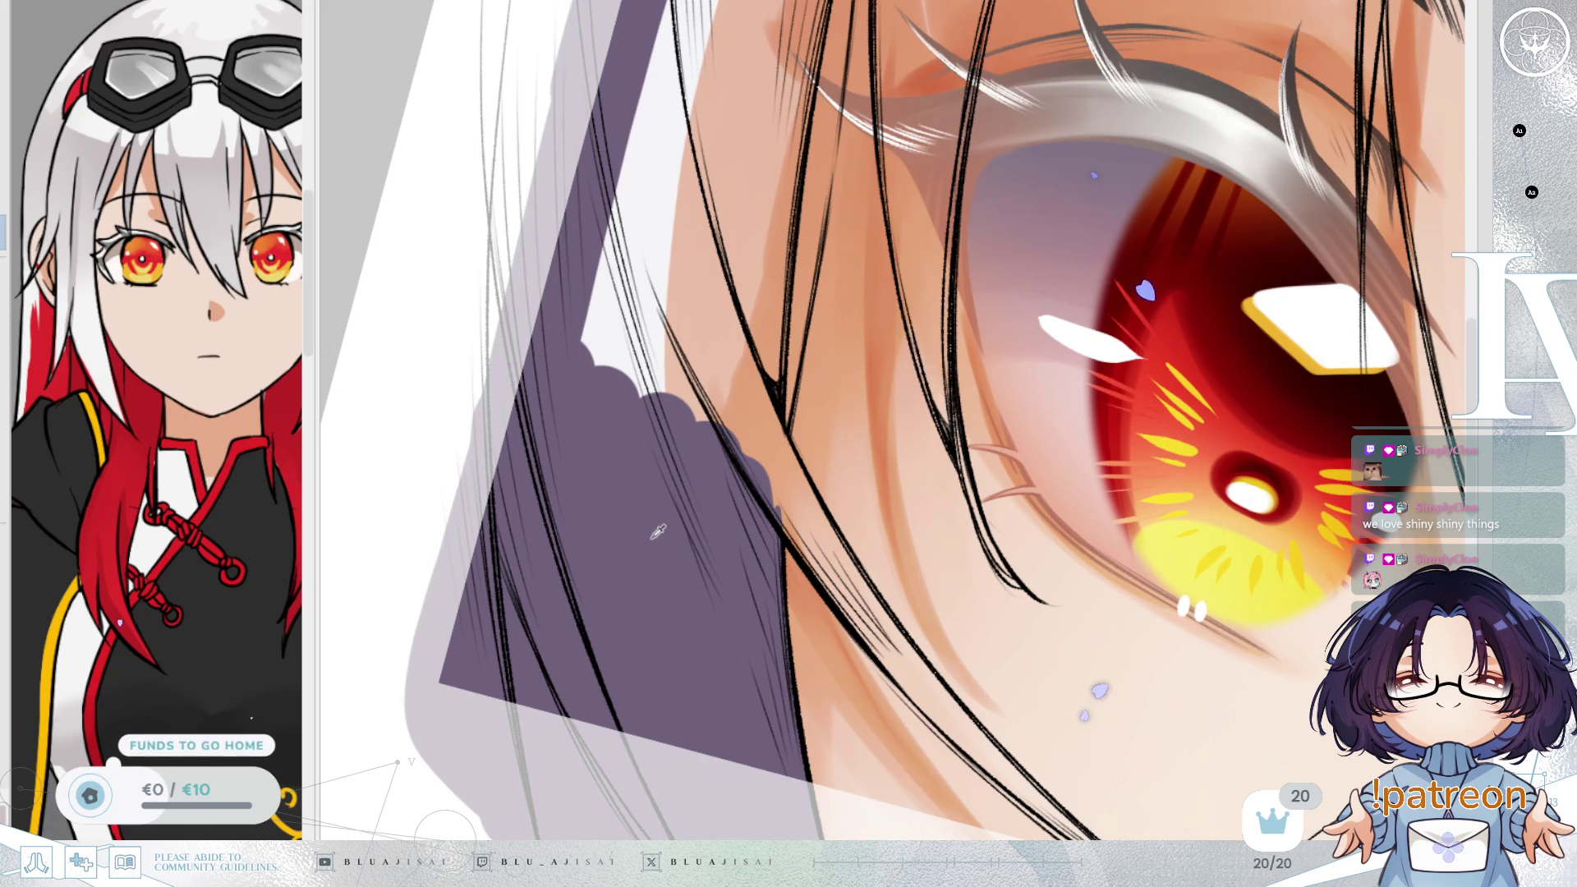
{"action": "mouse_move", "coordinate": [765, 485]}
{"action": "left_mouse_down"}
{"action": "mouse_move", "coordinate": [769, 505]}
{"action": "mouse_move", "coordinate": [798, 307]}
{"action": "left_mouse_up"}
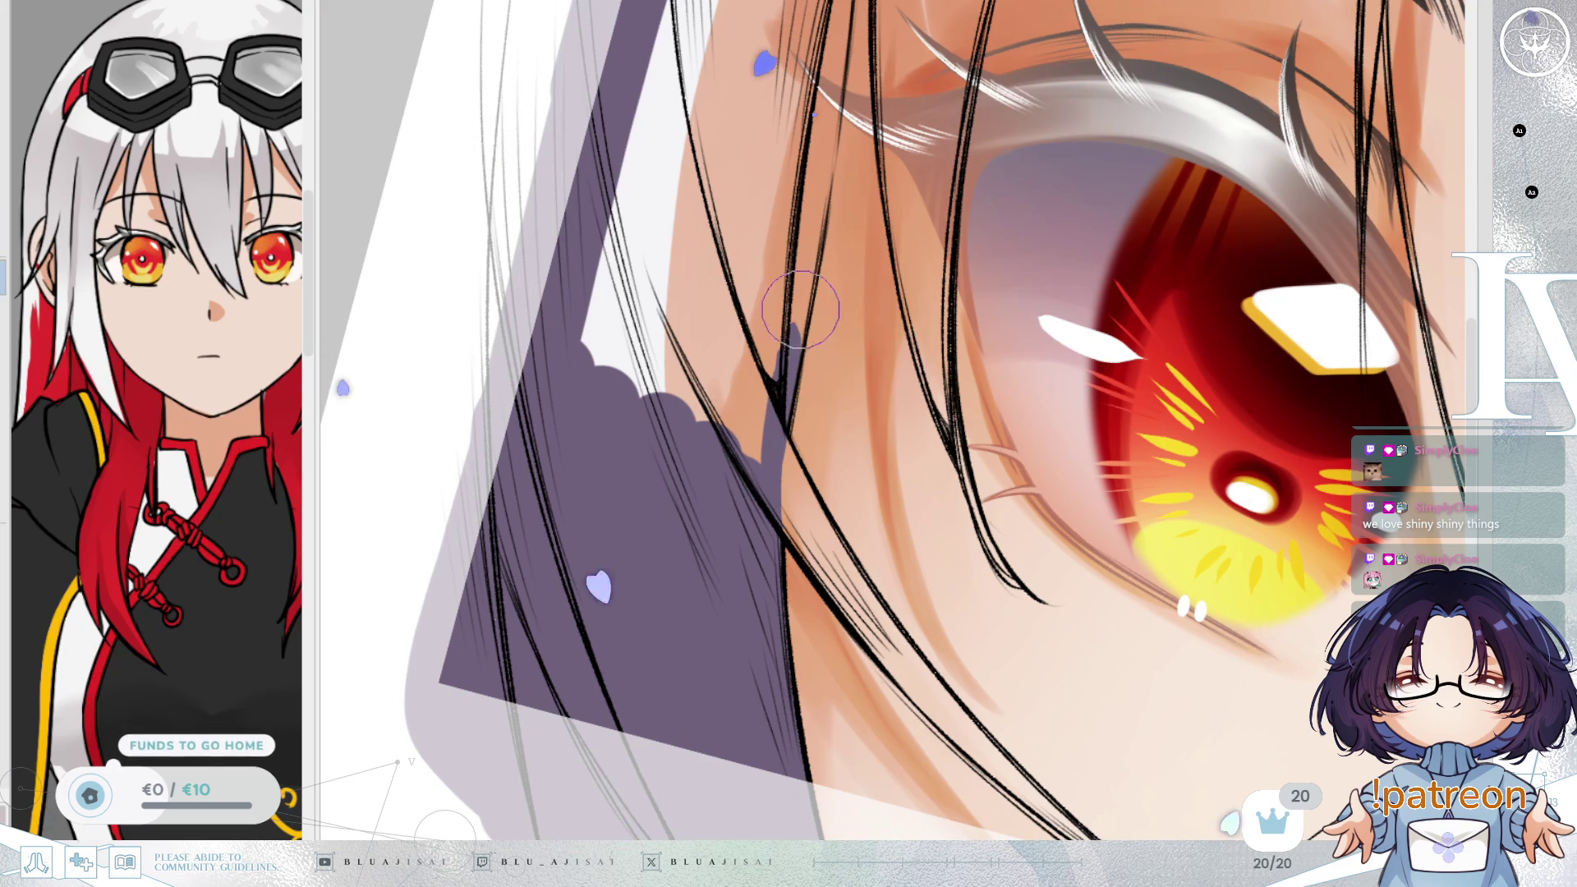
- With the view flipped and rotated, add several dark purple strokes along the hair strand
{"action": "key", "text": "h"}
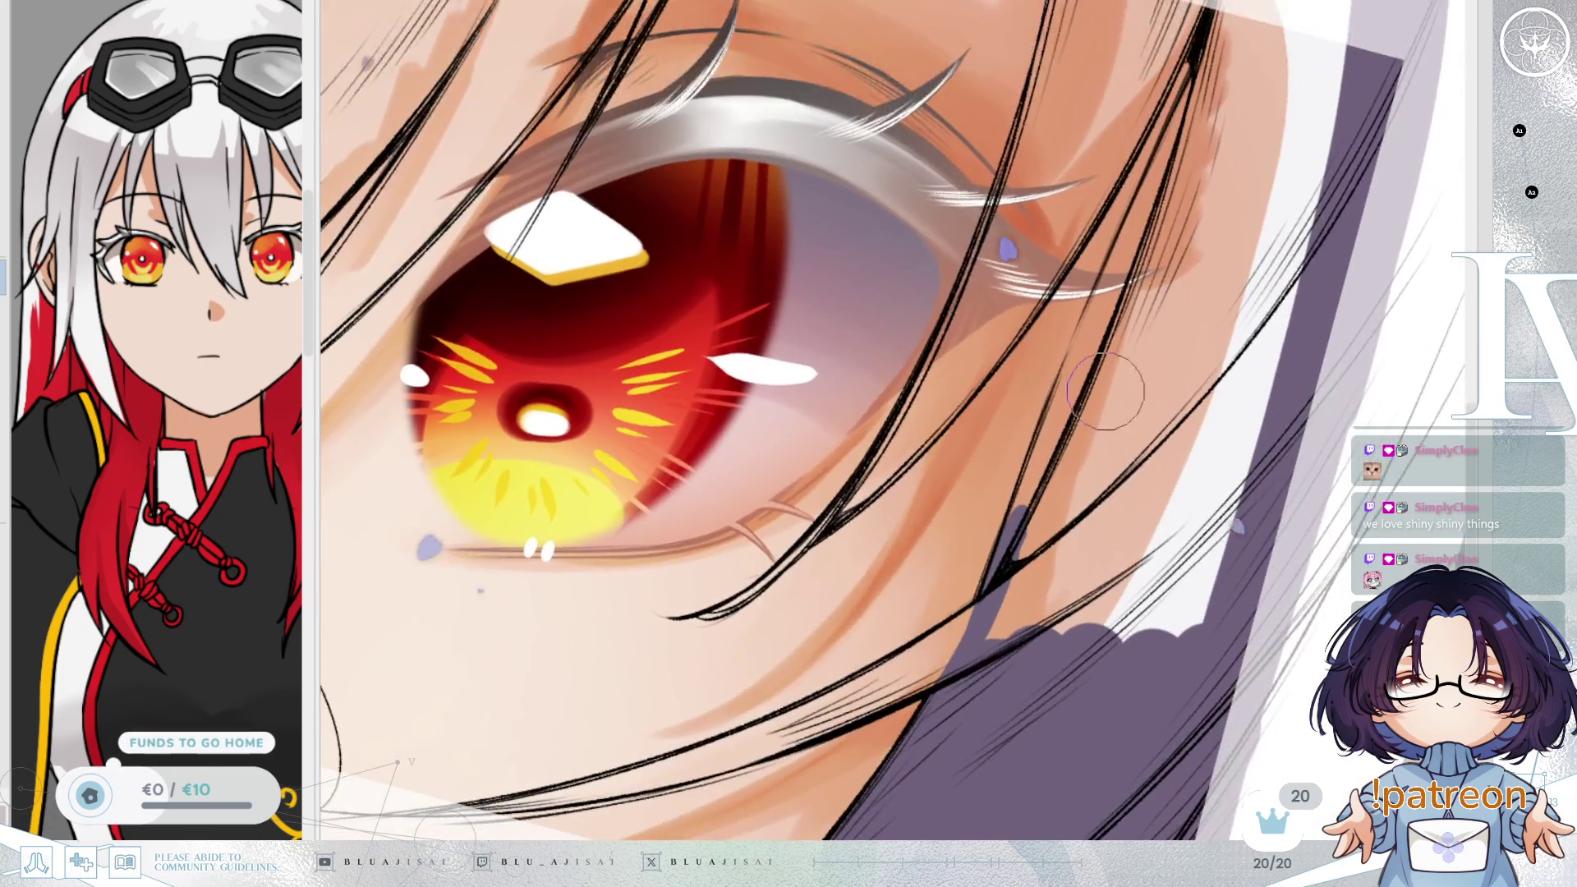
{"action": "key", "text": "Delete"}
{"action": "left_click_drag", "start_coordinate": [1068, 172], "coordinate": [1044, 354]}
{"action": "left_click_drag", "start_coordinate": [1056, 246], "coordinate": [1027, 394]}
{"action": "mouse_move", "coordinate": [1039, 312]}
{"action": "left_mouse_down"}
{"action": "mouse_move", "coordinate": [1023, 519]}
{"action": "mouse_move", "coordinate": [1072, 148]}
{"action": "left_mouse_up"}
{"action": "left_click_drag", "start_coordinate": [1052, 345], "coordinate": [1019, 658]}
{"action": "scroll", "coordinate": [1048, 370], "scroll_direction": "up", "scroll_amount": 4}
{"action": "left_click_drag", "start_coordinate": [1048, 296], "coordinate": [1043, 429]}
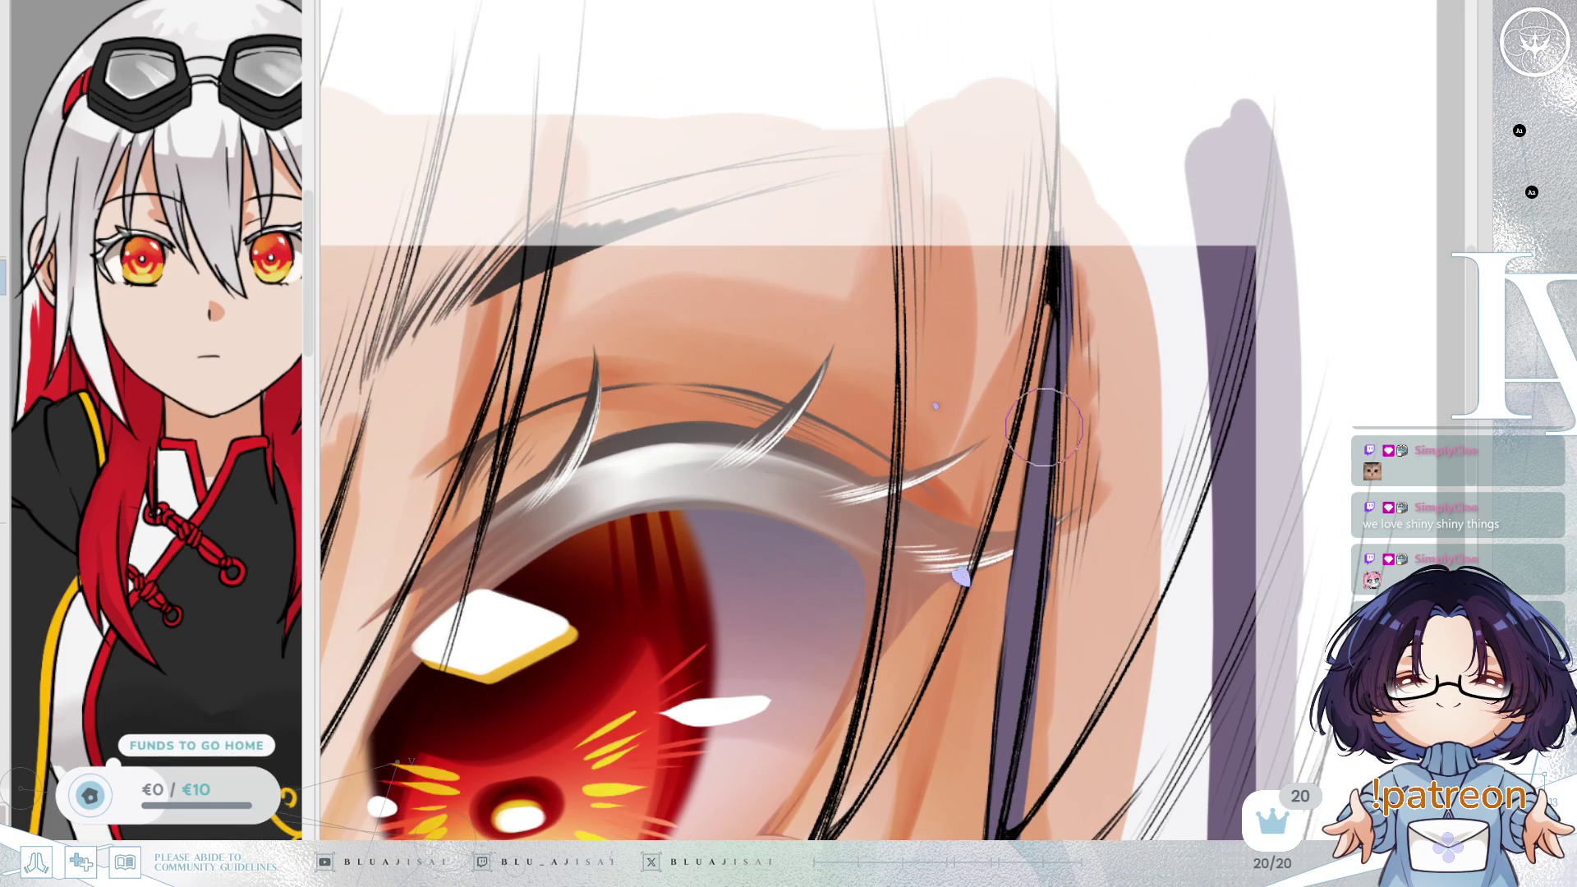
{"action": "scroll", "coordinate": [1122, 485], "scroll_direction": "down", "scroll_amount": 2}
{"action": "scroll", "coordinate": [1116, 514], "scroll_direction": "up", "scroll_amount": 1}
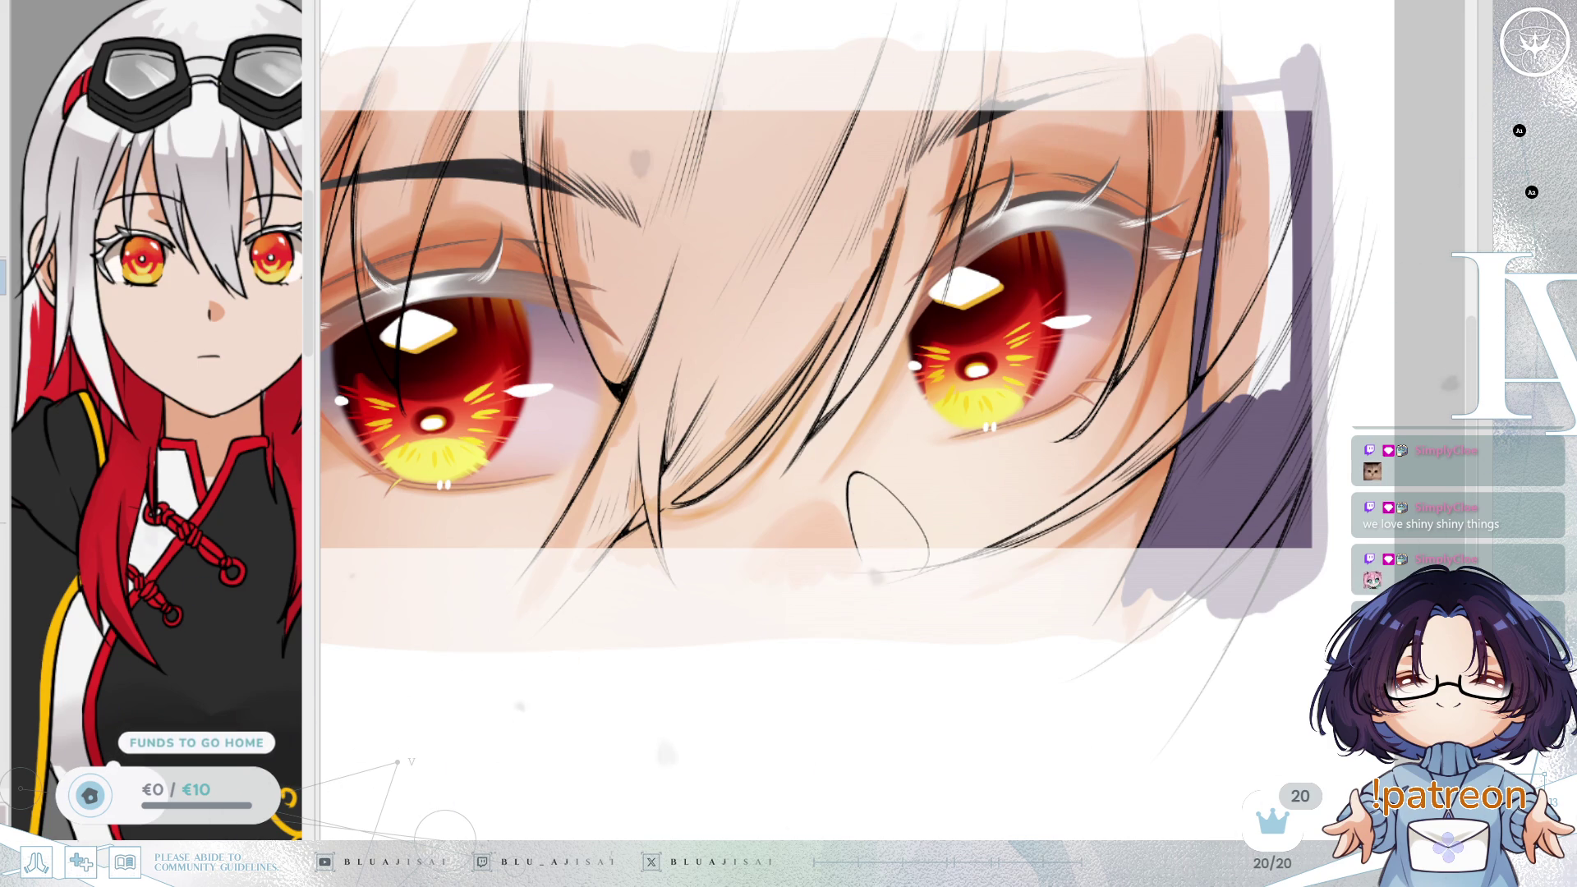
{"action": "mouse_move", "coordinate": [572, 261]}
{"action": "left_mouse_down"}
{"action": "mouse_move", "coordinate": [921, 393]}
{"action": "mouse_move", "coordinate": [754, 366]}
{"action": "left_mouse_up"}
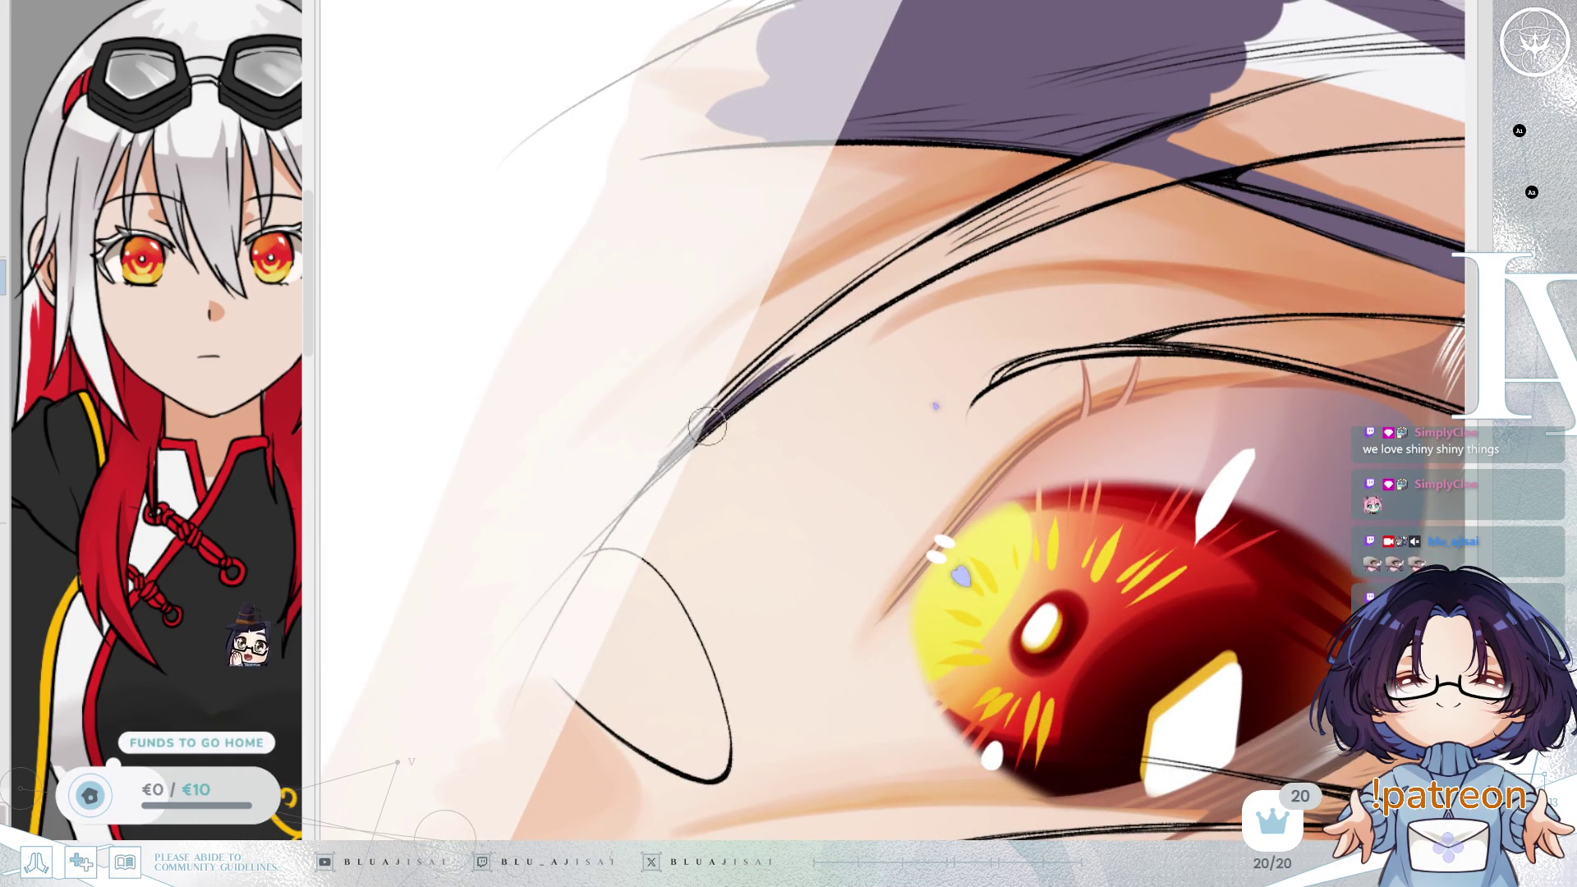
- Cover the strand's light stripe in purple and shade the upper lash band outward
{"action": "left_click_drag", "start_coordinate": [699, 423], "coordinate": [825, 325]}
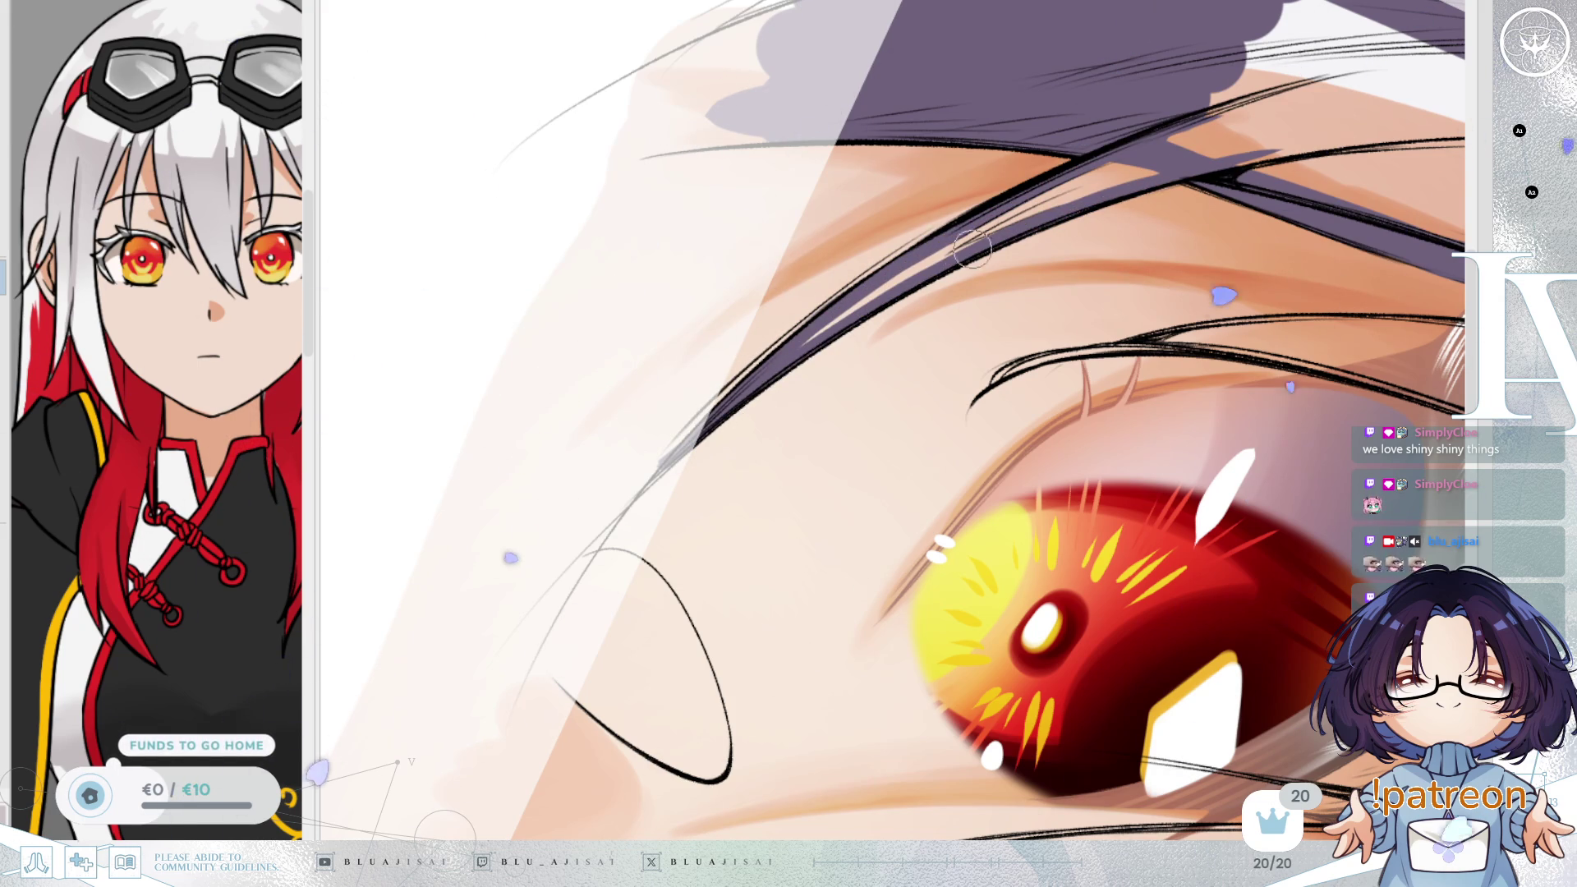
{"action": "mouse_move", "coordinate": [772, 362]}
{"action": "left_mouse_down"}
{"action": "mouse_move", "coordinate": [1043, 185]}
{"action": "mouse_move", "coordinate": [1199, 131]}
{"action": "mouse_move", "coordinate": [1072, 200]}
{"action": "left_mouse_up"}
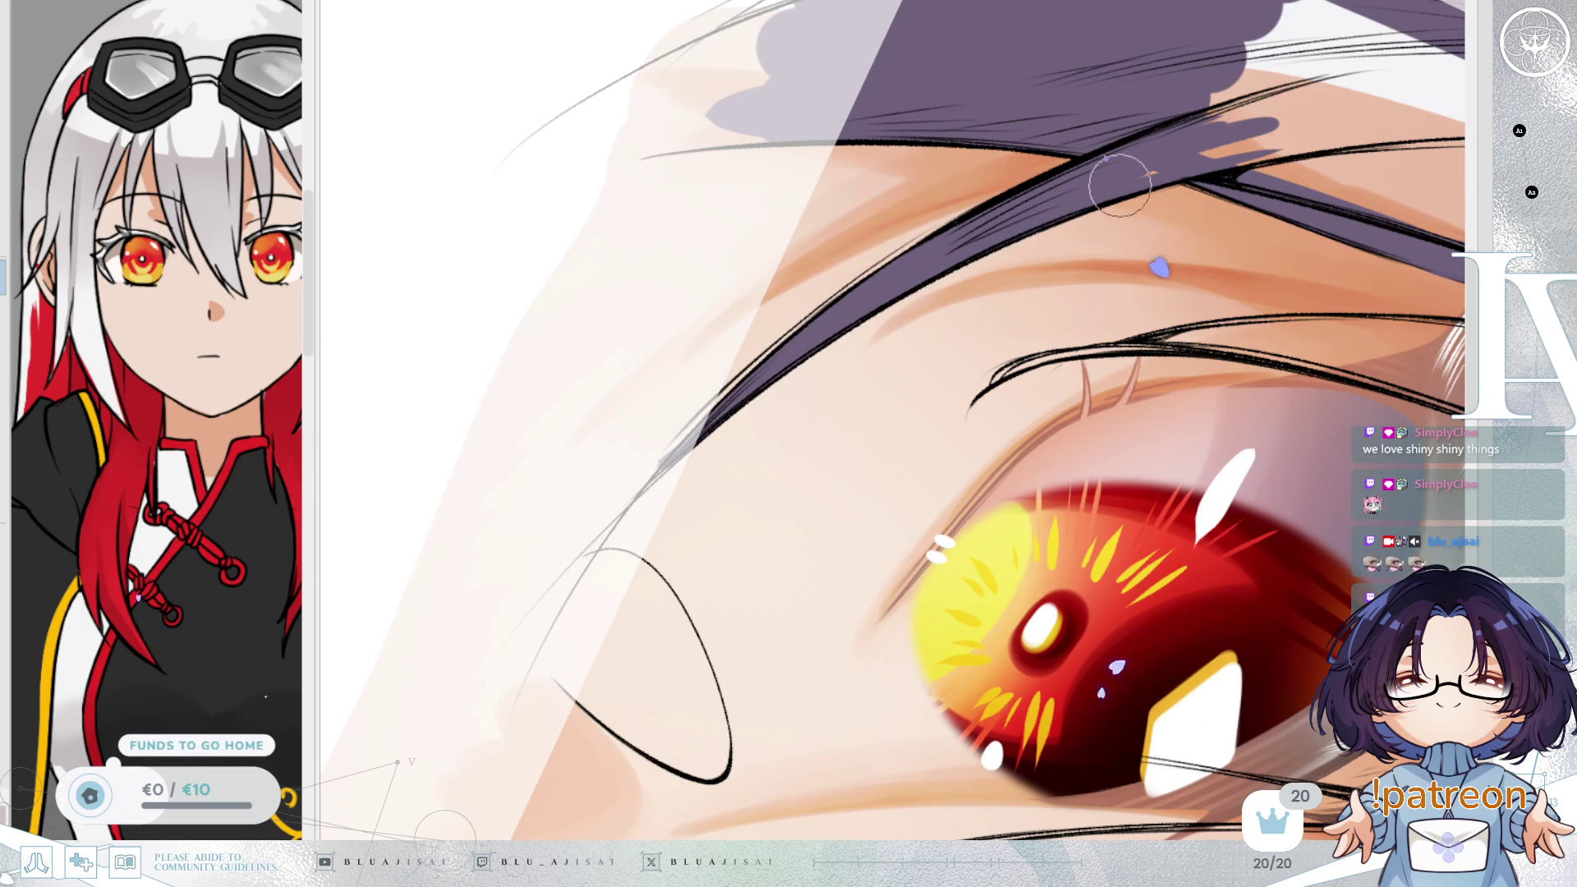
{"action": "left_click_drag", "start_coordinate": [1334, 134], "coordinate": [1100, 212]}
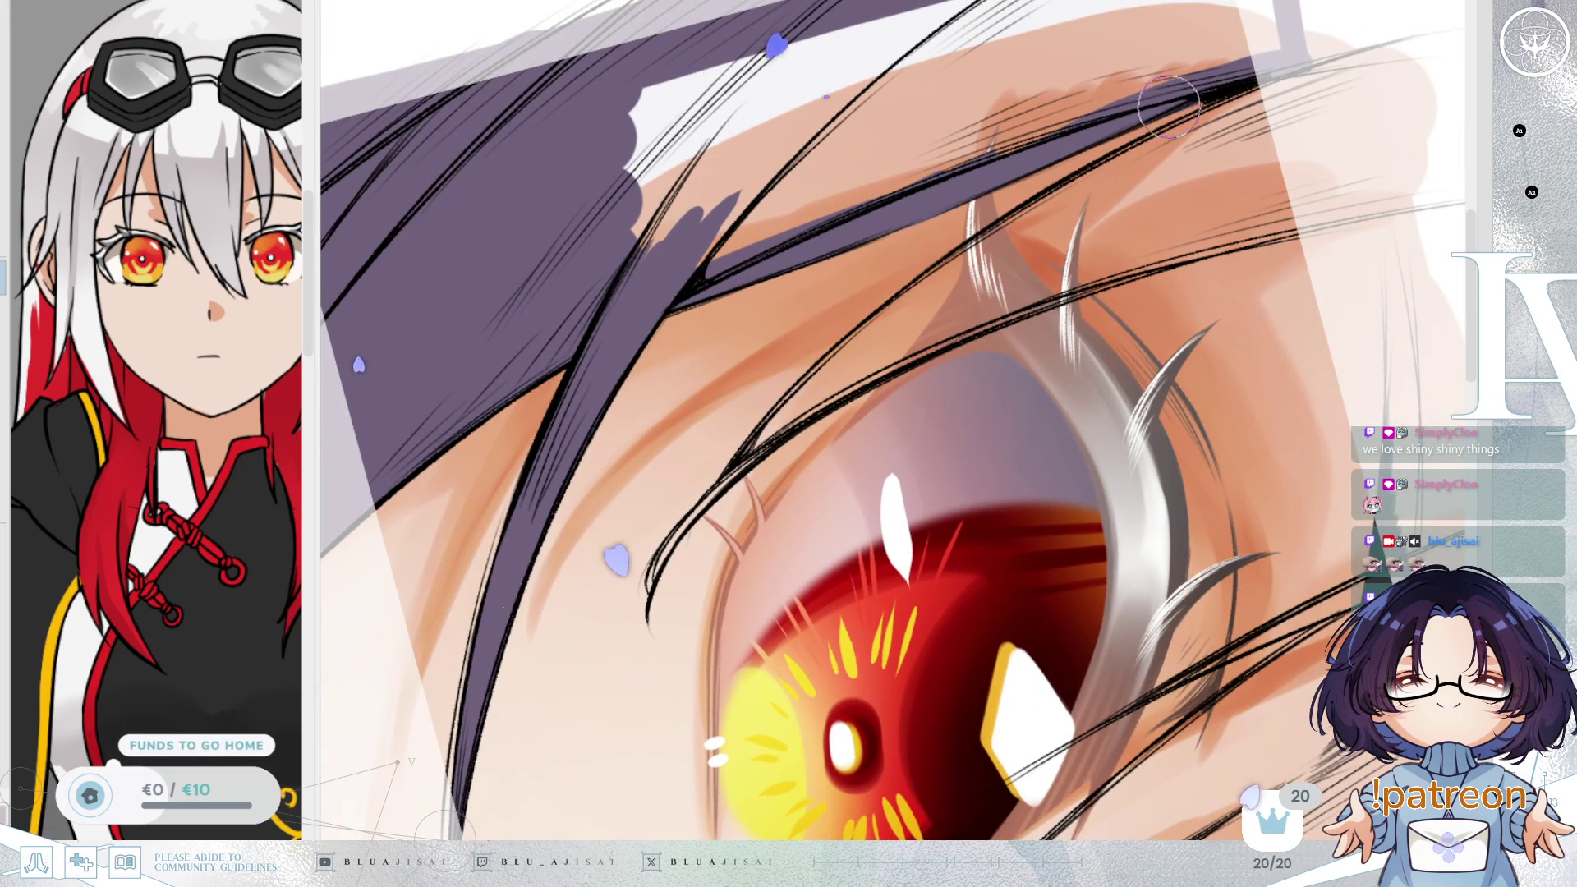
{"action": "mouse_move", "coordinate": [735, 466]}
{"action": "left_mouse_down"}
{"action": "mouse_move", "coordinate": [899, 305]}
{"action": "mouse_move", "coordinate": [873, 325]}
{"action": "mouse_move", "coordinate": [1191, 123]}
{"action": "mouse_move", "coordinate": [1037, 212]}
{"action": "mouse_move", "coordinate": [1361, 57]}
{"action": "mouse_move", "coordinate": [1271, 83]}
{"action": "mouse_move", "coordinate": [1309, 59]}
{"action": "left_mouse_up"}
{"action": "mouse_move", "coordinate": [729, 481]}
{"action": "left_mouse_down"}
{"action": "mouse_move", "coordinate": [1016, 298]}
{"action": "mouse_move", "coordinate": [1248, 215]}
{"action": "mouse_move", "coordinate": [1239, 228]}
{"action": "left_mouse_up"}
{"action": "key", "text": "Delete"}
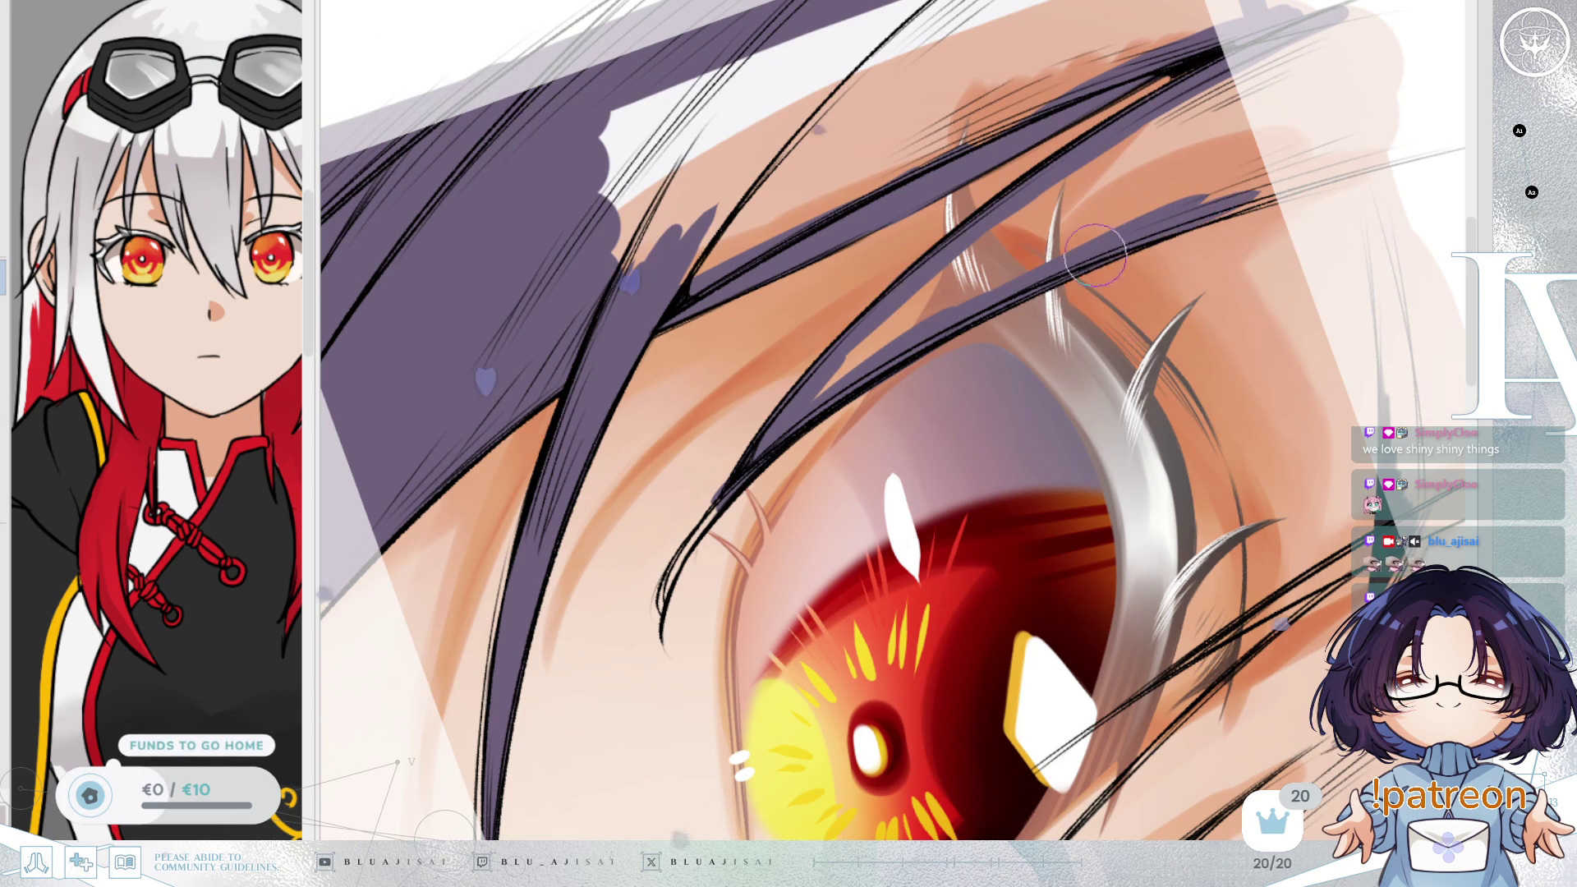
{"action": "left_click_drag", "start_coordinate": [1208, 216], "coordinate": [1351, 164]}
{"action": "mouse_move", "coordinate": [1214, 211]}
{"action": "left_mouse_down"}
{"action": "mouse_move", "coordinate": [1331, 156]}
{"action": "mouse_move", "coordinate": [1250, 105]}
{"action": "left_mouse_up"}
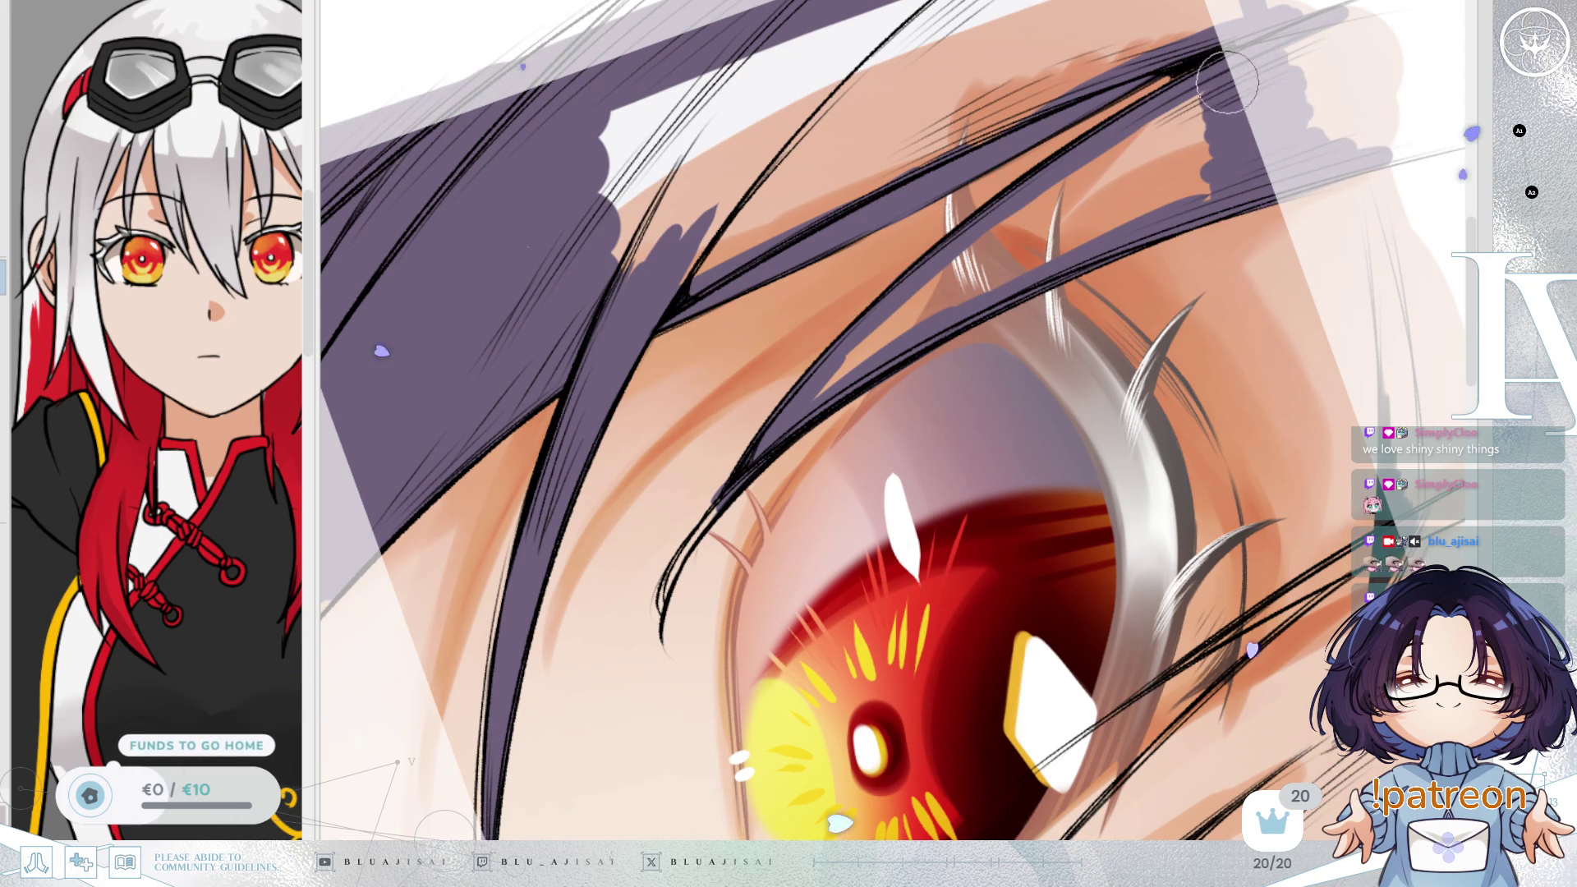
{"action": "key", "text": "r"}
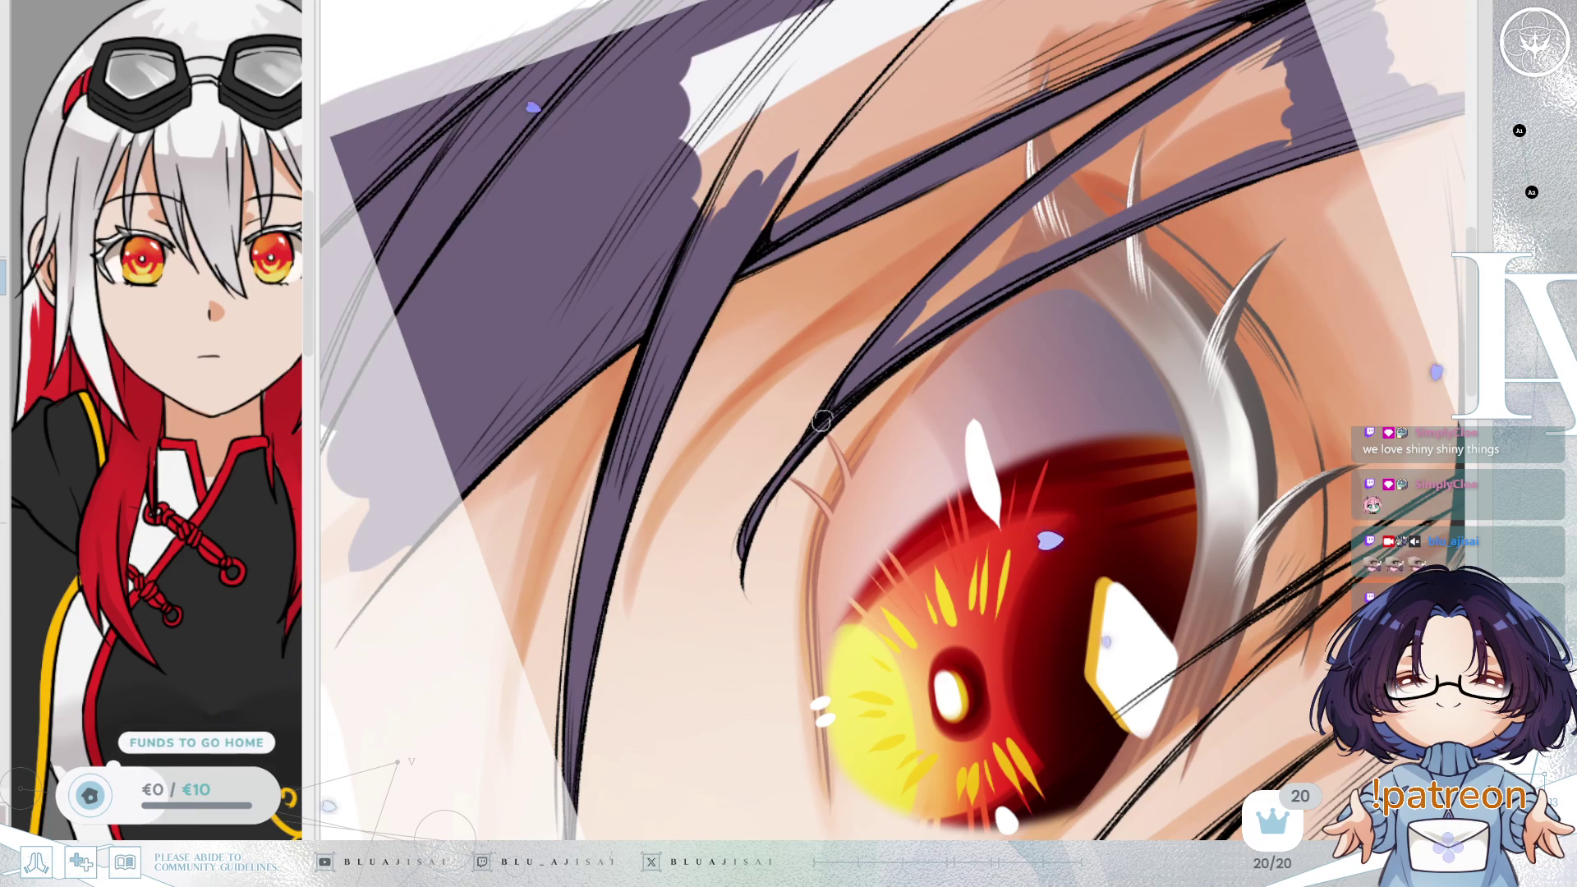
{"action": "scroll", "coordinate": [790, 500], "scroll_direction": "down", "scroll_amount": 3}
{"action": "left_click_drag", "start_coordinate": [790, 500], "coordinate": [1201, 468]}
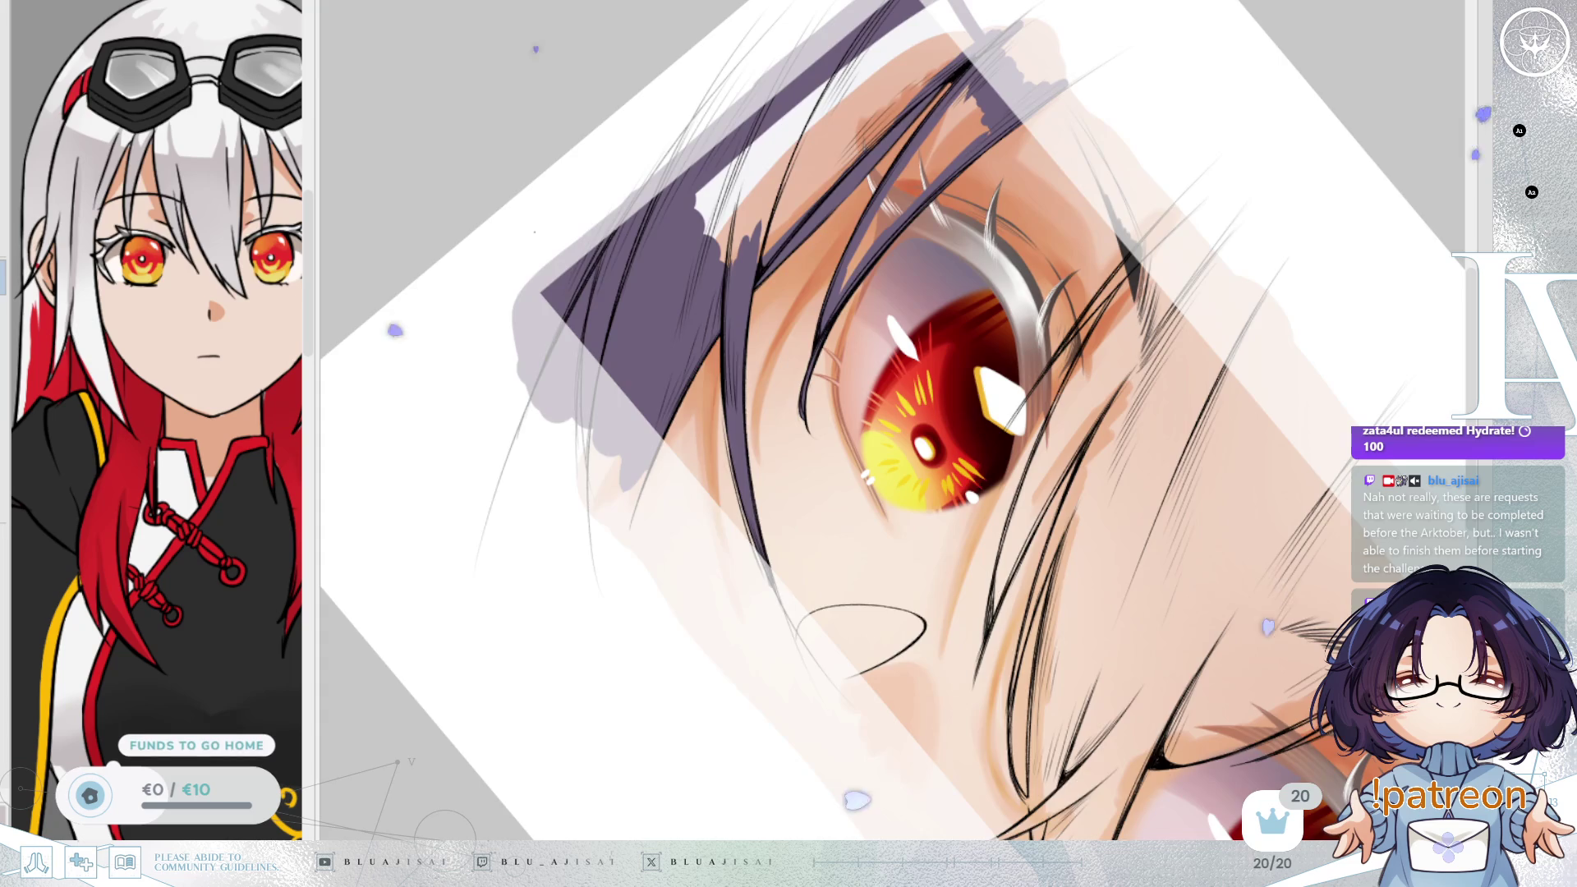
- Paint lavender strokes along the lash and down the hair strand beside the eye
{"action": "scroll", "coordinate": [1032, 282], "scroll_direction": "up", "scroll_amount": 2}
{"action": "left_click_drag", "start_coordinate": [1097, 376], "coordinate": [1084, 399]}
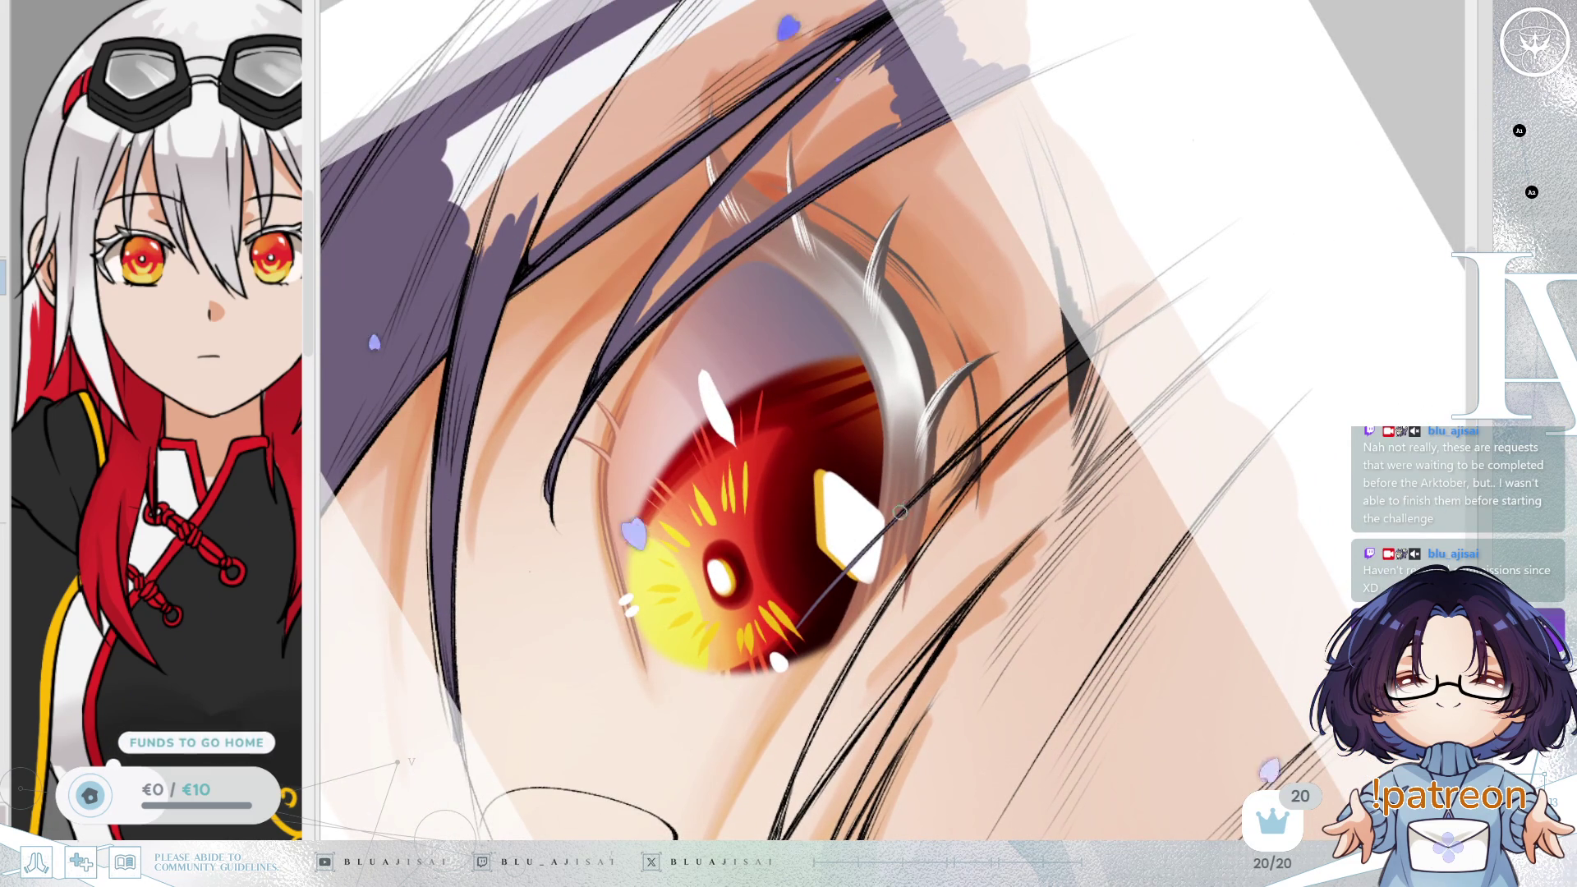
{"action": "scroll", "coordinate": [991, 445], "scroll_direction": "up", "scroll_amount": 1}
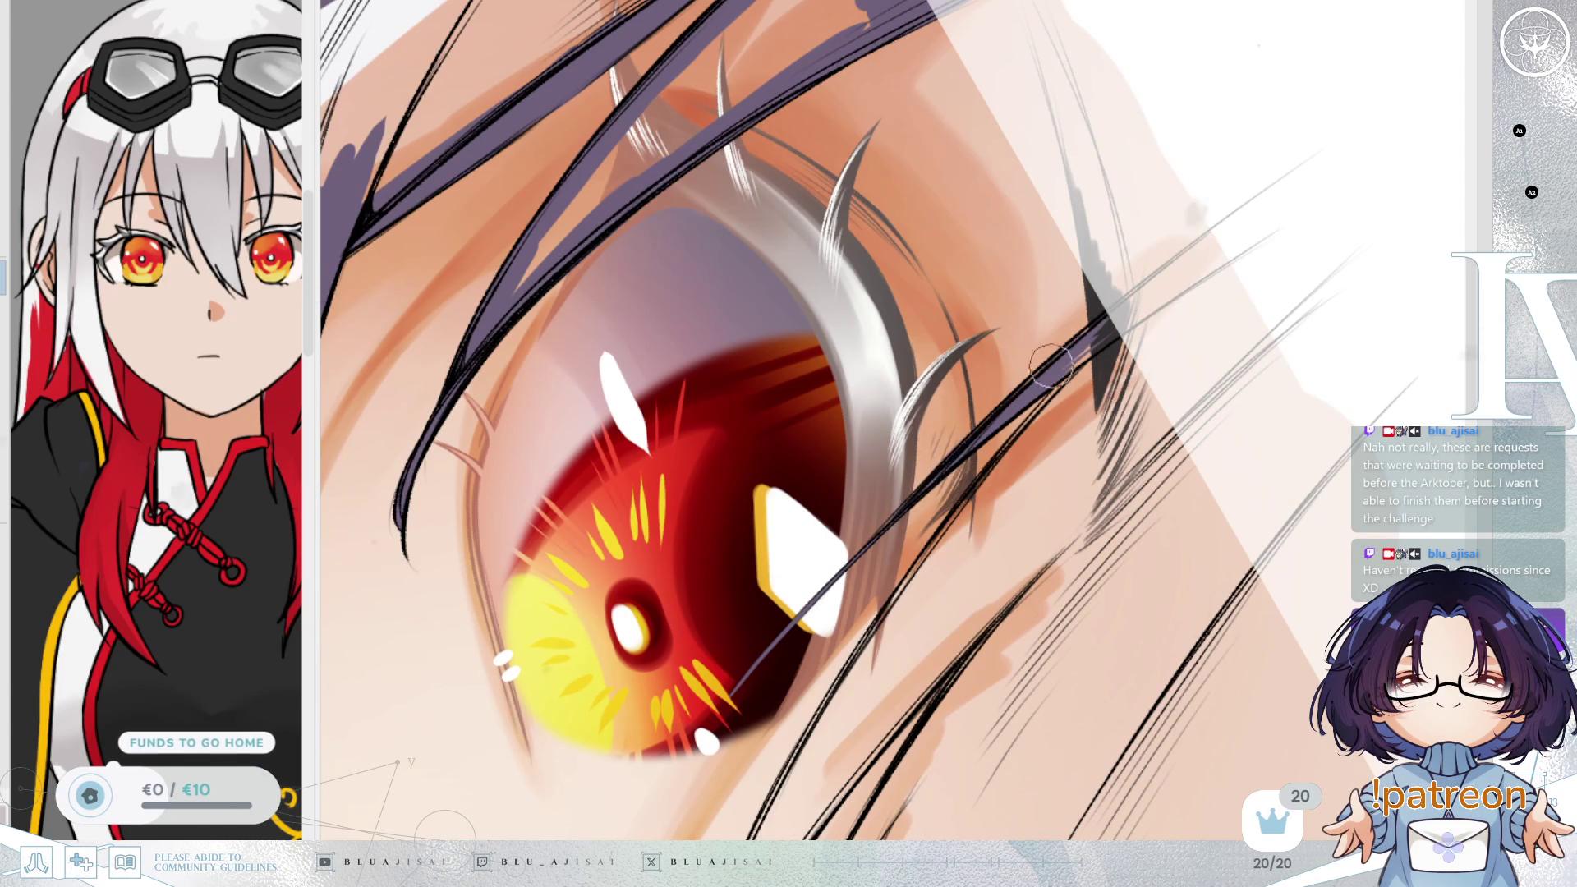
{"action": "left_click_drag", "start_coordinate": [1196, 255], "coordinate": [1078, 354]}
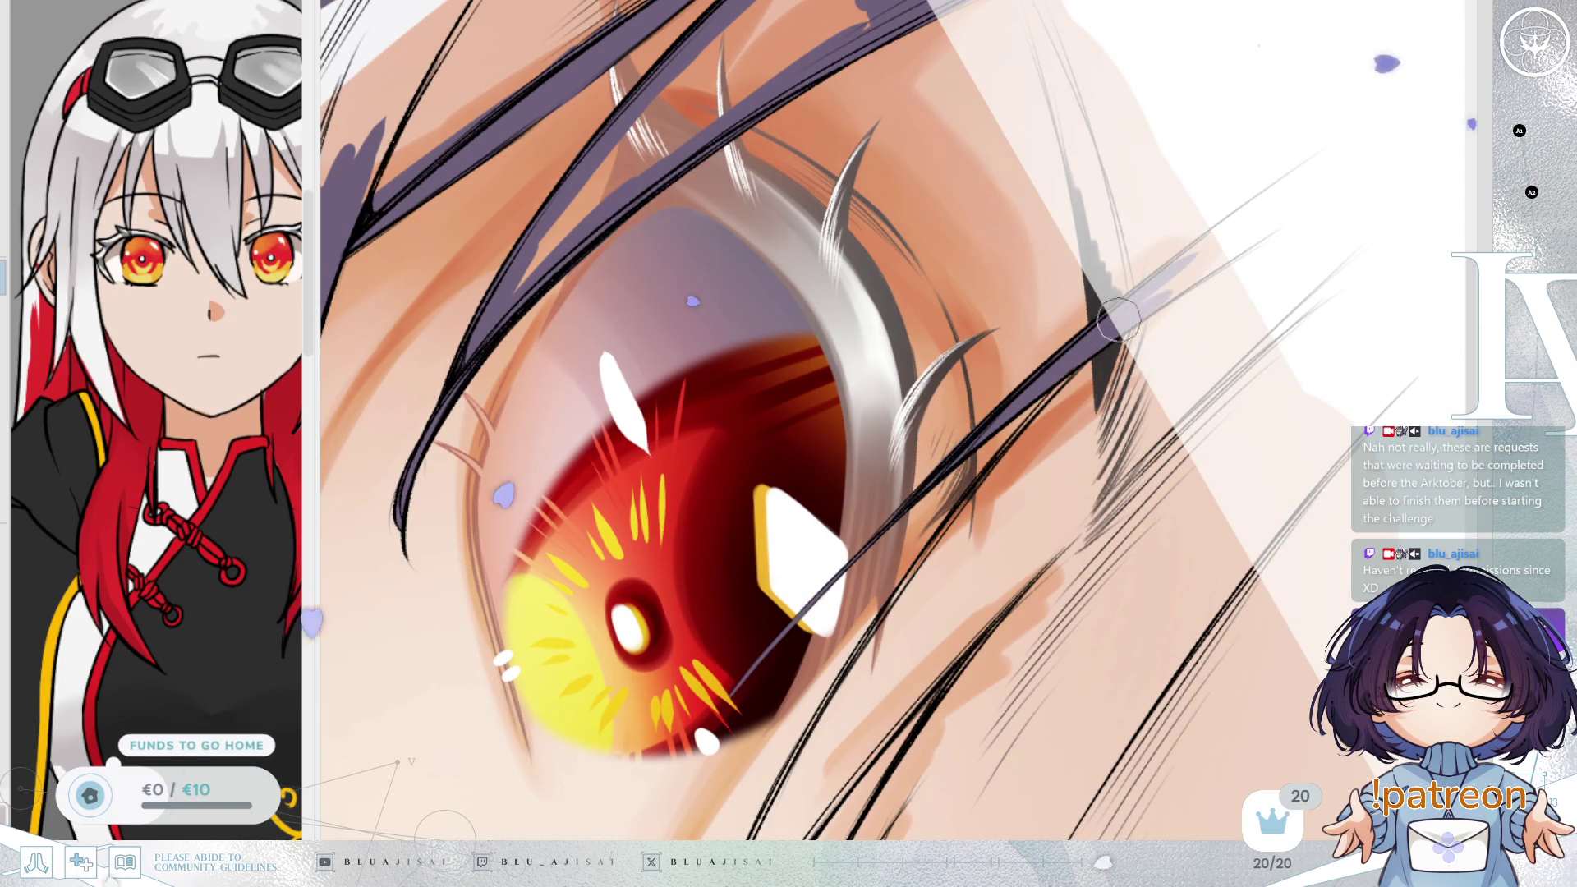
{"action": "mouse_move", "coordinate": [1183, 263]}
{"action": "left_mouse_down"}
{"action": "mouse_move", "coordinate": [1337, 547]}
{"action": "mouse_move", "coordinate": [1263, 309]}
{"action": "mouse_move", "coordinate": [1314, 370]}
{"action": "mouse_move", "coordinate": [1220, 129]}
{"action": "left_mouse_up"}
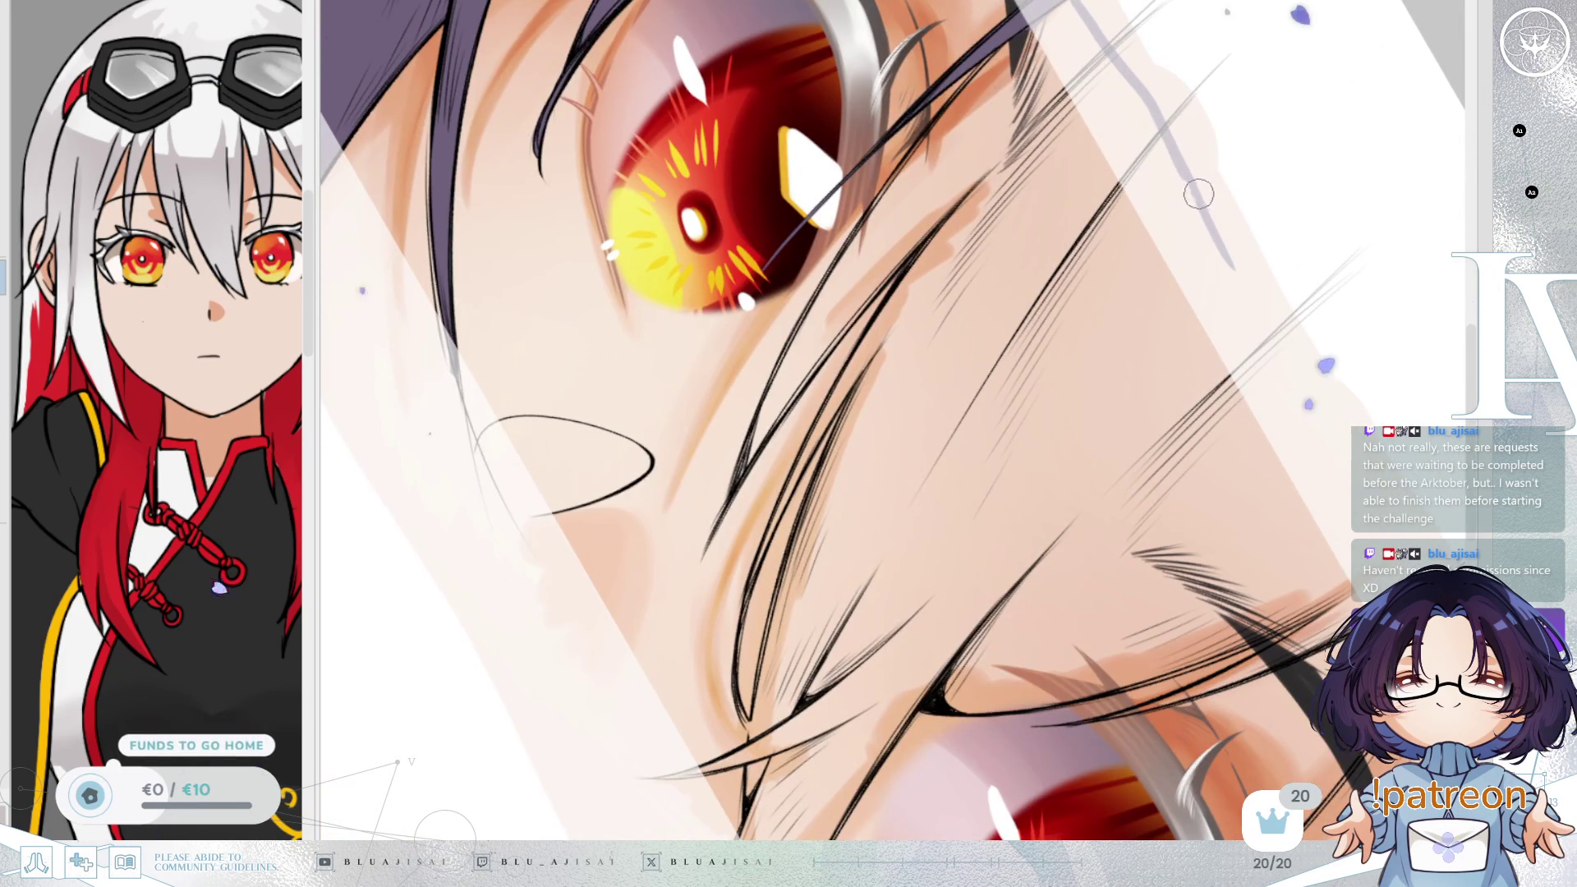
{"action": "left_click_drag", "start_coordinate": [1244, 265], "coordinate": [1381, 502]}
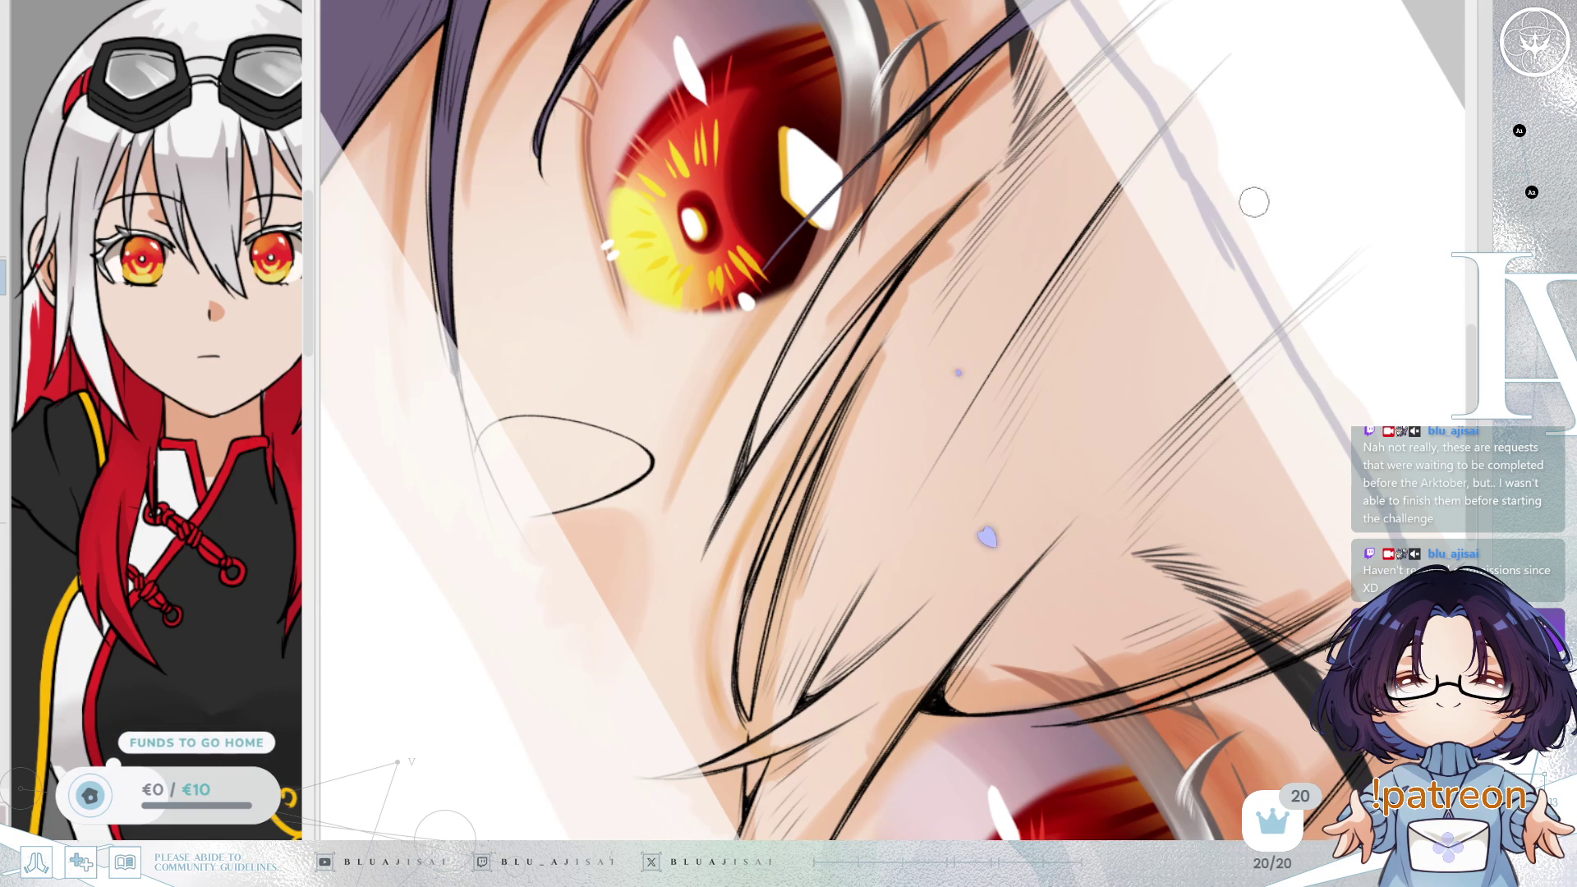
- Add slim purple shadow strokes between and along the hair strands below the eye
{"action": "left_click_drag", "start_coordinate": [1305, 201], "coordinate": [972, 445]}
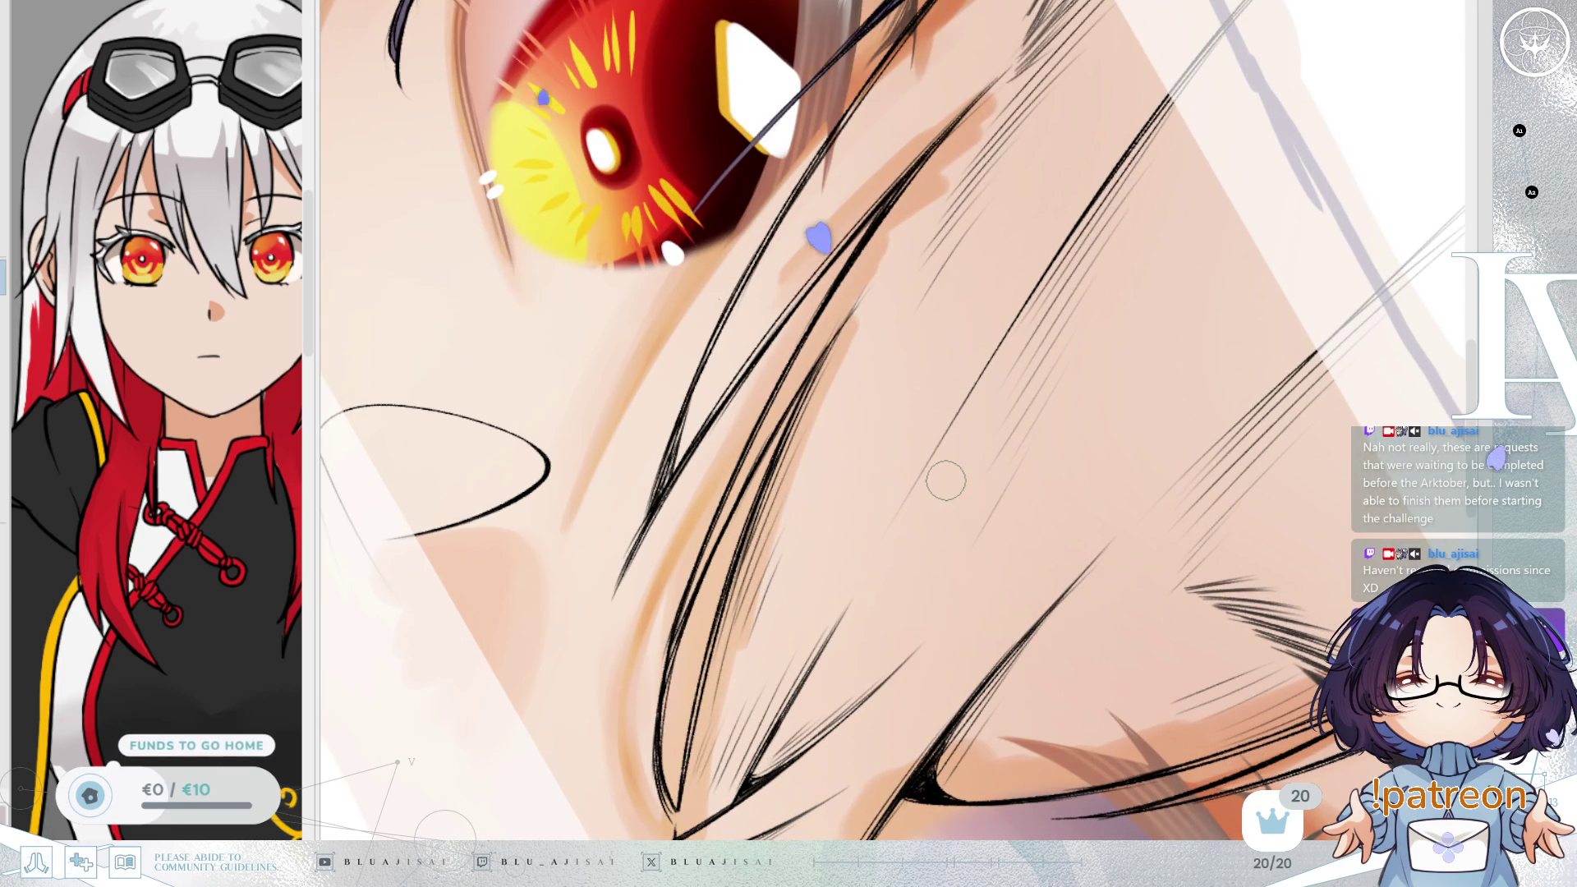
{"action": "mouse_move", "coordinate": [862, 466]}
{"action": "left_mouse_down"}
{"action": "mouse_move", "coordinate": [644, 520]}
{"action": "mouse_move", "coordinate": [590, 601]}
{"action": "left_mouse_up"}
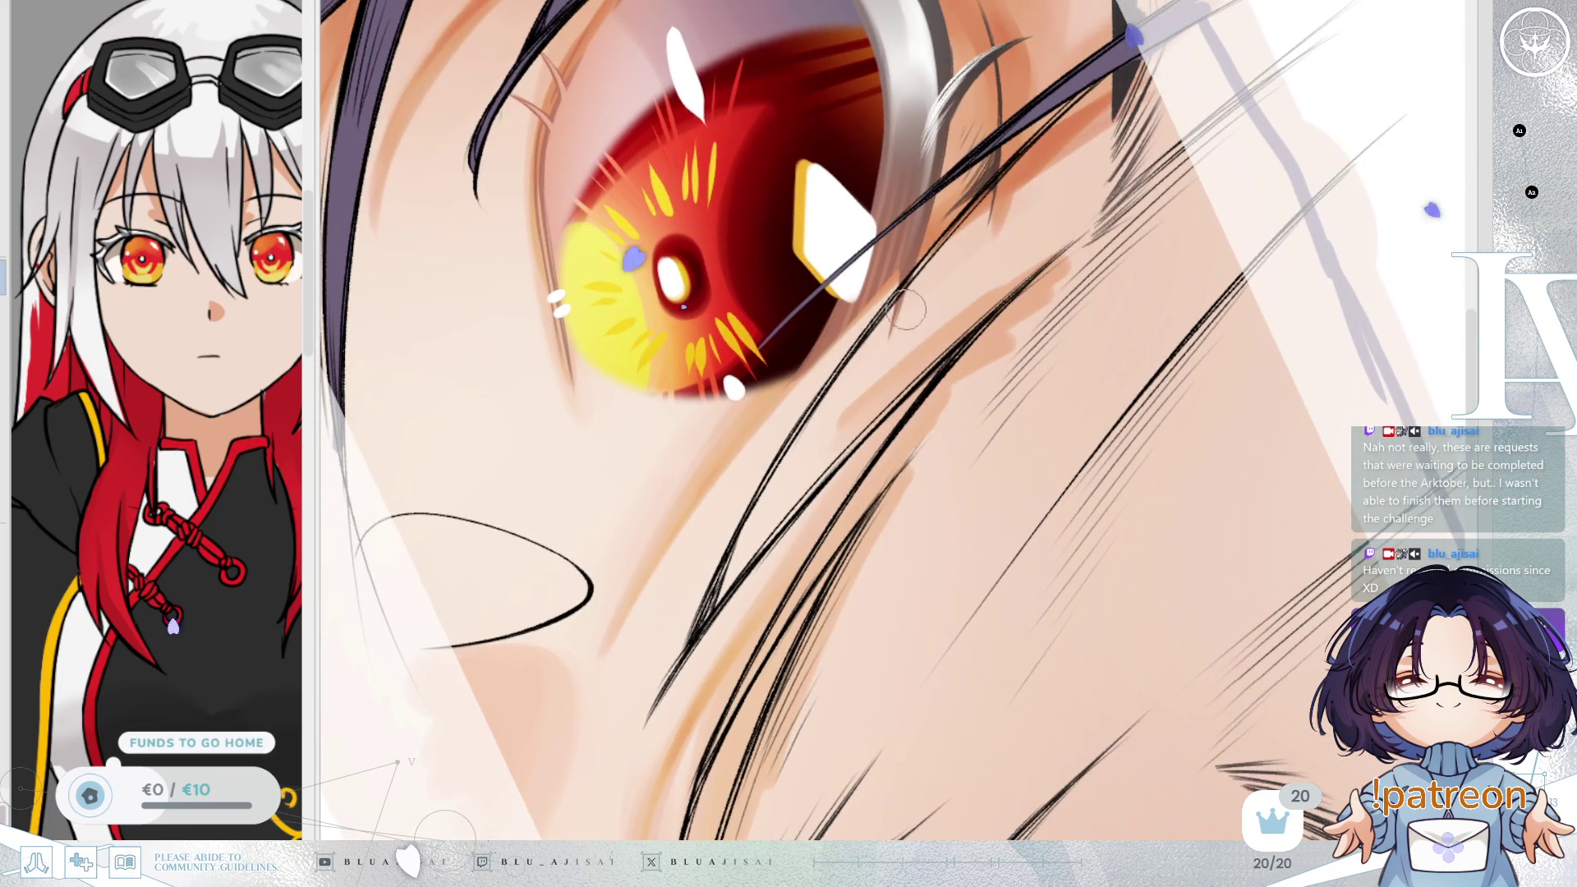
{"action": "left_click_drag", "start_coordinate": [477, 764], "coordinate": [705, 593]}
{"action": "left_click_drag", "start_coordinate": [795, 465], "coordinate": [699, 583]}
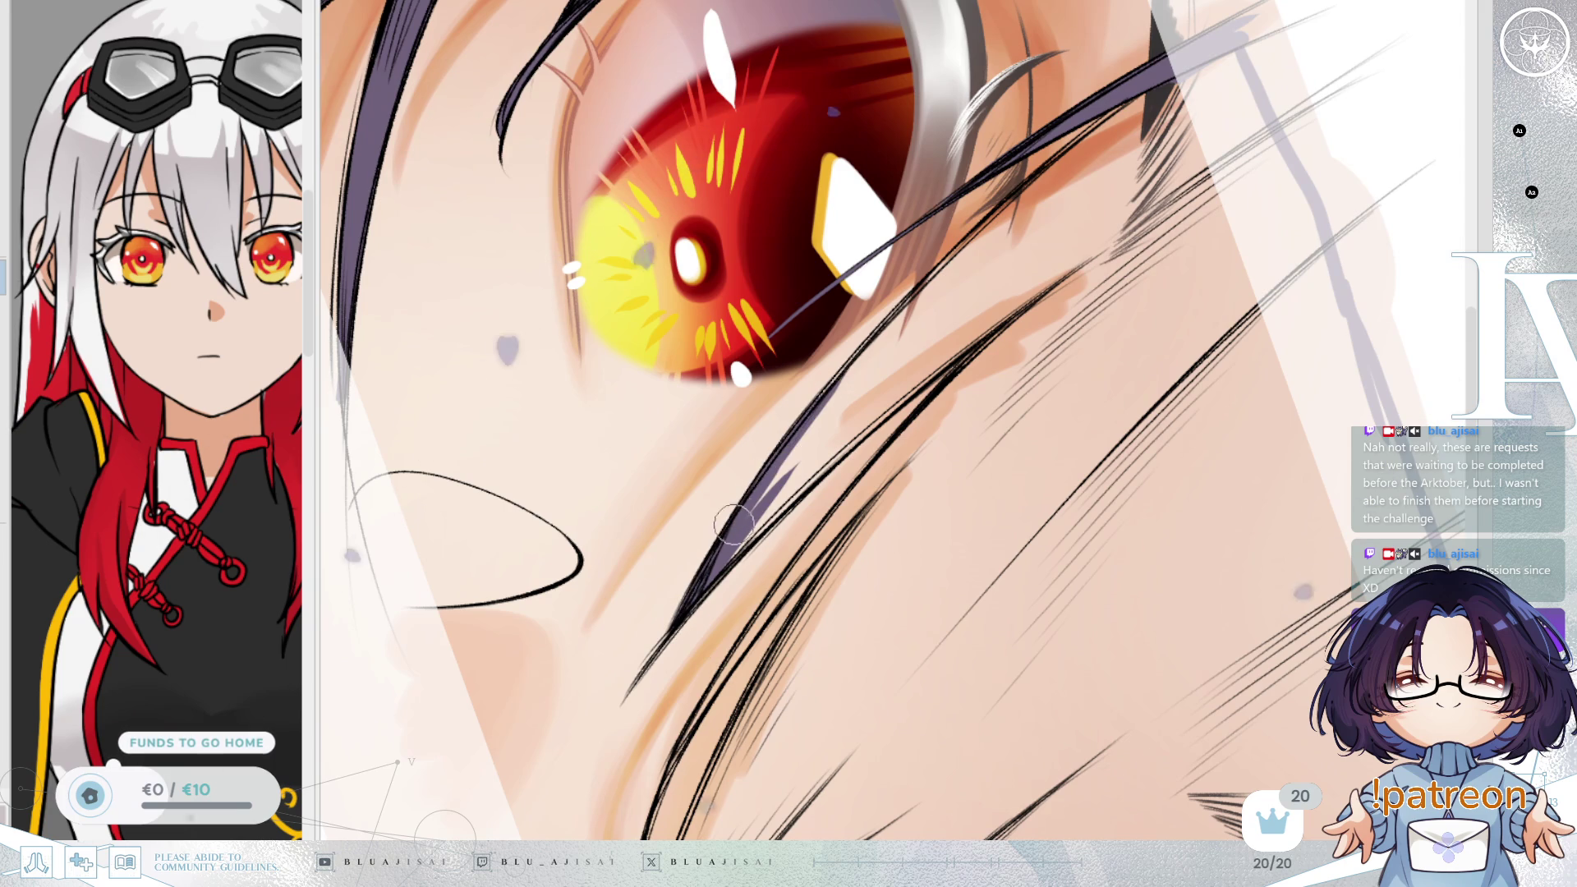
{"action": "left_click_drag", "start_coordinate": [1042, 177], "coordinate": [1171, 83]}
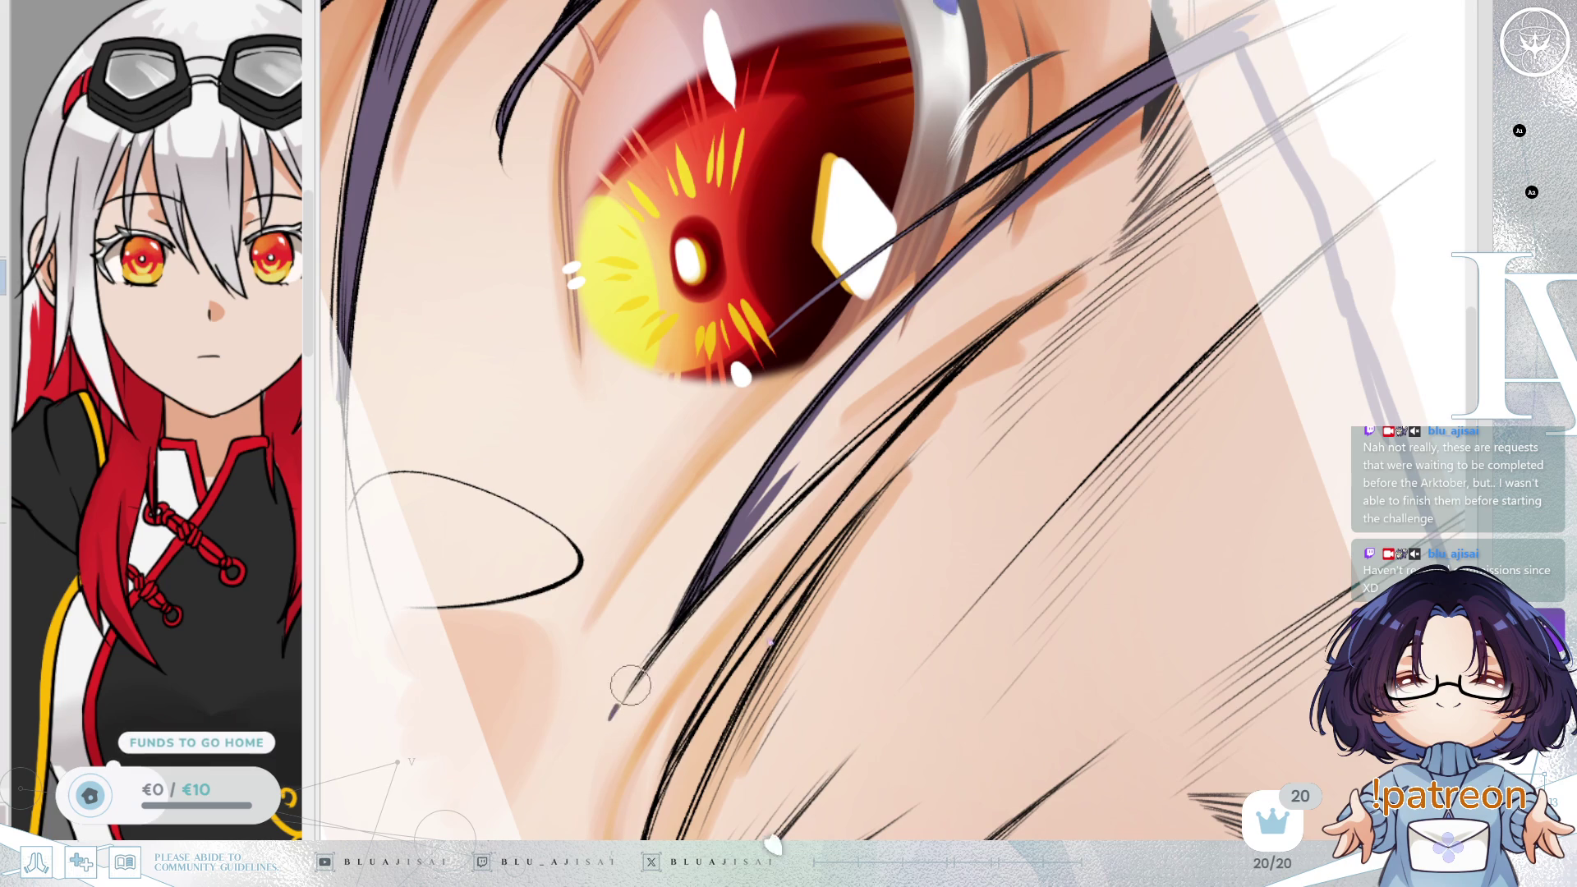
{"action": "left_click_drag", "start_coordinate": [586, 751], "coordinate": [673, 662]}
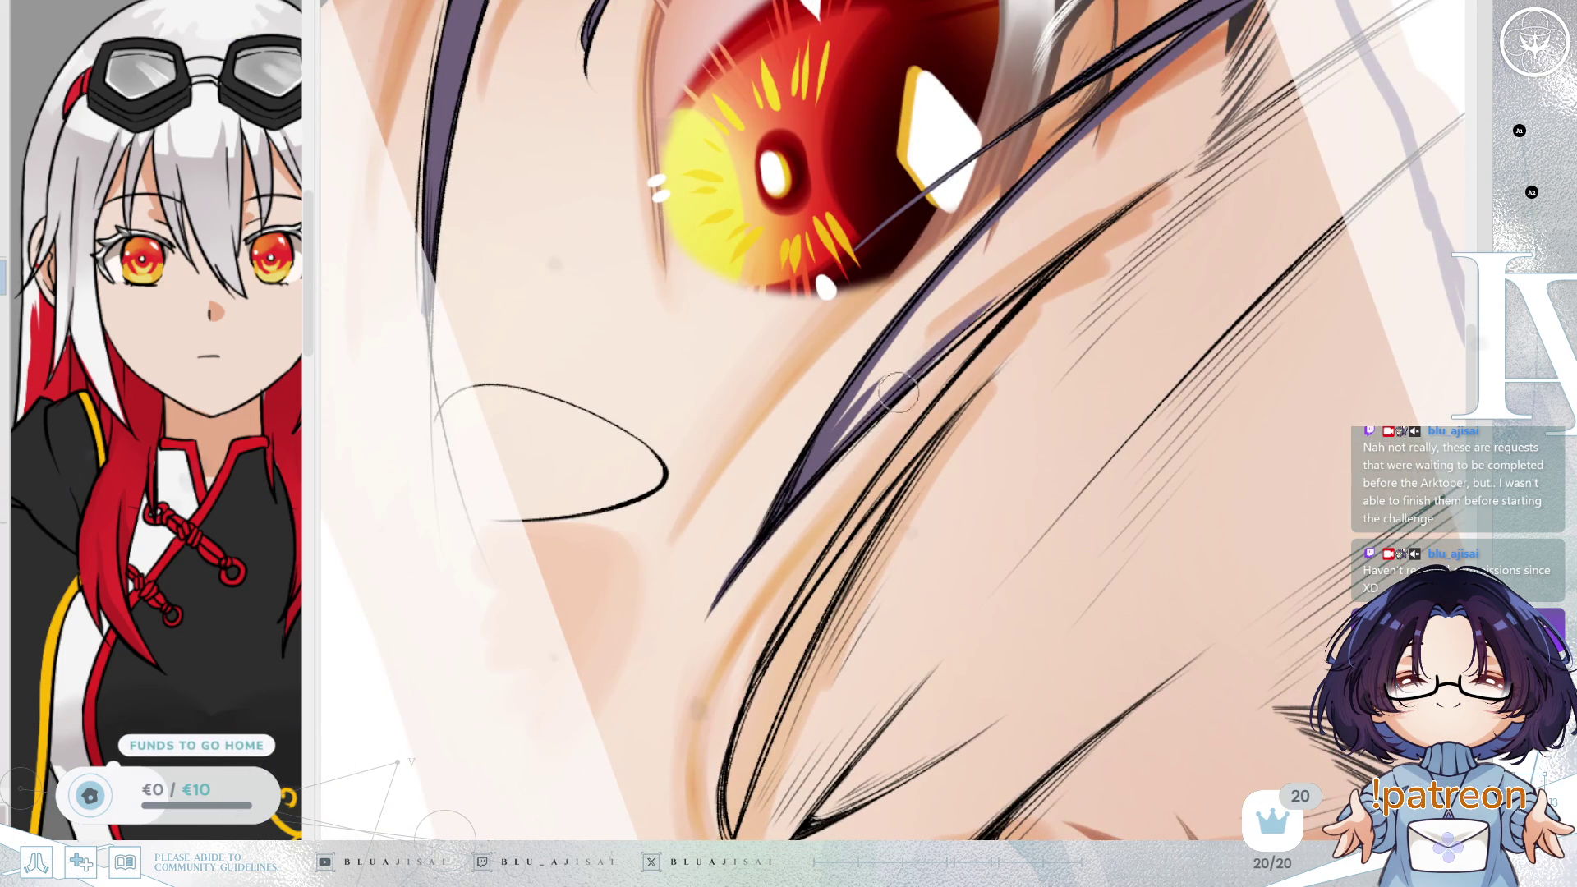
{"action": "mouse_move", "coordinate": [821, 460]}
{"action": "left_mouse_down"}
{"action": "mouse_move", "coordinate": [1060, 247]}
{"action": "mouse_move", "coordinate": [1015, 283]}
{"action": "left_mouse_up"}
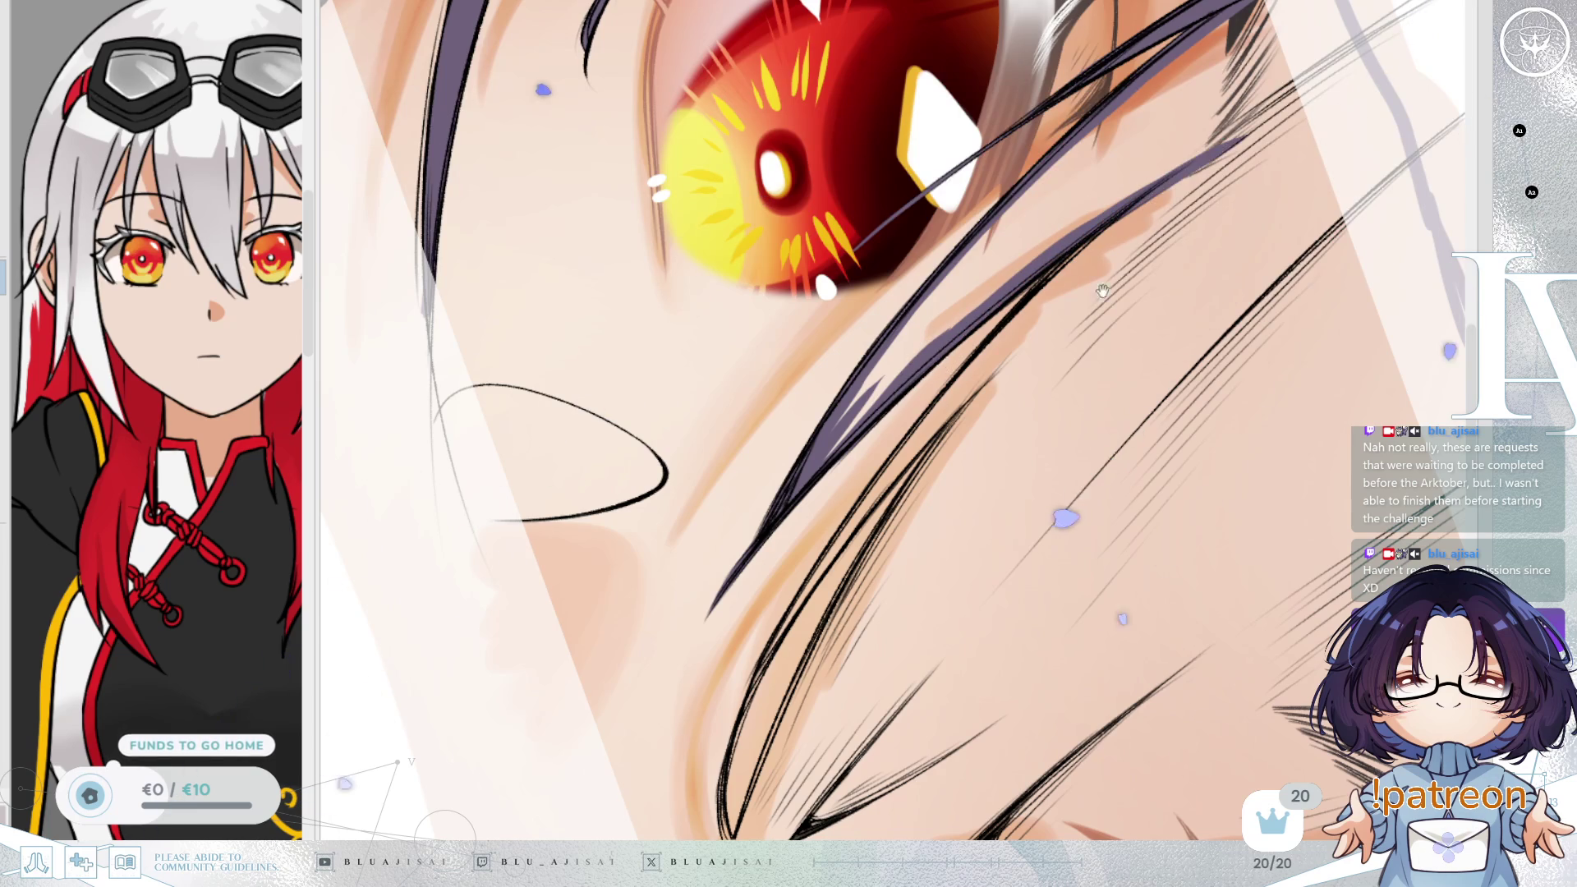
{"action": "left_click_drag", "start_coordinate": [1115, 269], "coordinate": [1041, 333]}
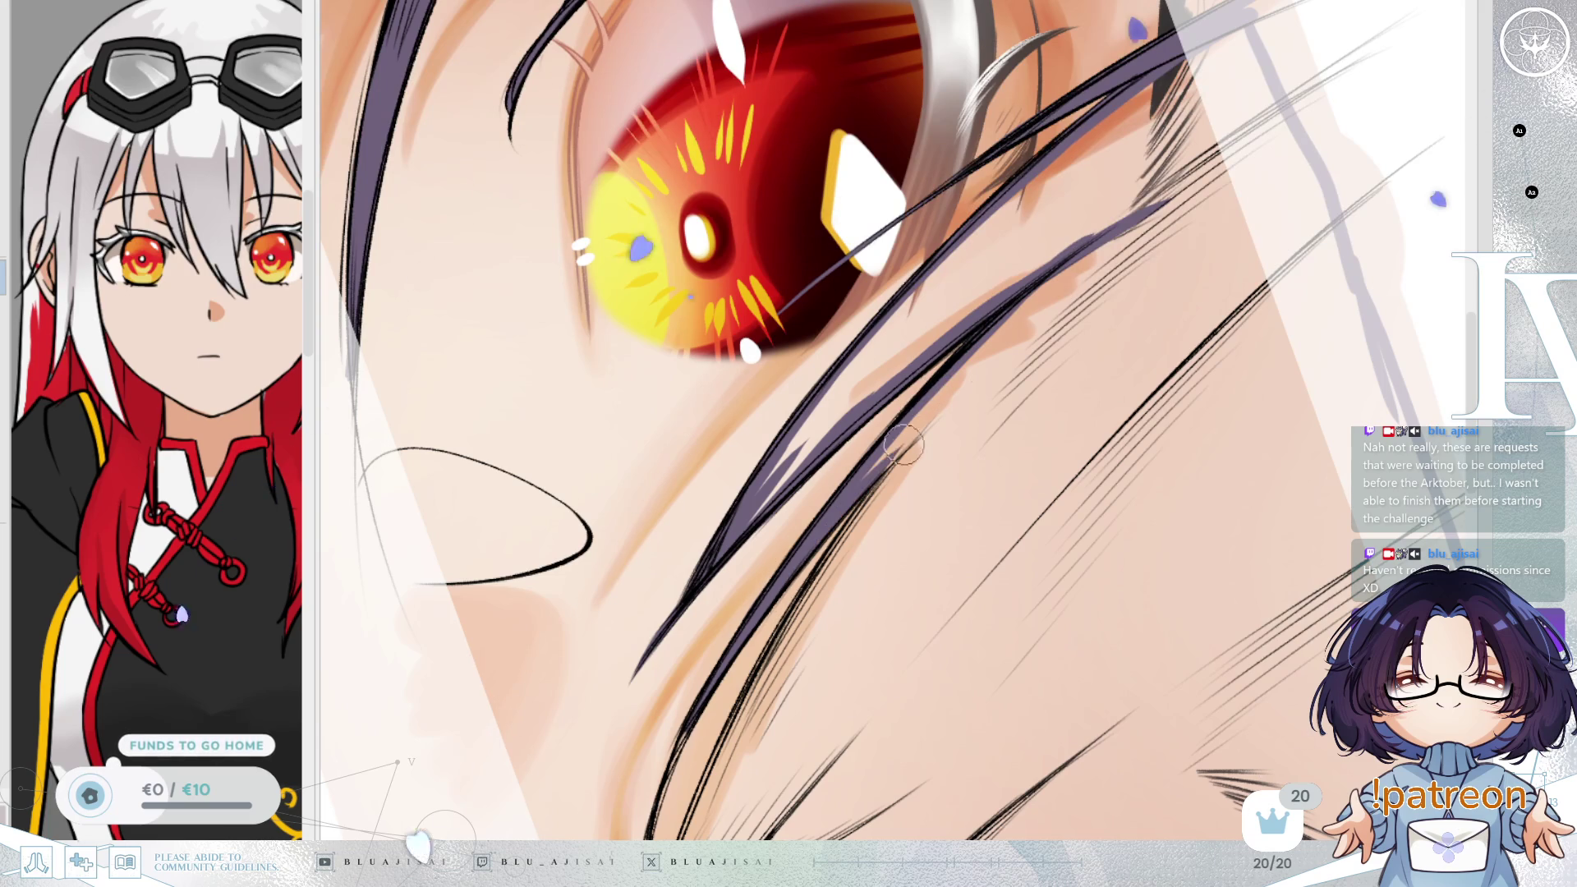
{"action": "mouse_move", "coordinate": [929, 395]}
{"action": "left_mouse_down"}
{"action": "mouse_move", "coordinate": [985, 345]}
{"action": "mouse_move", "coordinate": [951, 408]}
{"action": "mouse_move", "coordinate": [1053, 328]}
{"action": "left_mouse_up"}
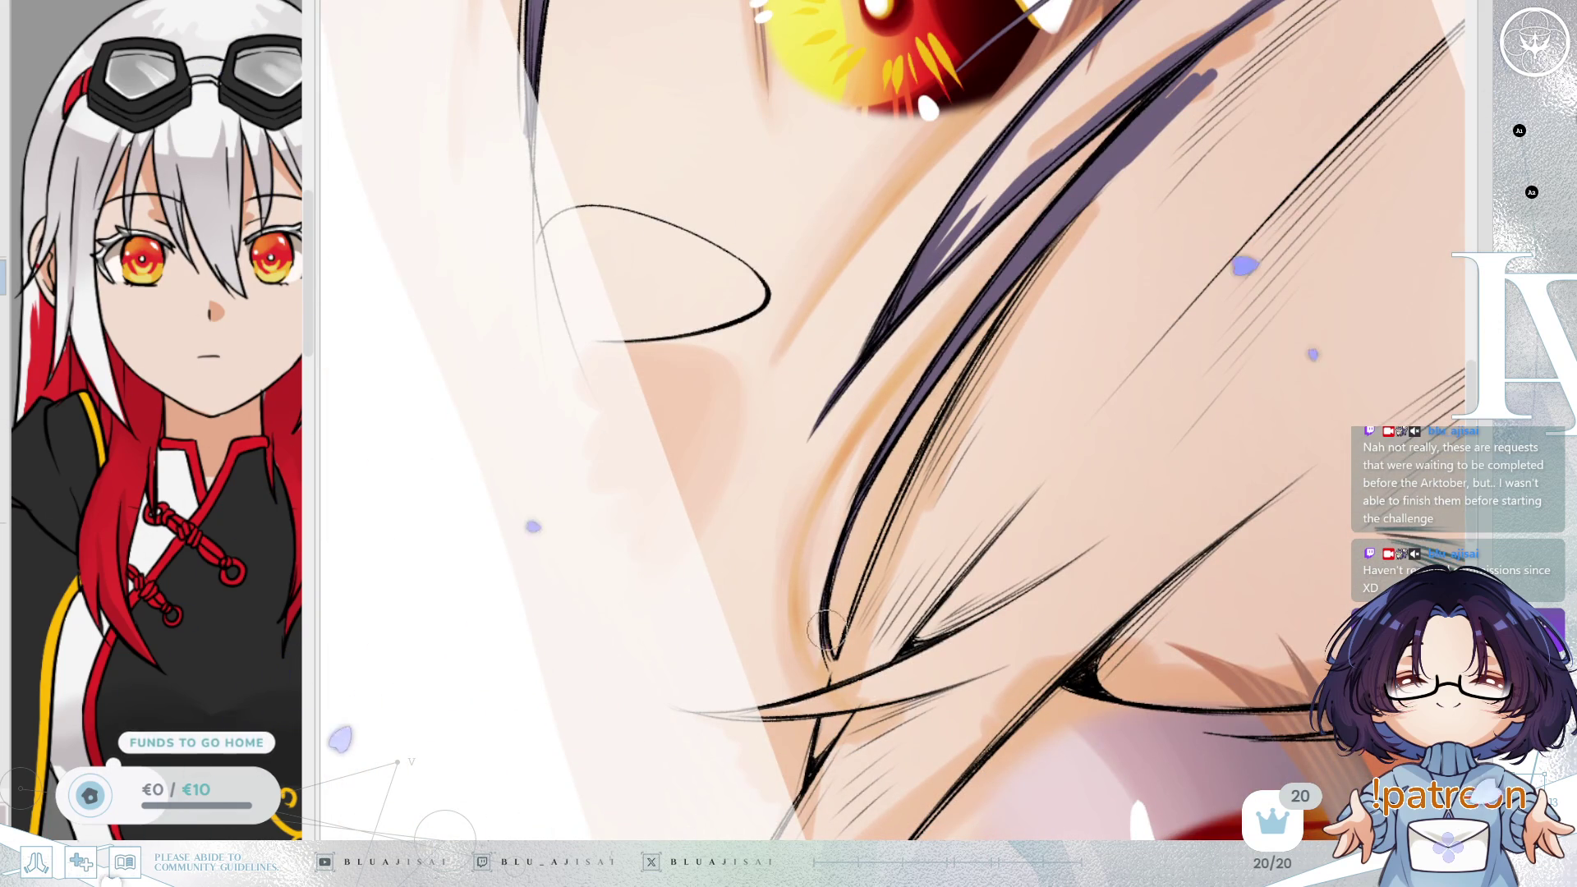
- Shade the hair strand tips purple and fill shadow below the line junction
{"action": "left_click_drag", "start_coordinate": [826, 625], "coordinate": [836, 665]}
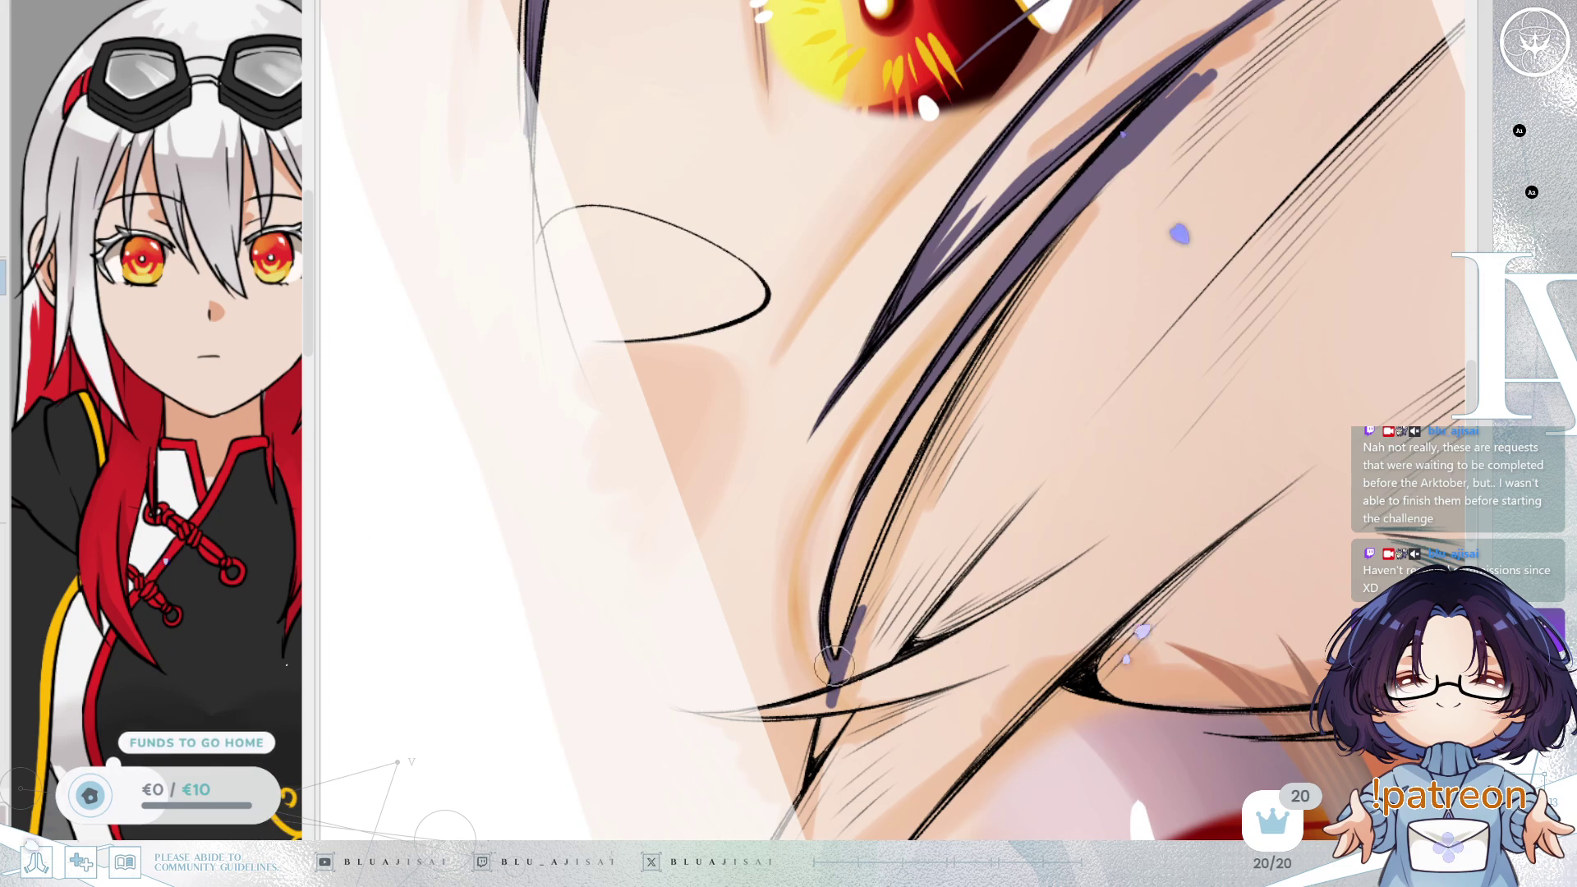
{"action": "left_click_drag", "start_coordinate": [867, 590], "coordinate": [812, 563]}
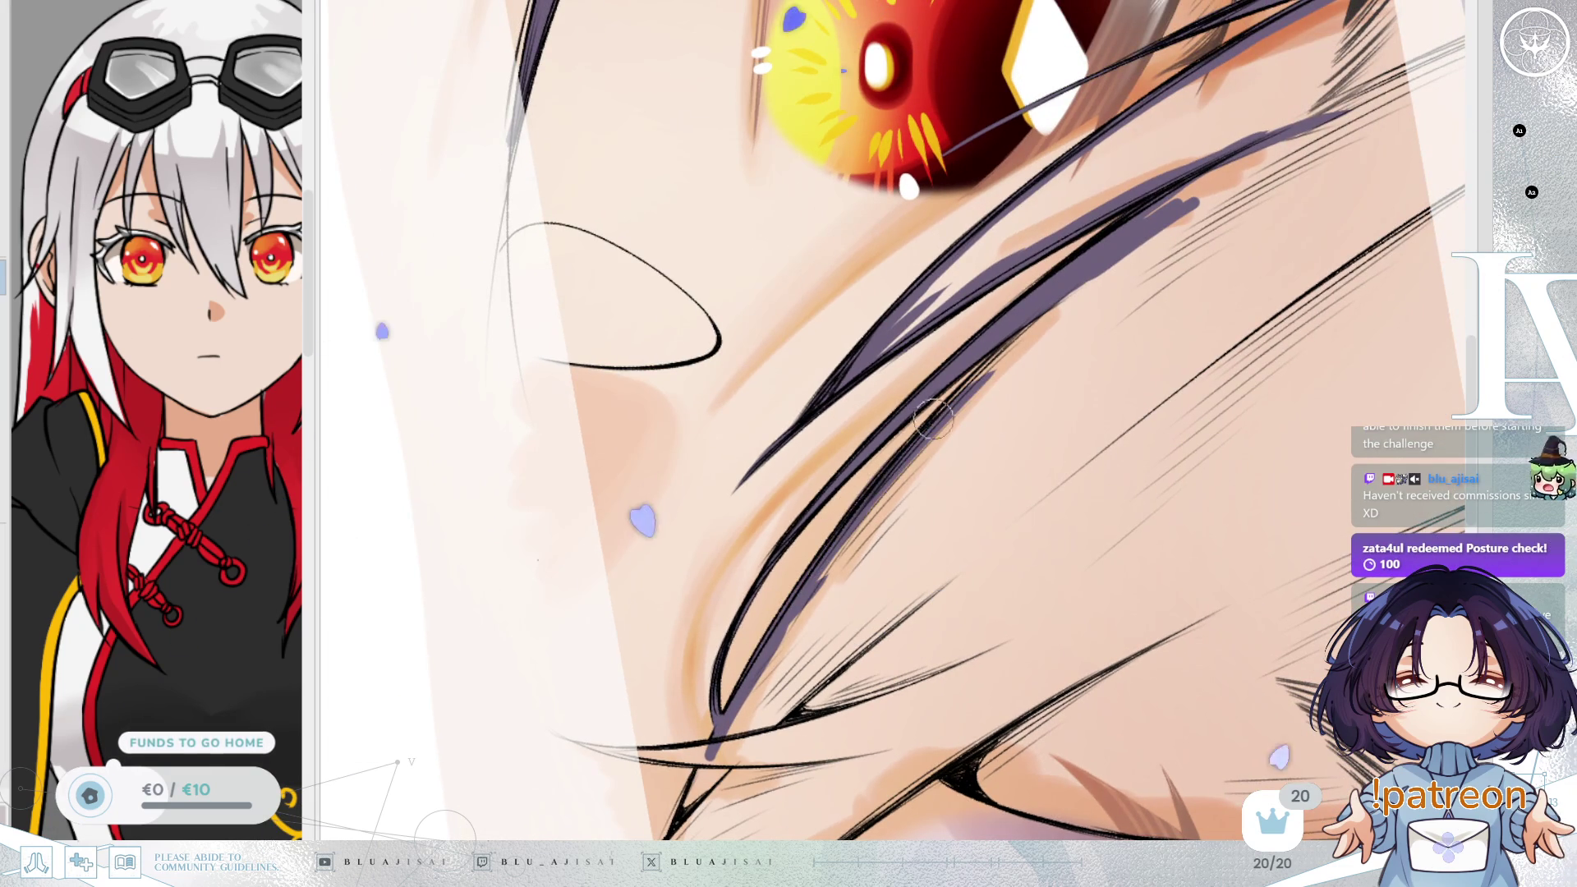
{"action": "mouse_move", "coordinate": [933, 423]}
{"action": "left_mouse_down"}
{"action": "mouse_move", "coordinate": [1032, 324]}
{"action": "mouse_move", "coordinate": [951, 409]}
{"action": "mouse_move", "coordinate": [1032, 342]}
{"action": "mouse_move", "coordinate": [1031, 382]}
{"action": "mouse_move", "coordinate": [957, 411]}
{"action": "left_mouse_up"}
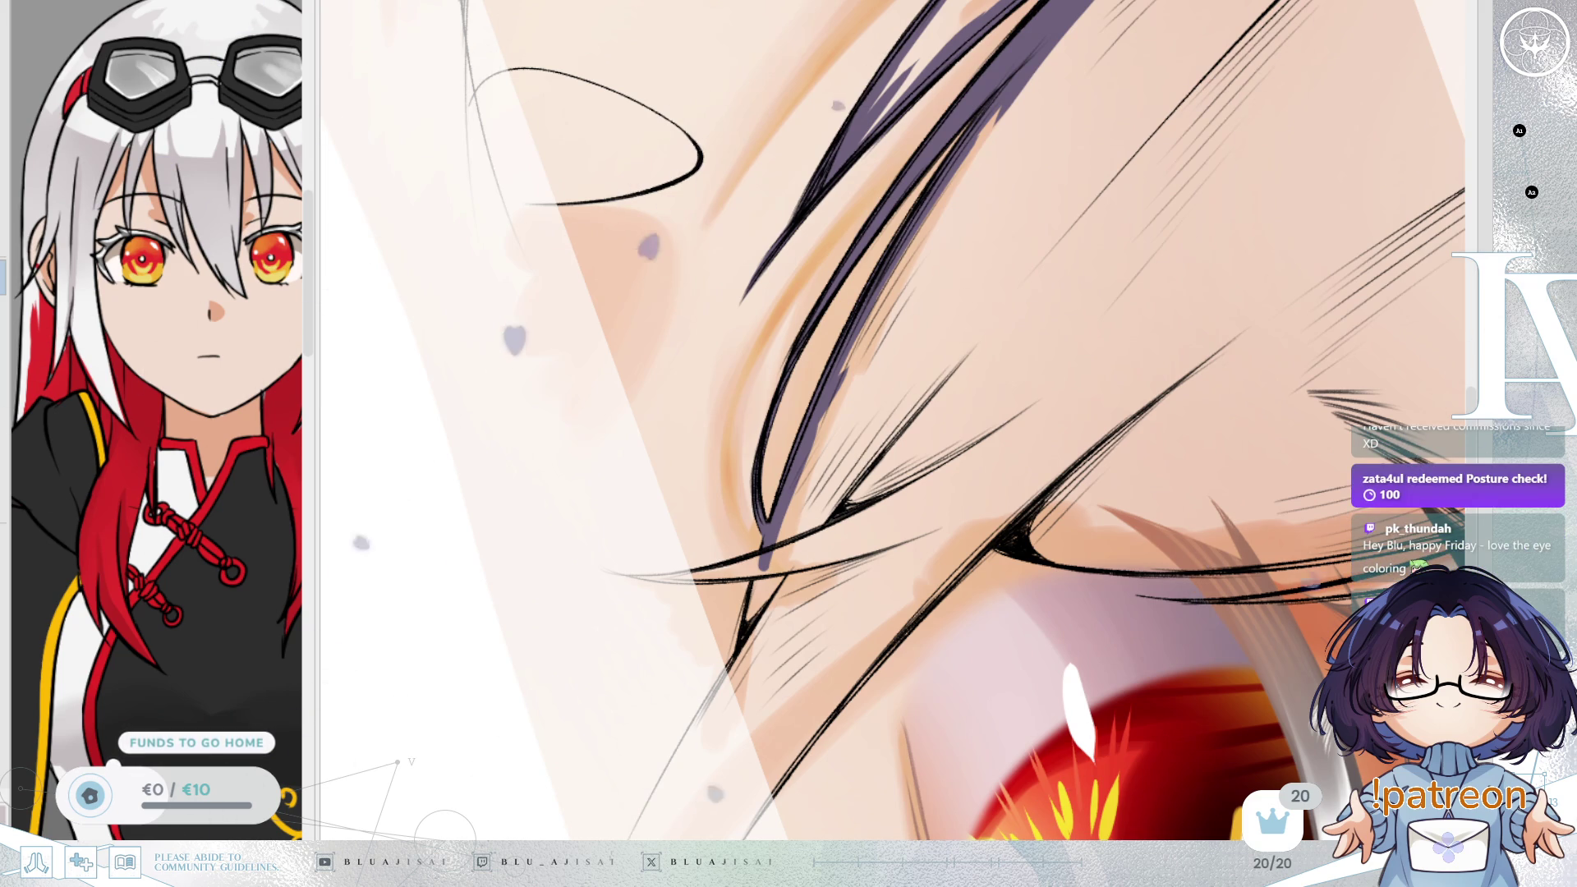
{"action": "mouse_move", "coordinate": [904, 410]}
{"action": "left_mouse_down"}
{"action": "mouse_move", "coordinate": [816, 518]}
{"action": "mouse_move", "coordinate": [838, 493]}
{"action": "mouse_move", "coordinate": [864, 500]}
{"action": "left_mouse_up"}
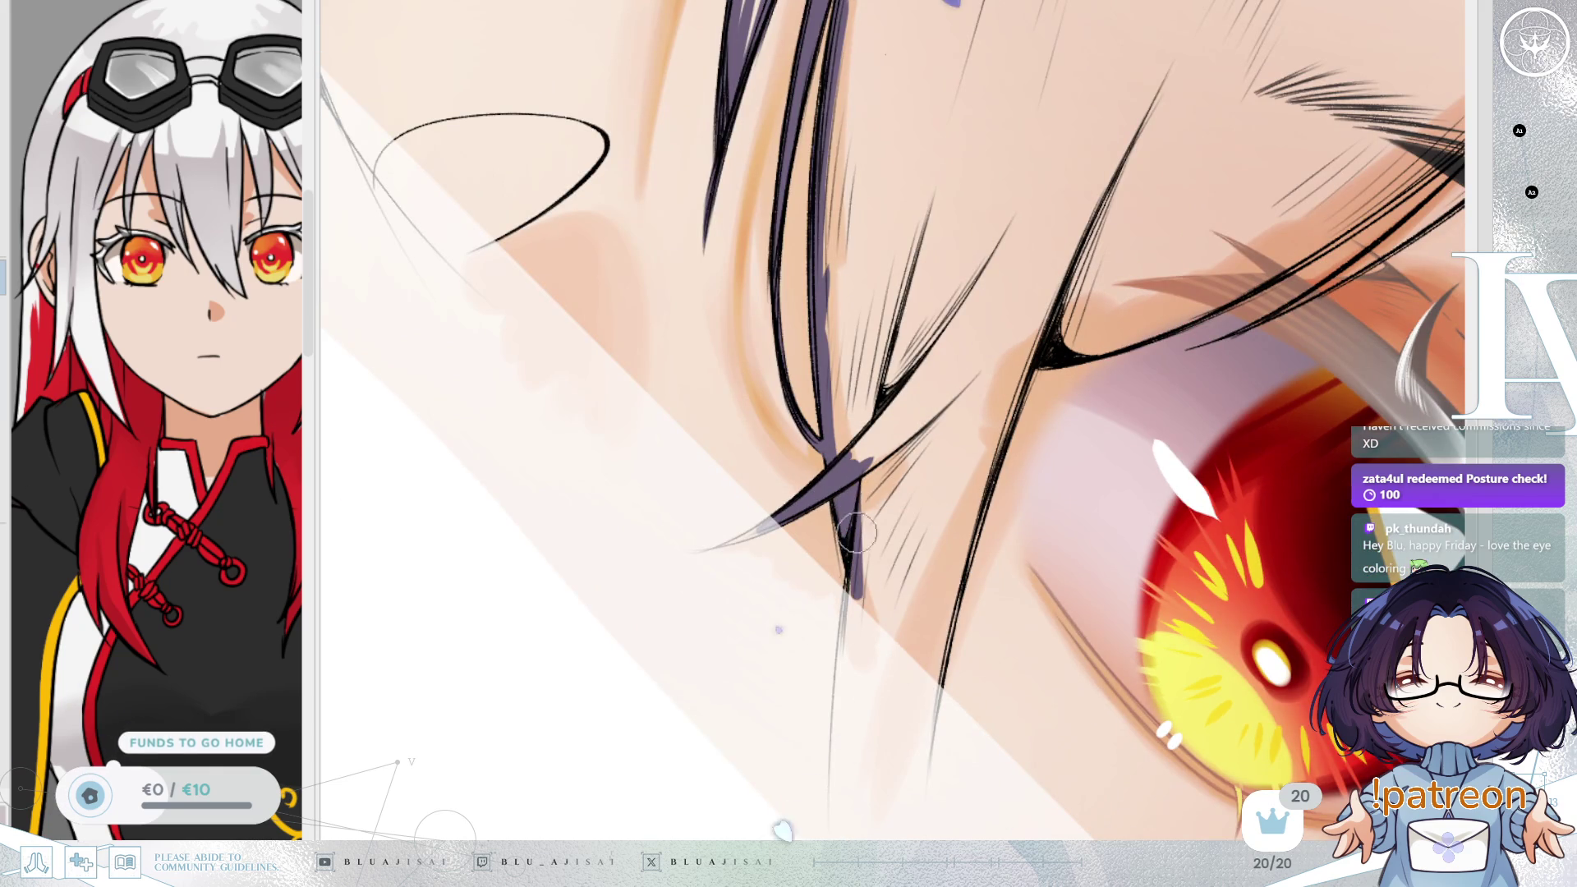
{"action": "mouse_move", "coordinate": [854, 547]}
{"action": "left_mouse_down"}
{"action": "mouse_move", "coordinate": [883, 657]}
{"action": "mouse_move", "coordinate": [912, 673]}
{"action": "mouse_move", "coordinate": [946, 633]}
{"action": "mouse_move", "coordinate": [699, 726]}
{"action": "left_mouse_up"}
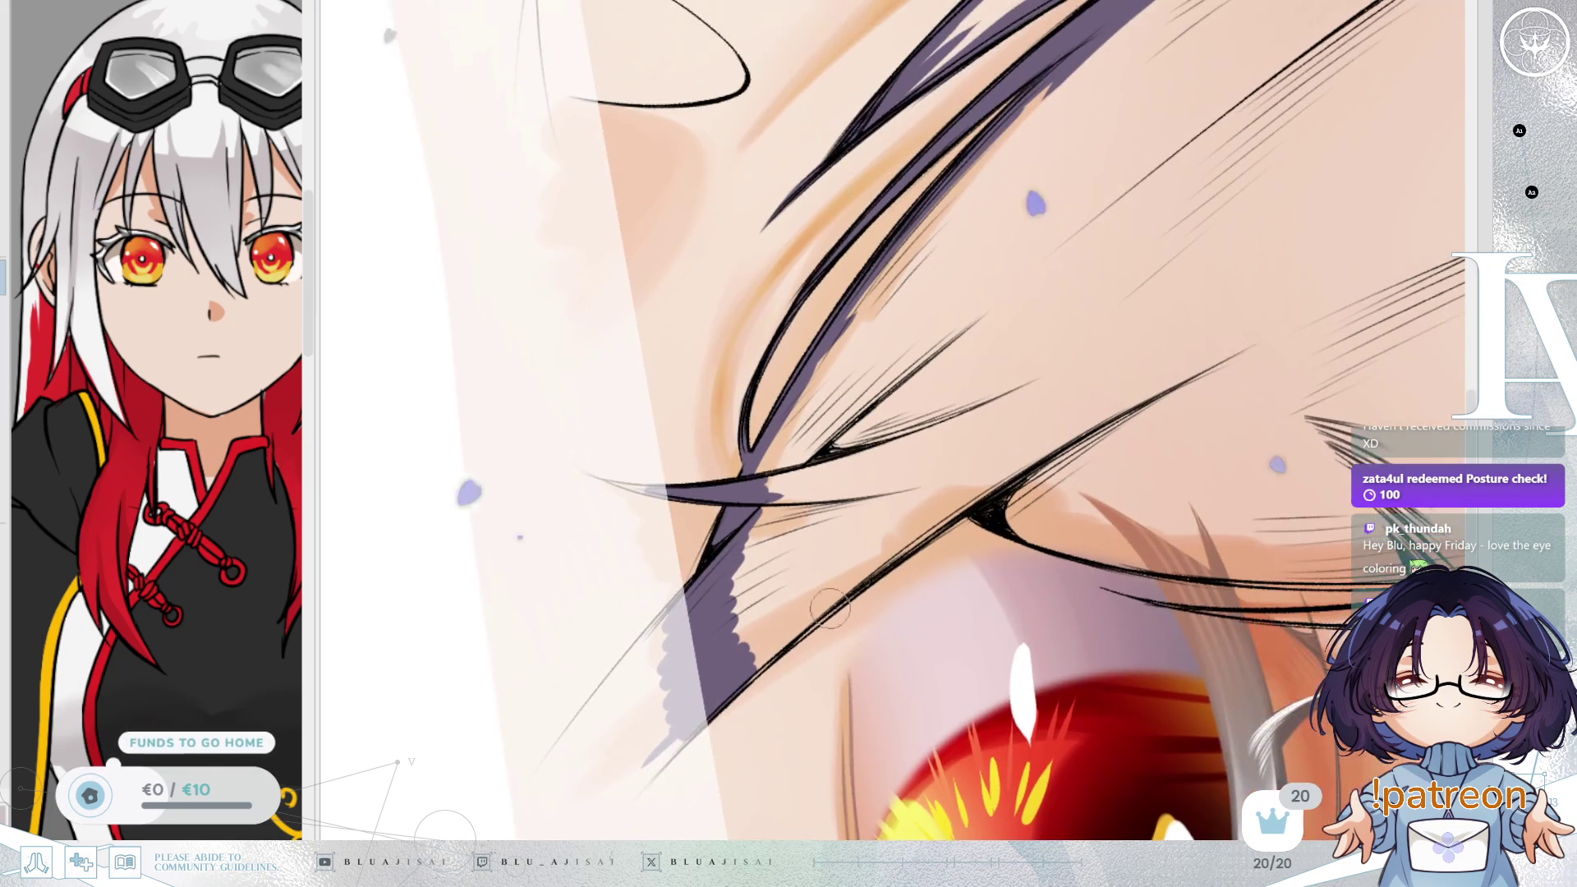
- Paint purple along the lower eyelid line, widening it with a larger brush
{"action": "left_click_drag", "start_coordinate": [916, 533], "coordinate": [822, 612]}
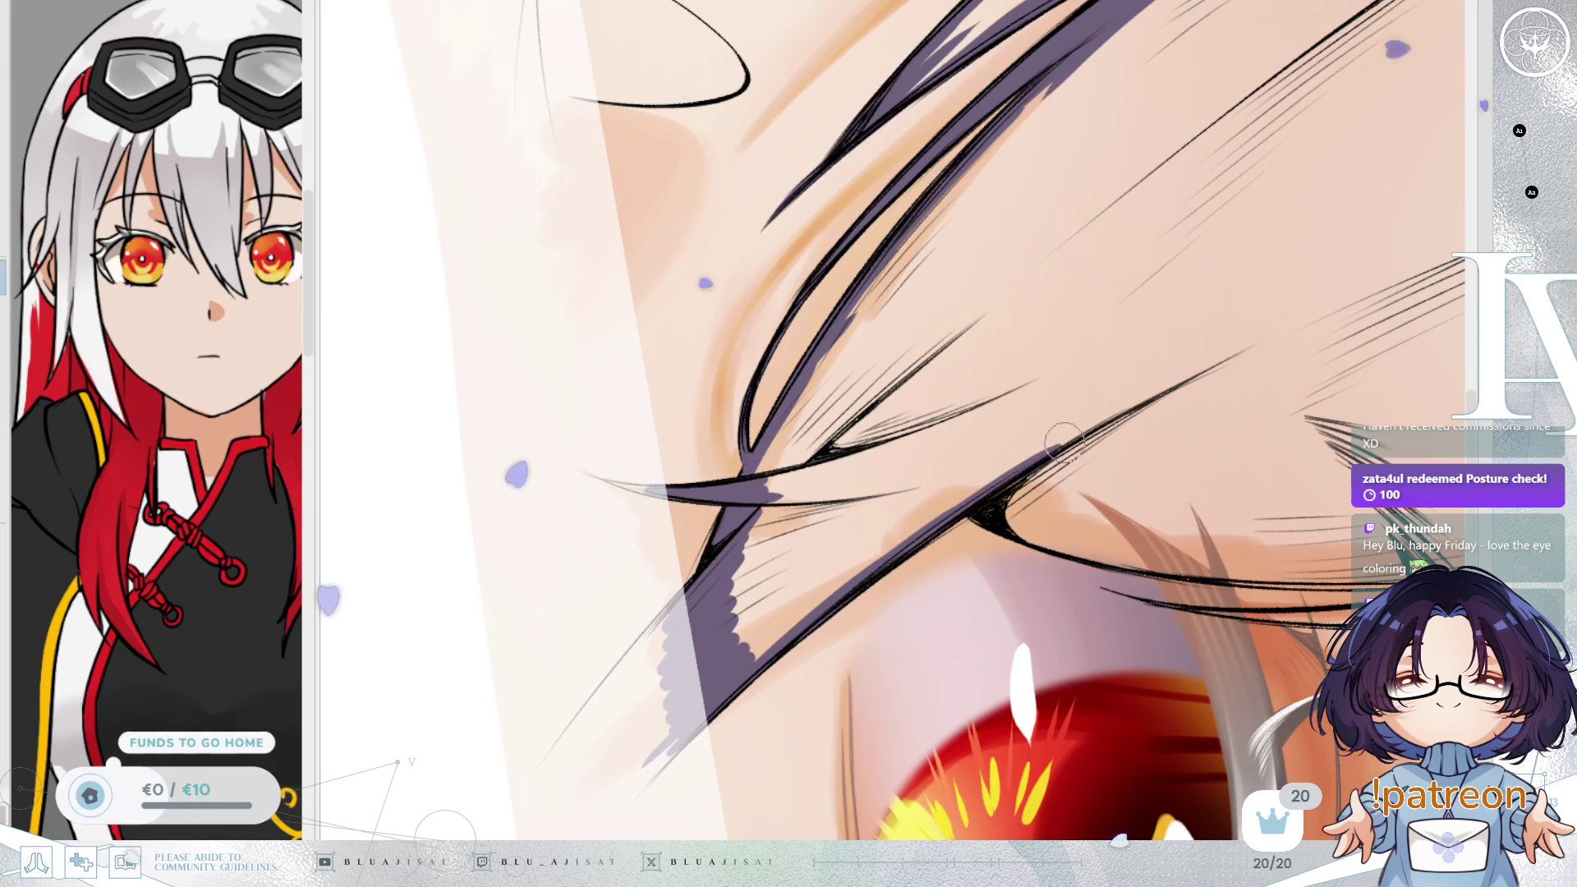
{"action": "mouse_move", "coordinate": [1055, 448]}
{"action": "left_mouse_down"}
{"action": "mouse_move", "coordinate": [958, 493]}
{"action": "mouse_move", "coordinate": [814, 602]}
{"action": "mouse_move", "coordinate": [1081, 496]}
{"action": "mouse_move", "coordinate": [1060, 424]}
{"action": "mouse_move", "coordinate": [1096, 451]}
{"action": "mouse_move", "coordinate": [875, 550]}
{"action": "left_mouse_up"}
{"action": "key", "text": "minus"}
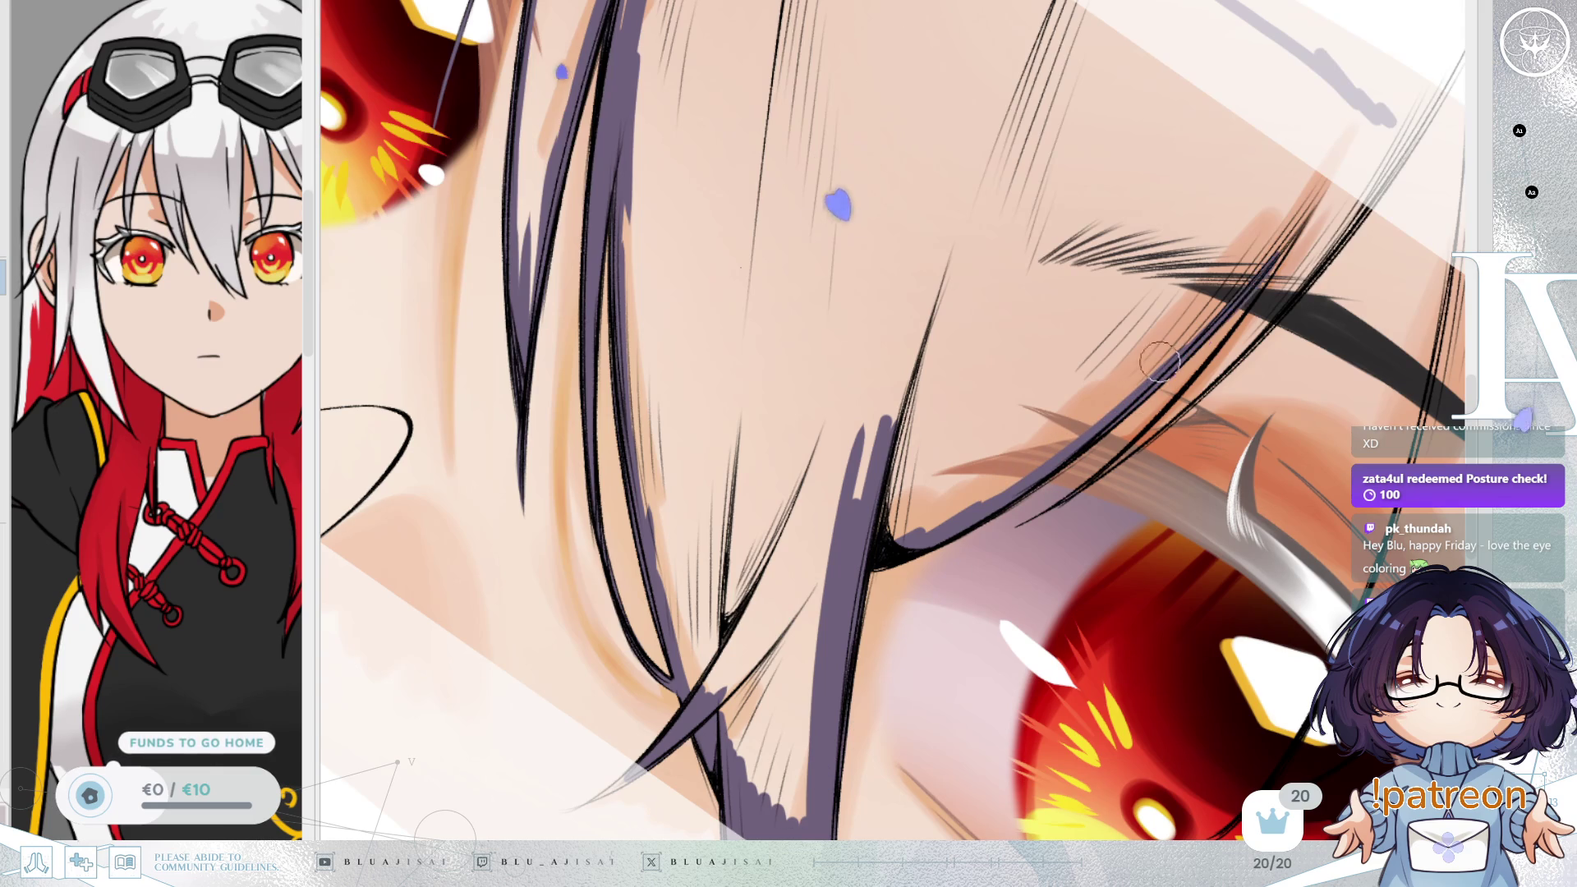
{"action": "key", "text": "bracketright"}
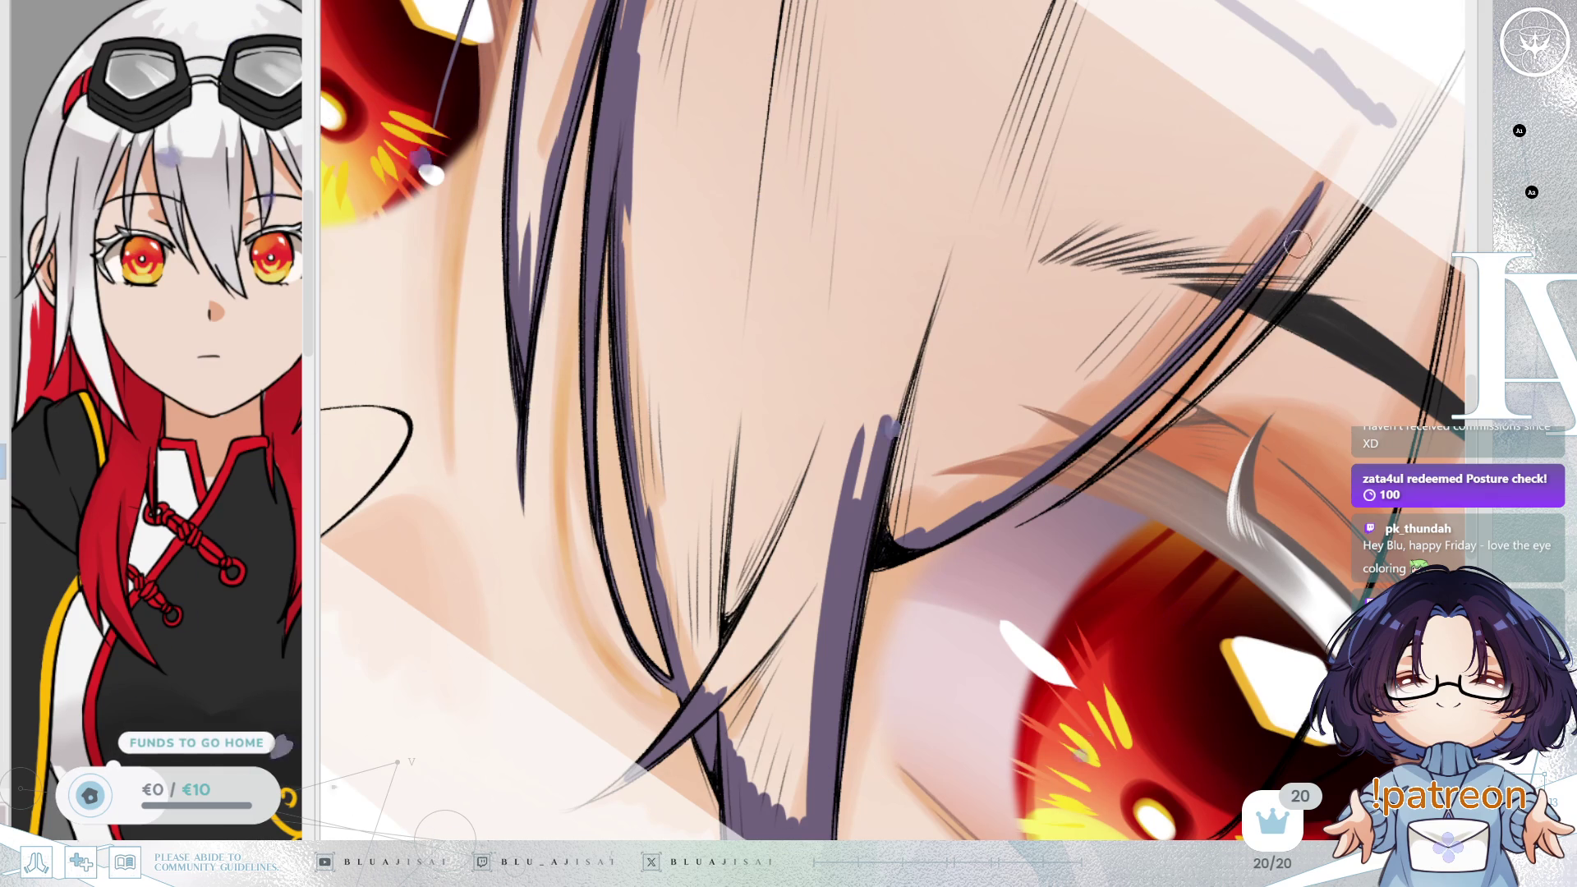
{"action": "key", "text": "bracketleft"}
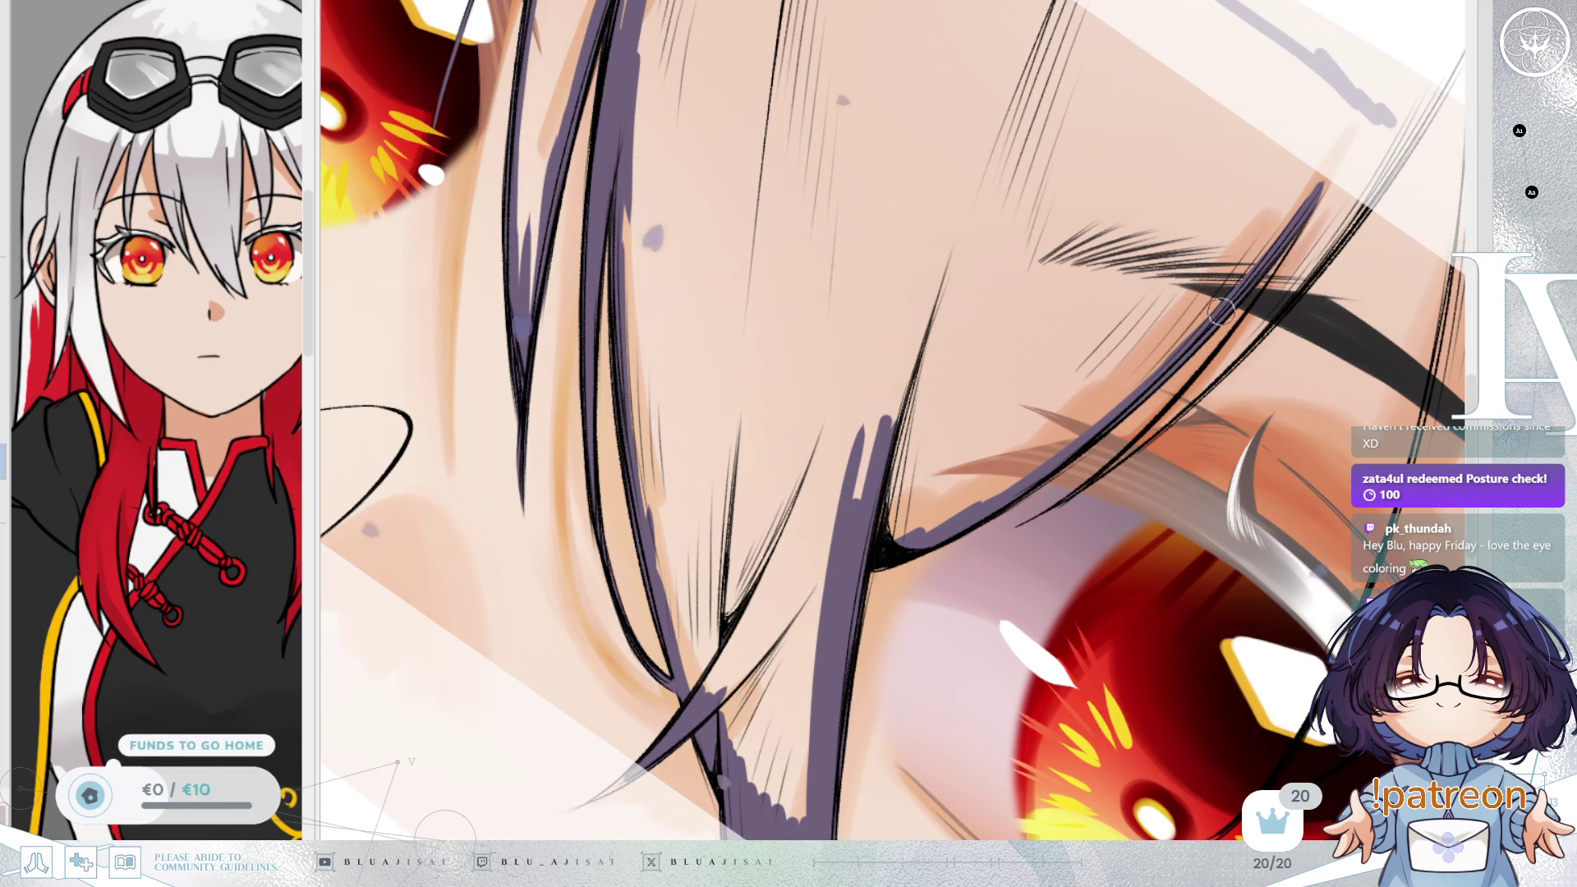
{"action": "key", "text": "bracketright"}
{"action": "mouse_move", "coordinate": [1319, 160]}
{"action": "left_mouse_down"}
{"action": "mouse_move", "coordinate": [1215, 288]}
{"action": "mouse_move", "coordinate": [986, 485]}
{"action": "left_mouse_up"}
{"action": "mouse_move", "coordinate": [1233, 272]}
{"action": "left_mouse_down"}
{"action": "mouse_move", "coordinate": [904, 567]}
{"action": "mouse_move", "coordinate": [1233, 271]}
{"action": "mouse_move", "coordinate": [1331, 140]}
{"action": "left_mouse_up"}
{"action": "left_click_drag", "start_coordinate": [1150, 329], "coordinate": [1355, 124]}
- Fill the upper lash band solid purple, covering the peach gap
{"action": "key", "text": "h"}
{"action": "mouse_move", "coordinate": [1271, 211]}
{"action": "left_mouse_down"}
{"action": "mouse_move", "coordinate": [1207, 218]}
{"action": "mouse_move", "coordinate": [1126, 264]}
{"action": "mouse_move", "coordinate": [1133, 310]}
{"action": "mouse_move", "coordinate": [908, 468]}
{"action": "left_mouse_up"}
{"action": "left_click_drag", "start_coordinate": [1013, 269], "coordinate": [723, 567]}
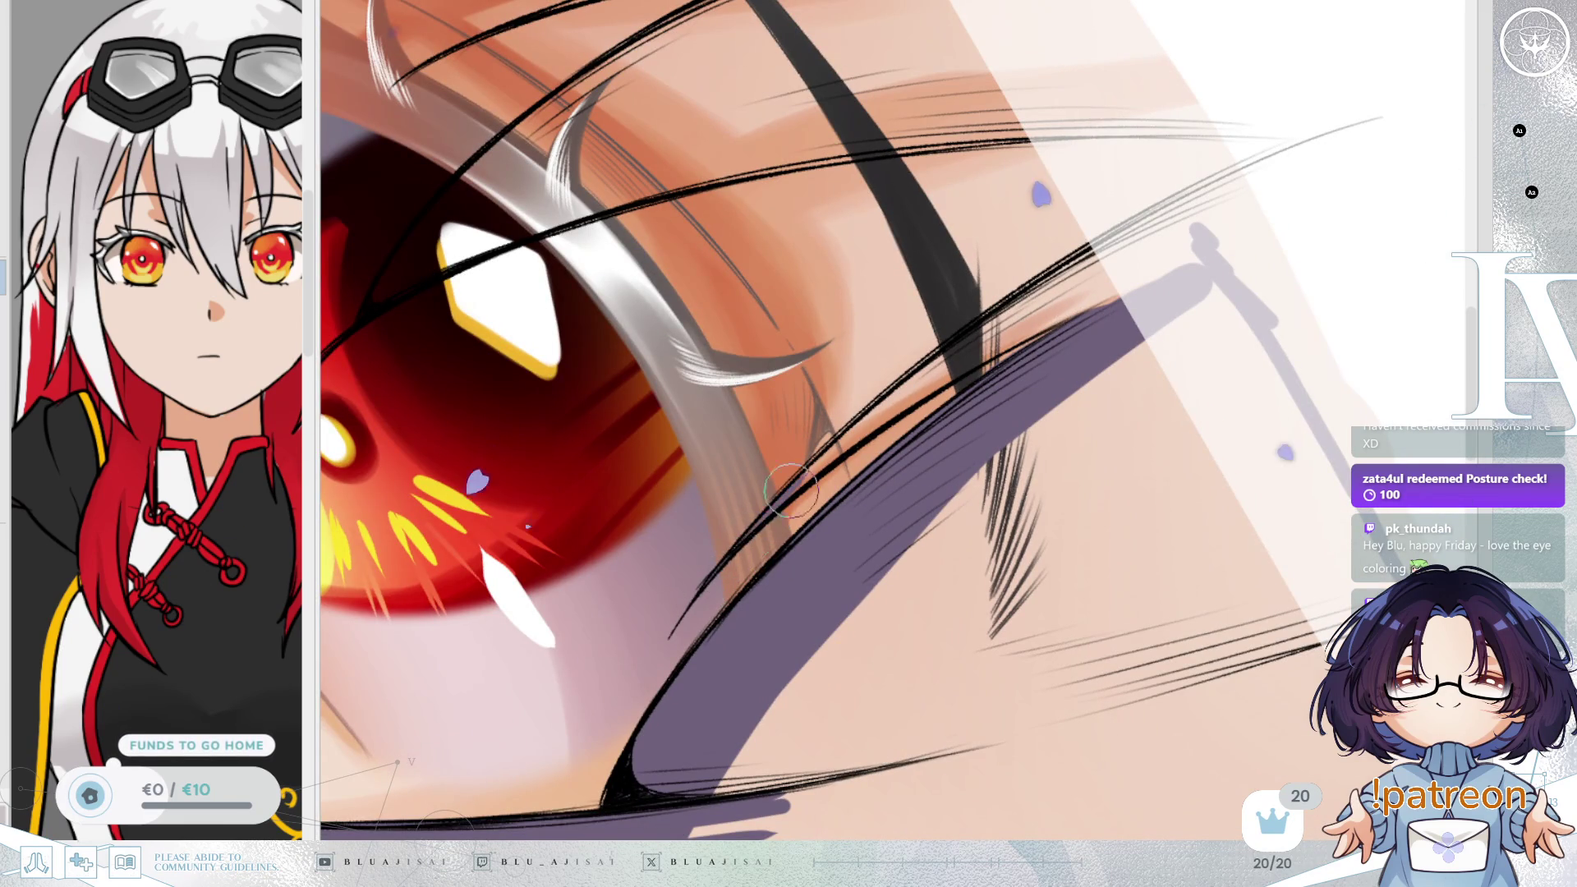
{"action": "mouse_move", "coordinate": [822, 464]}
{"action": "left_mouse_down"}
{"action": "mouse_move", "coordinate": [945, 353]}
{"action": "mouse_move", "coordinate": [860, 427]}
{"action": "left_mouse_up"}
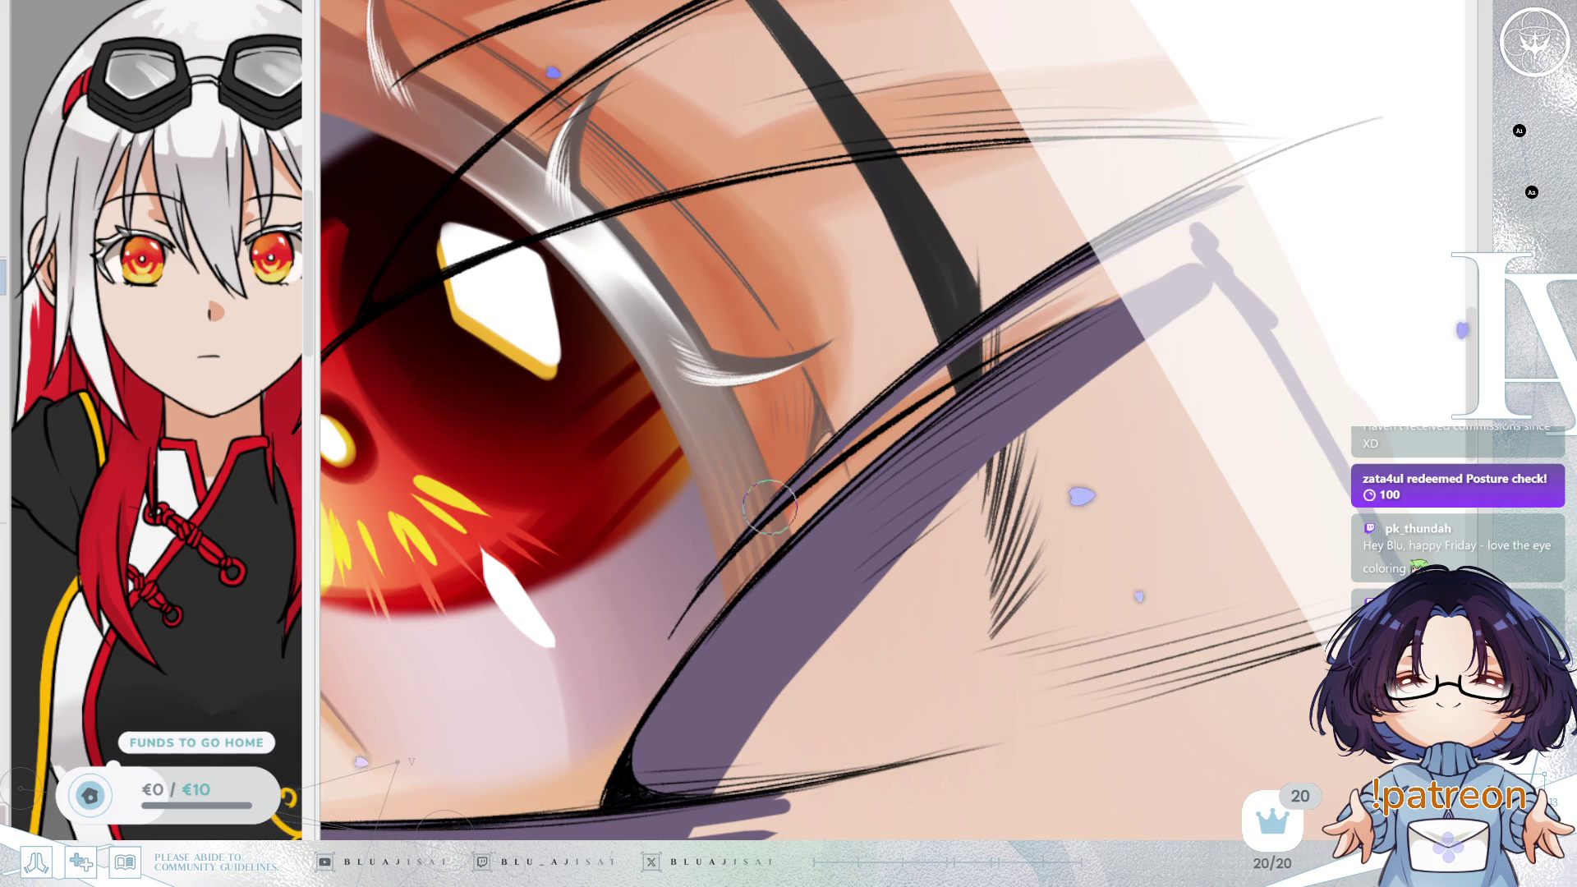
{"action": "left_click_drag", "start_coordinate": [969, 369], "coordinate": [1117, 296]}
{"action": "left_click_drag", "start_coordinate": [929, 387], "coordinate": [1086, 304]}
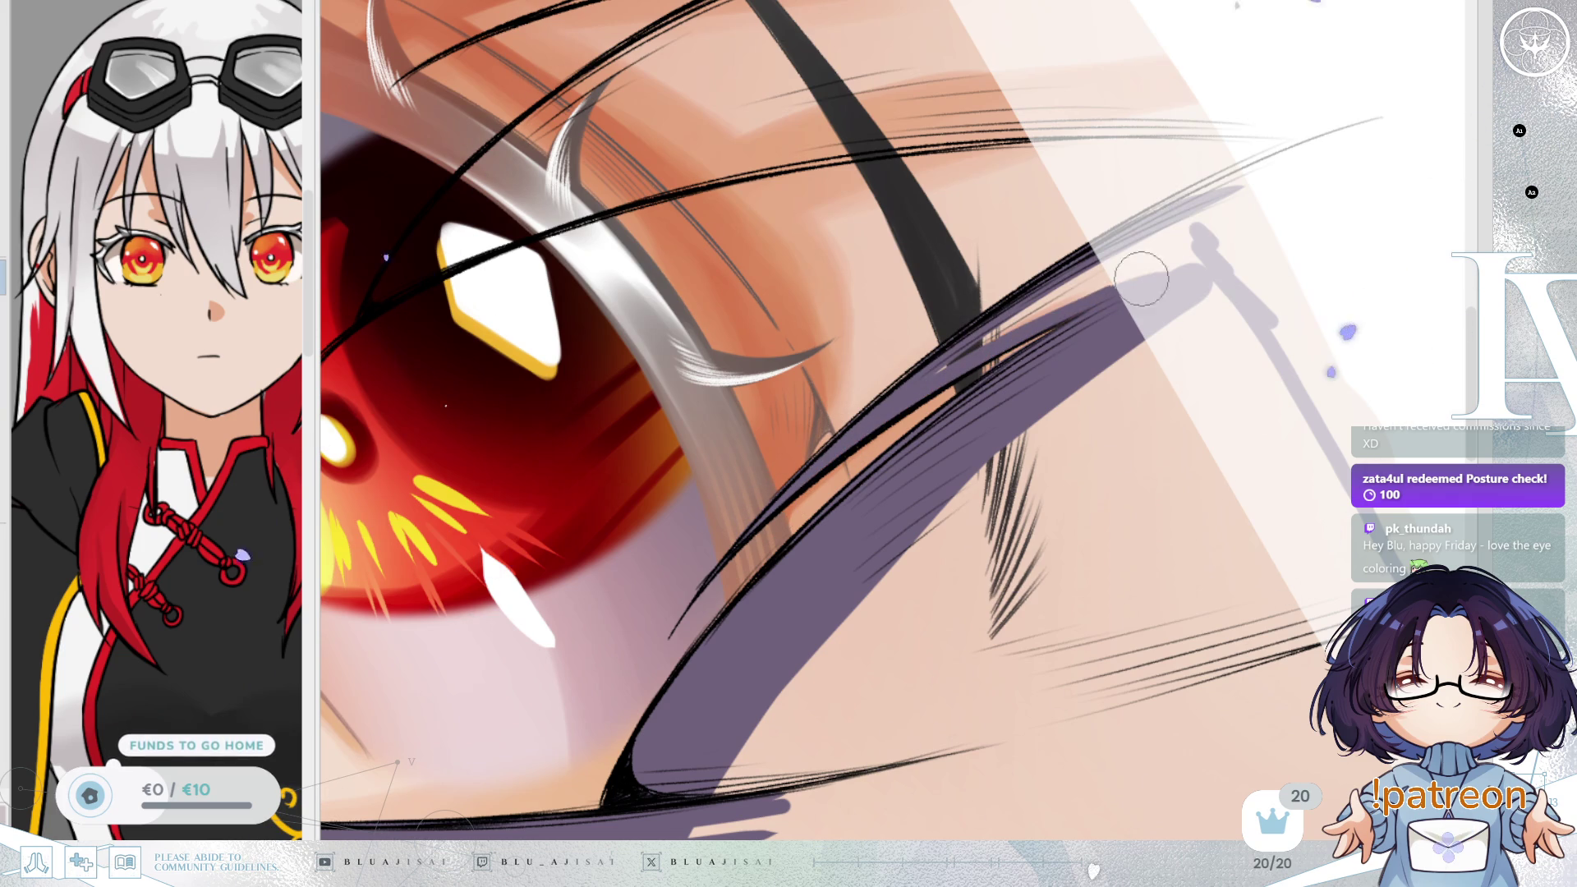
{"action": "mouse_move", "coordinate": [879, 414]}
{"action": "left_mouse_down"}
{"action": "mouse_move", "coordinate": [1197, 201]}
{"action": "mouse_move", "coordinate": [1112, 337]}
{"action": "mouse_move", "coordinate": [834, 464]}
{"action": "left_mouse_up"}
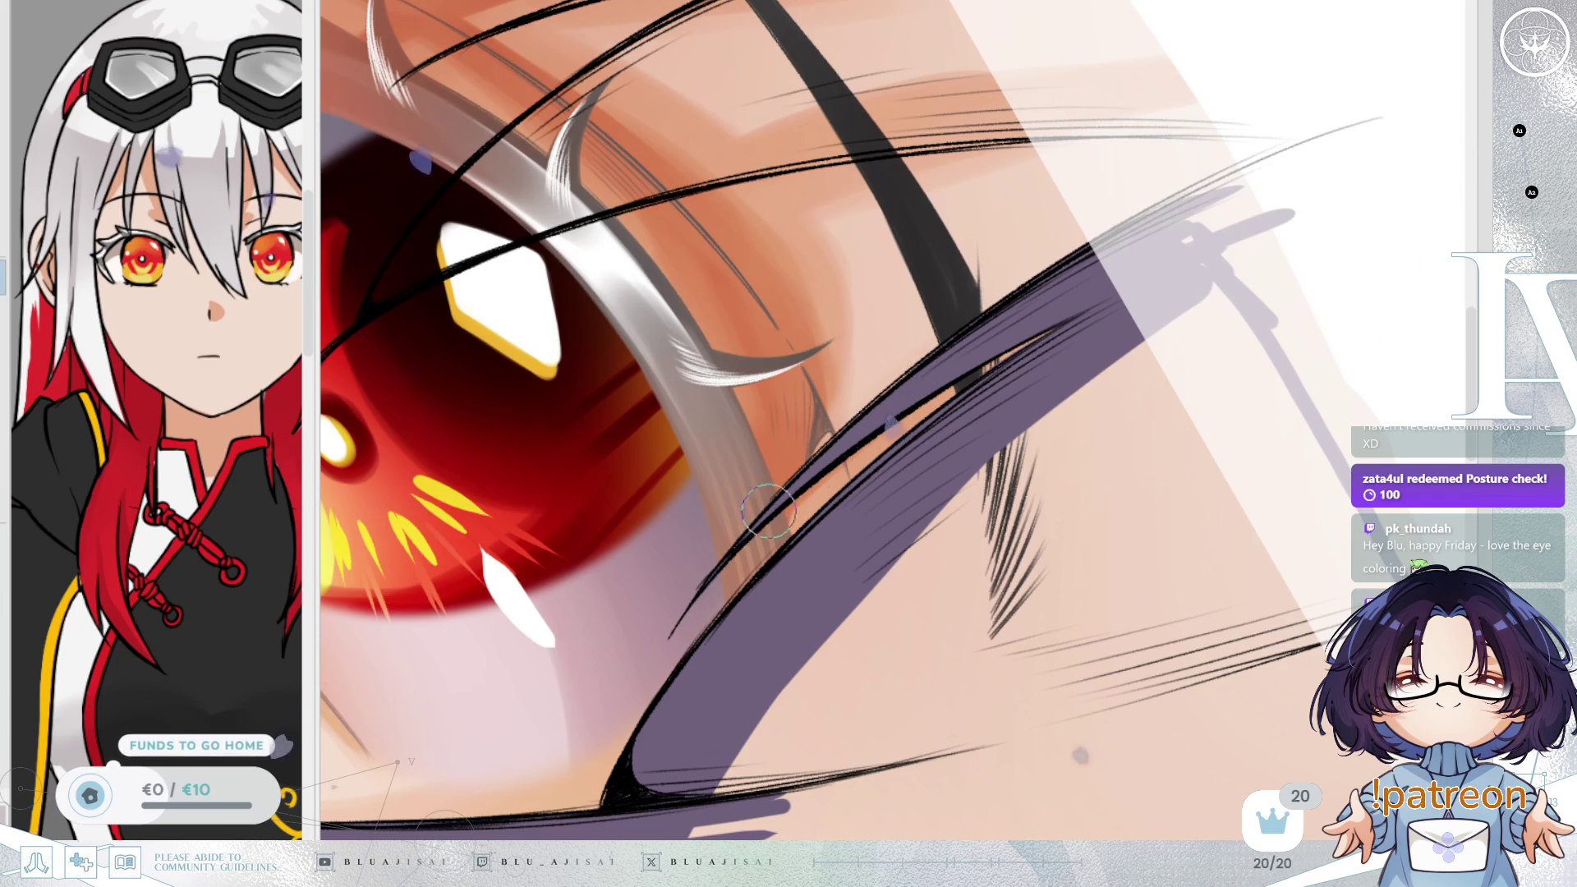
- Draw a purple hair strand across the eye, extending it past the lash up-right
{"action": "mouse_move", "coordinate": [1110, 250]}
{"action": "left_mouse_down"}
{"action": "mouse_move", "coordinate": [970, 460]}
{"action": "mouse_move", "coordinate": [863, 567]}
{"action": "mouse_move", "coordinate": [924, 551]}
{"action": "left_mouse_up"}
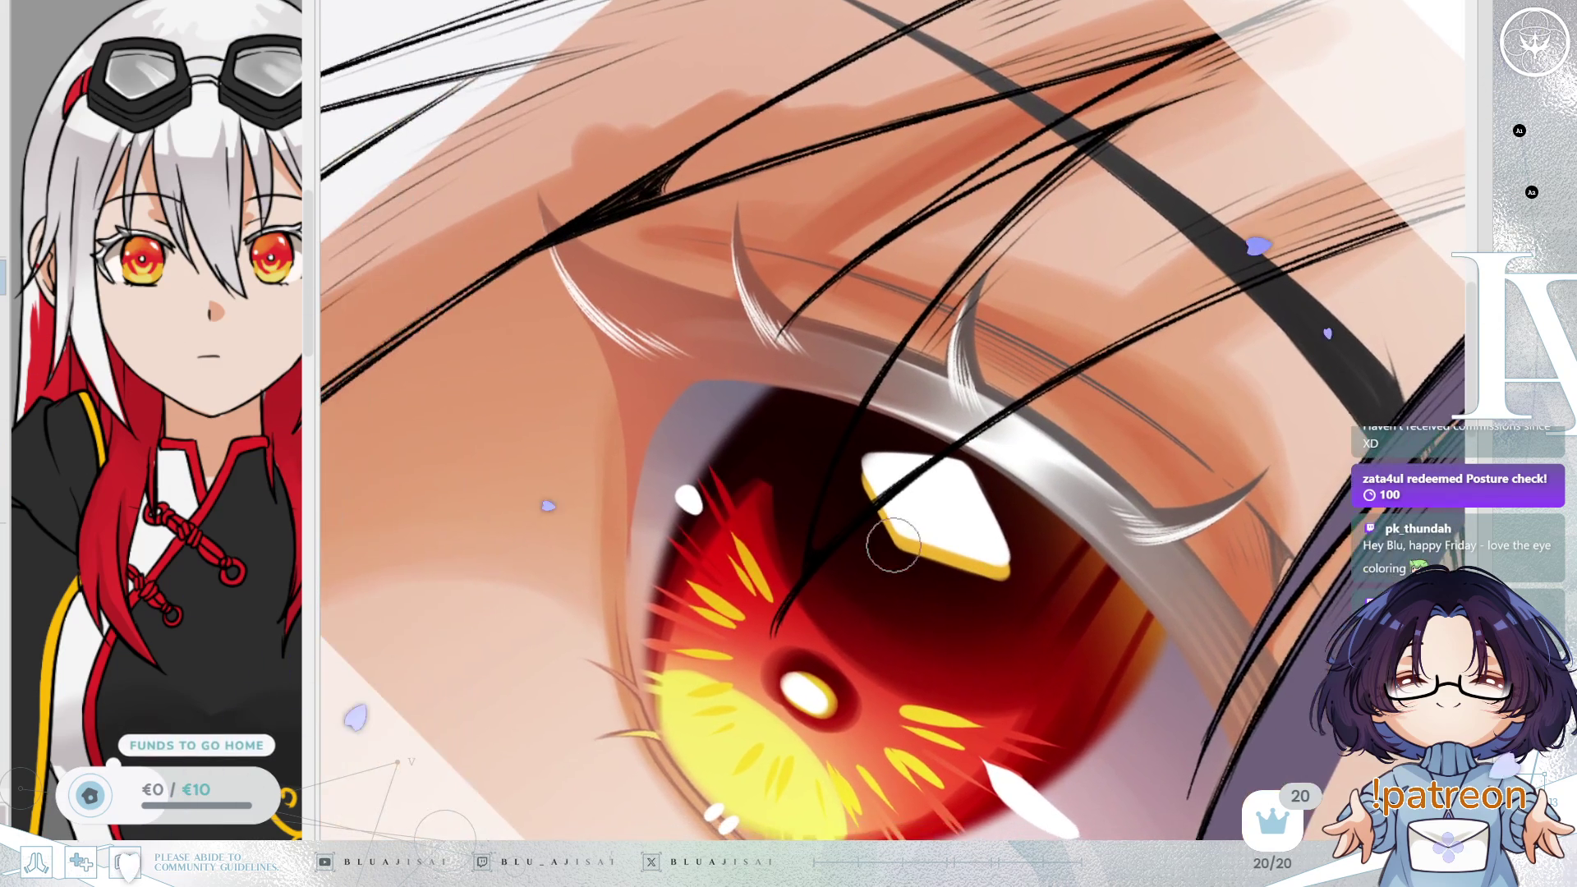
{"action": "left_click_drag", "start_coordinate": [820, 547], "coordinate": [1011, 396]}
{"action": "left_click_drag", "start_coordinate": [875, 496], "coordinate": [1049, 380]}
{"action": "left_click_drag", "start_coordinate": [1135, 334], "coordinate": [1342, 238]}
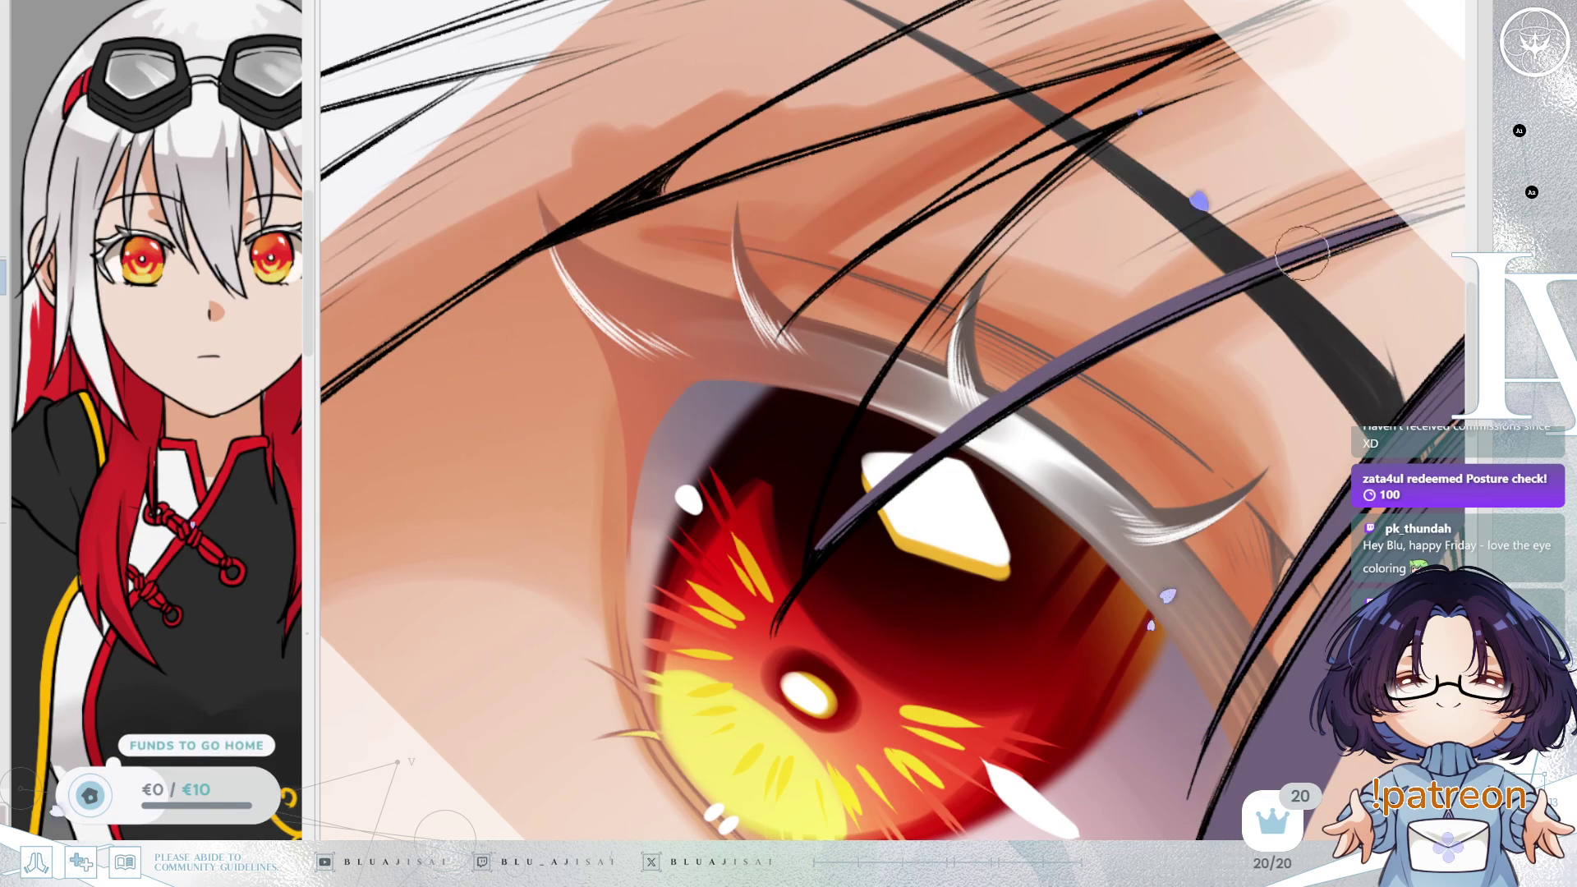
- Extend the purple eyelid line down-left, then reset the view to show both eyes
{"action": "left_click_drag", "start_coordinate": [1244, 280], "coordinate": [953, 413]}
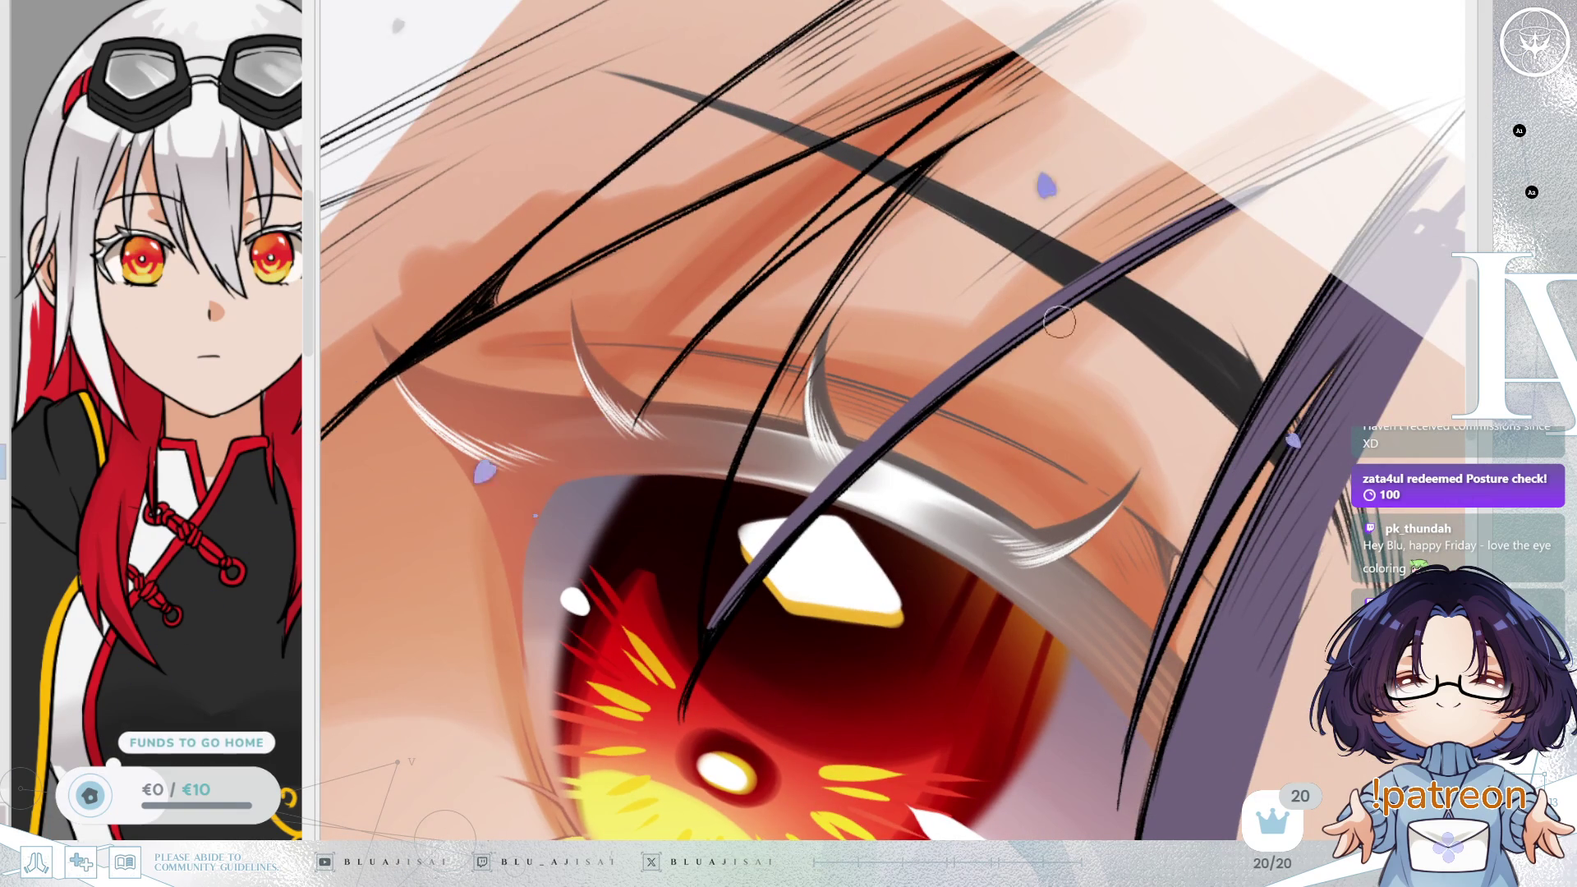
{"action": "left_click_drag", "start_coordinate": [1207, 236], "coordinate": [1174, 326]}
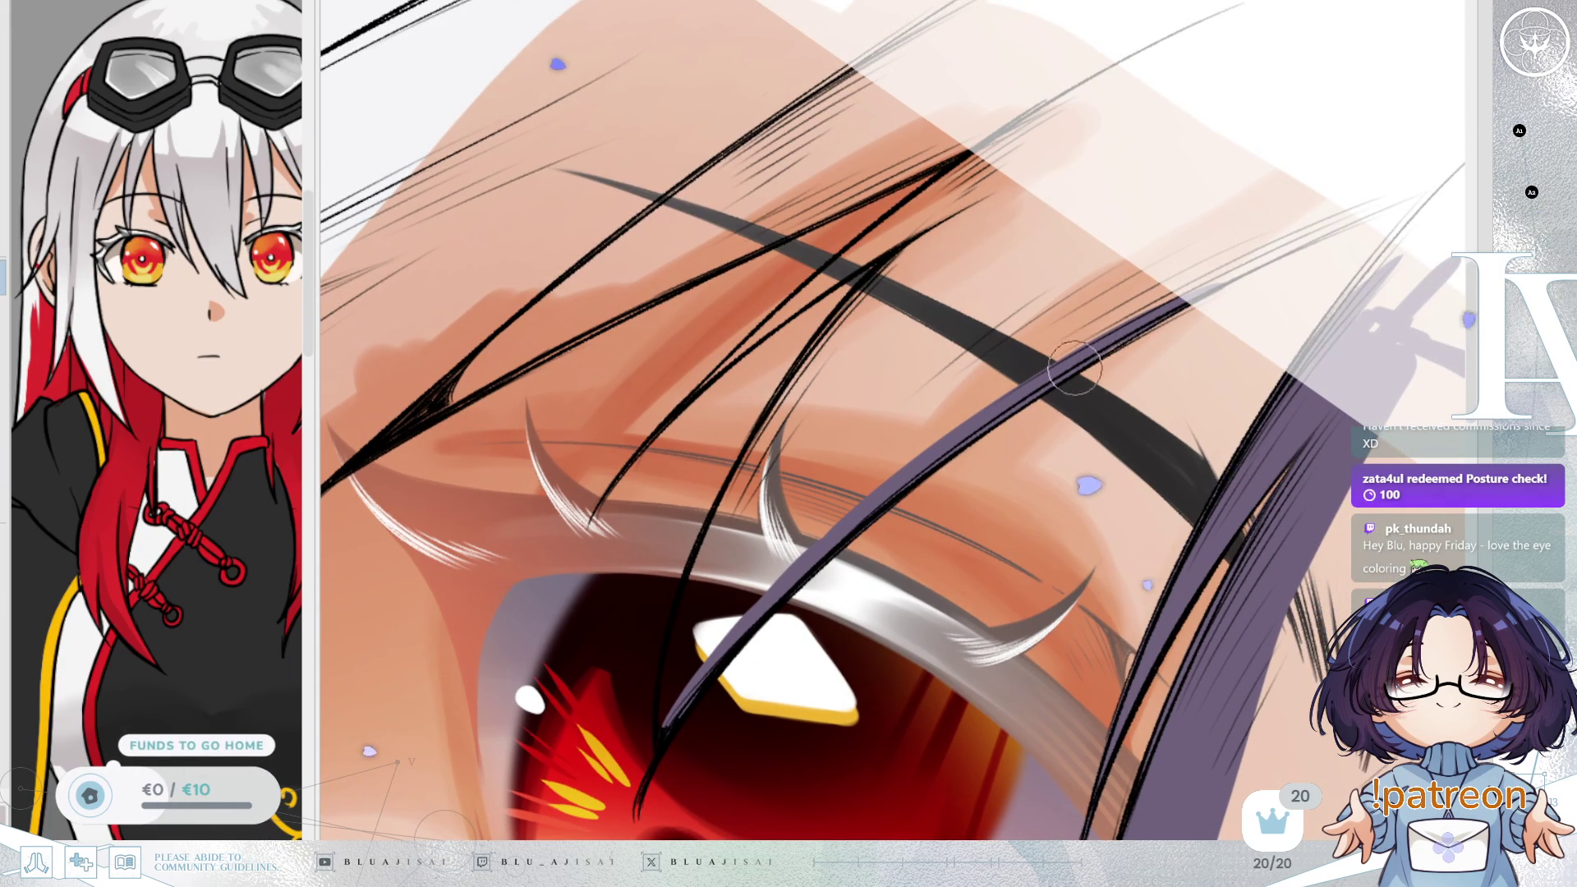
{"action": "left_click_drag", "start_coordinate": [1208, 274], "coordinate": [996, 357]}
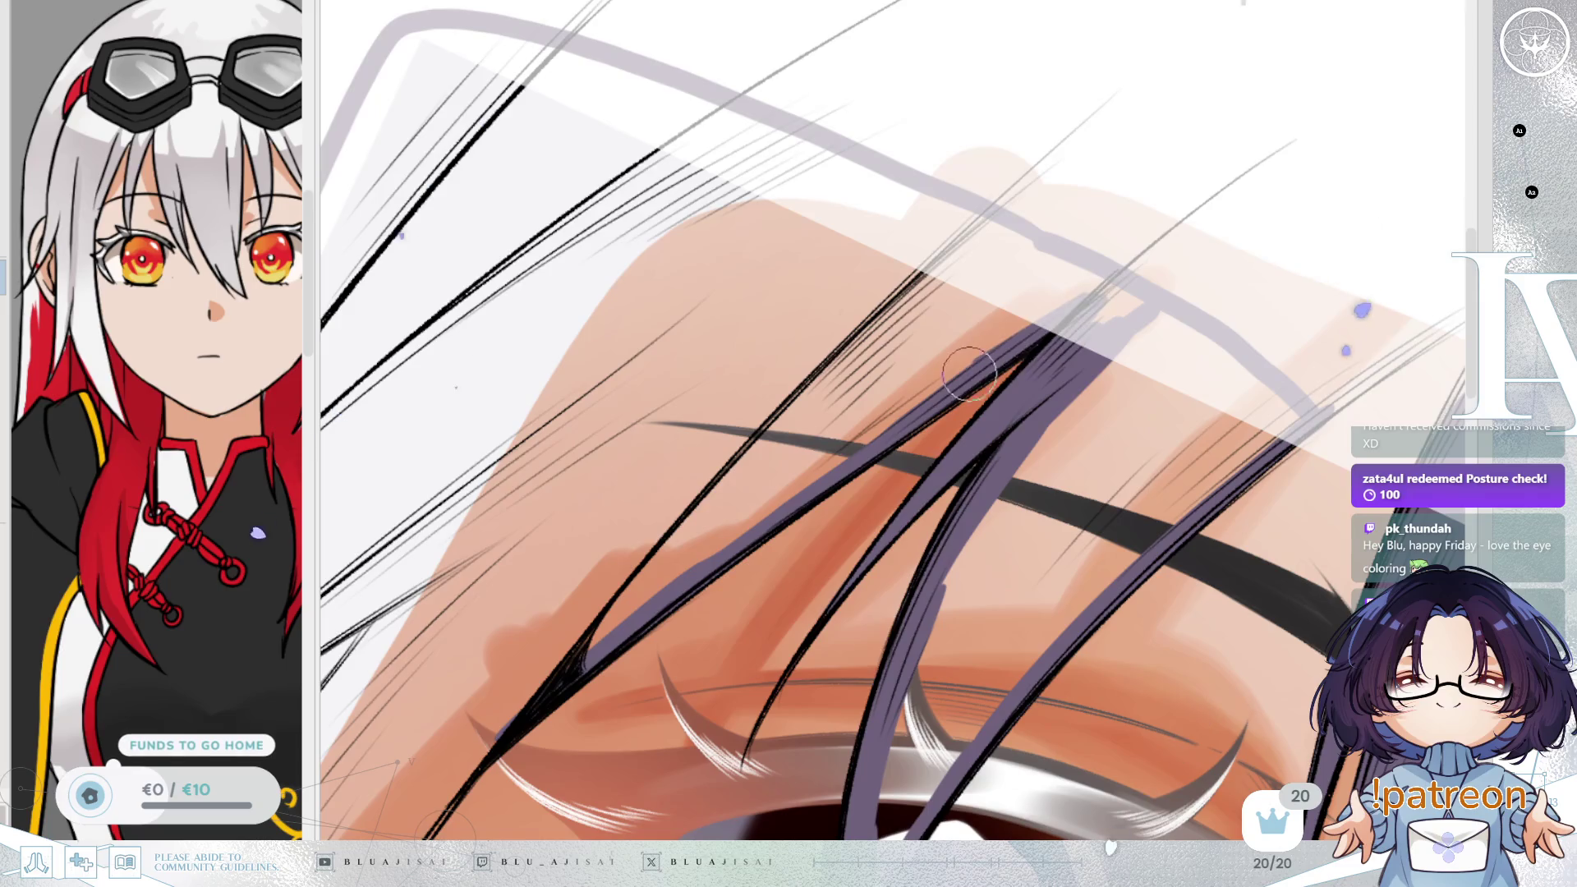
{"action": "mouse_move", "coordinate": [742, 658]}
{"action": "left_mouse_down"}
{"action": "mouse_move", "coordinate": [1037, 244]}
{"action": "mouse_move", "coordinate": [789, 443]}
{"action": "left_mouse_up"}
{"action": "left_click_drag", "start_coordinate": [928, 341], "coordinate": [728, 505]}
{"action": "mouse_move", "coordinate": [855, 388]}
{"action": "left_mouse_down"}
{"action": "mouse_move", "coordinate": [669, 545]}
{"action": "mouse_move", "coordinate": [577, 662]}
{"action": "left_mouse_up"}
{"action": "left_click_drag", "start_coordinate": [653, 567], "coordinate": [898, 219]}
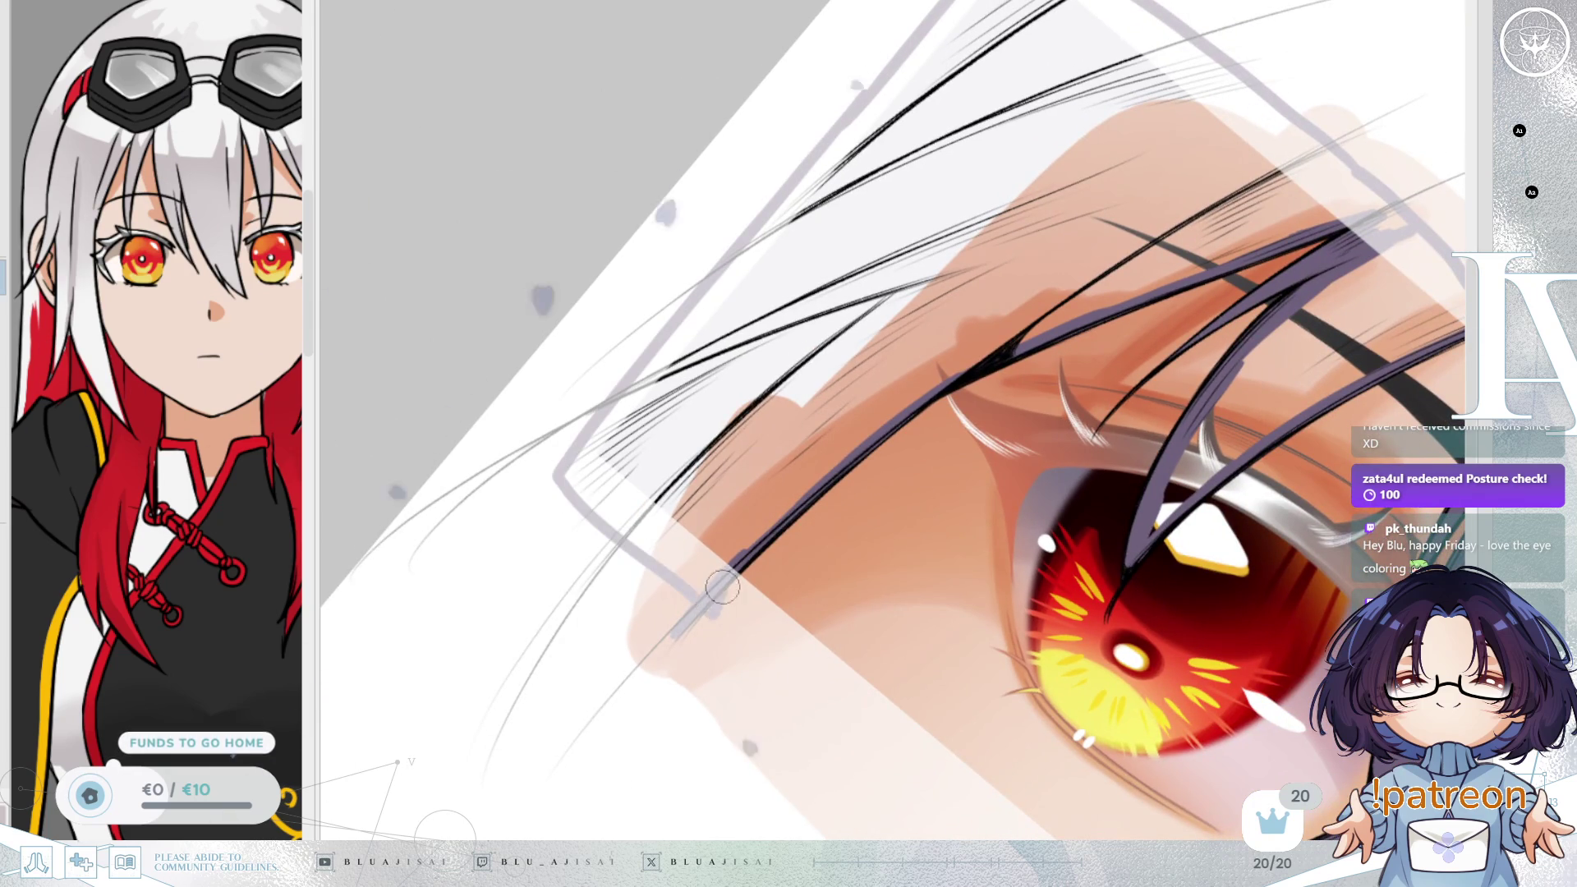
{"action": "key", "text": "ctrl+0"}
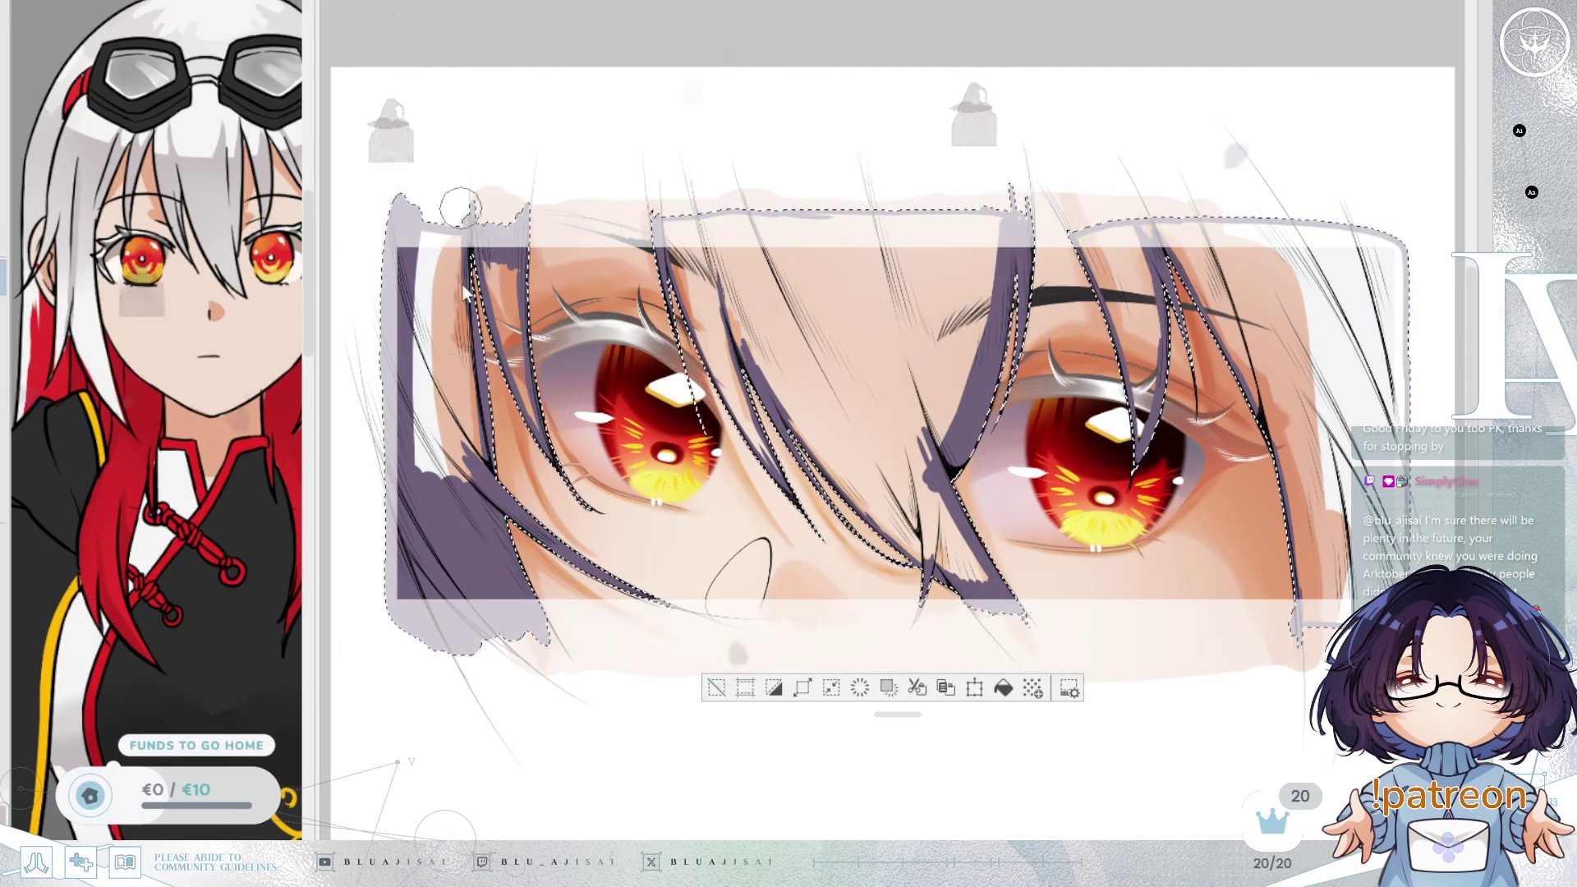
- Paint the left and central hair areas solid purple, then deselect
{"action": "left_click_drag", "start_coordinate": [456, 189], "coordinate": [464, 591]}
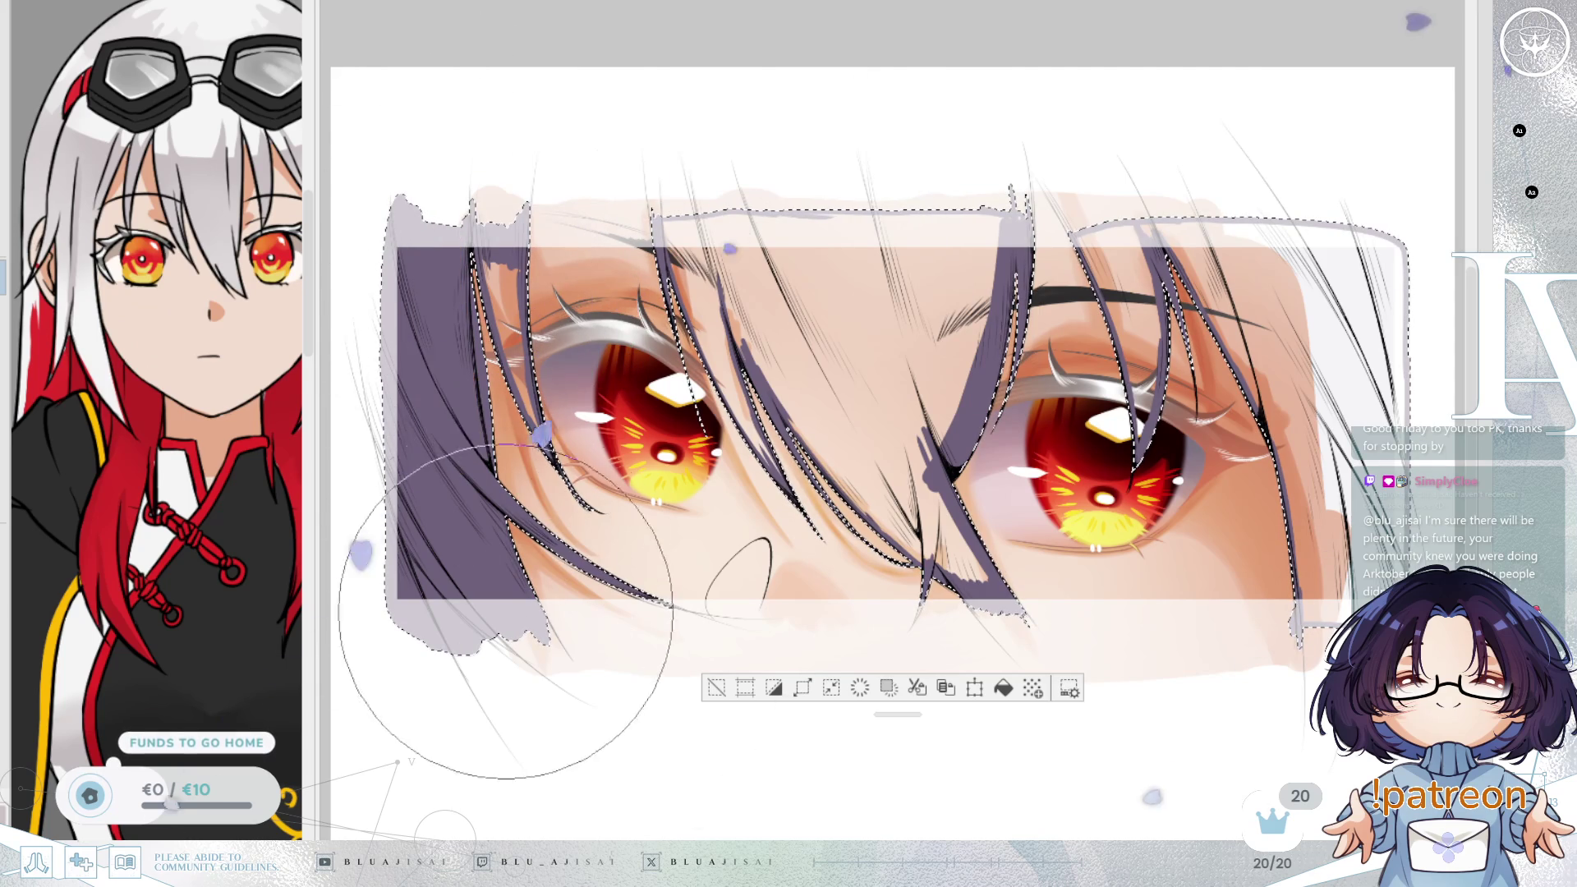
{"action": "mouse_move", "coordinate": [616, 567]}
{"action": "left_mouse_down"}
{"action": "mouse_move", "coordinate": [780, 111]}
{"action": "mouse_move", "coordinate": [921, 395]}
{"action": "mouse_move", "coordinate": [898, 651]}
{"action": "mouse_move", "coordinate": [1039, 528]}
{"action": "mouse_move", "coordinate": [1074, 334]}
{"action": "mouse_move", "coordinate": [1241, 435]}
{"action": "mouse_move", "coordinate": [1311, 258]}
{"action": "mouse_move", "coordinate": [1322, 559]}
{"action": "mouse_move", "coordinate": [1335, 337]}
{"action": "mouse_move", "coordinate": [1195, 247]}
{"action": "left_mouse_up"}
{"action": "key", "text": "ctrl+d"}
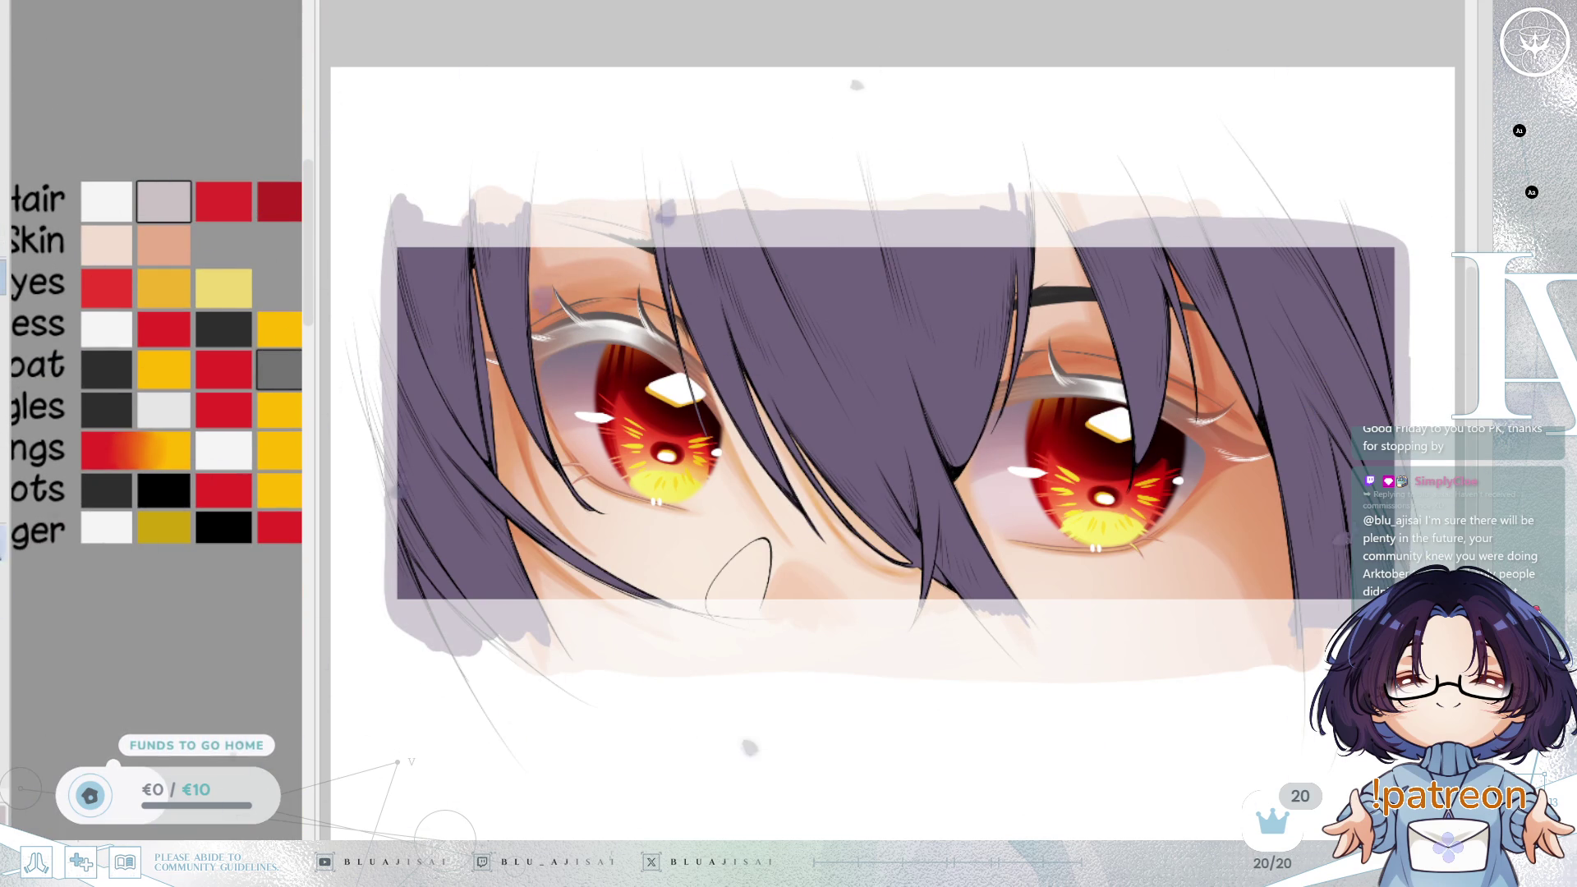
{"action": "key", "text": "ctrl+z"}
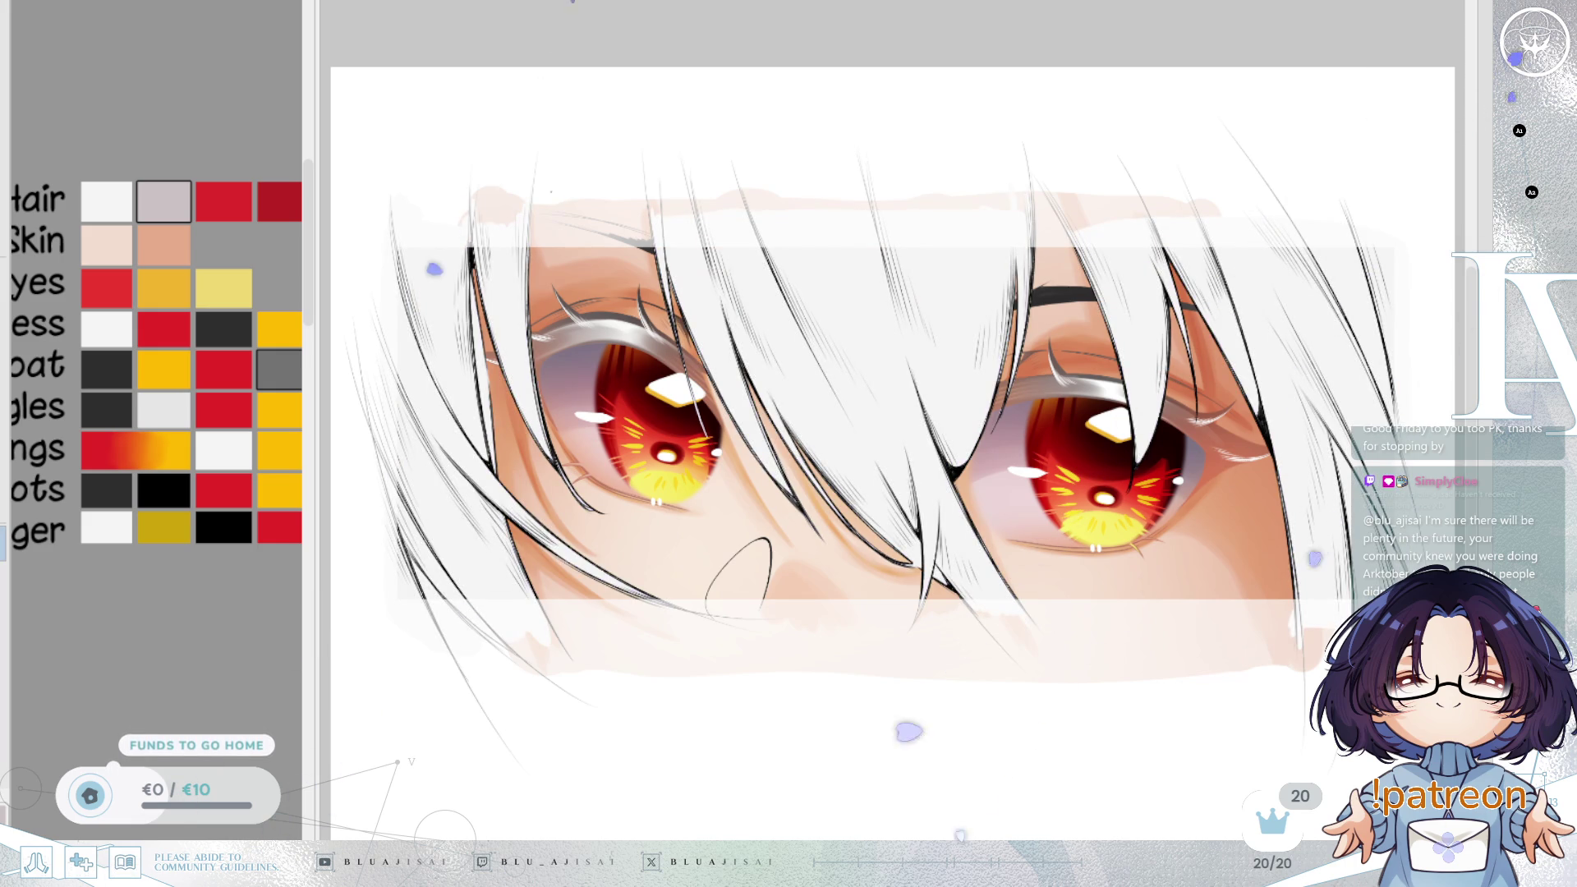
{"action": "key", "text": "ctrl+z"}
{"action": "scroll", "coordinate": [1089, 573], "scroll_direction": "down", "scroll_amount": 4}
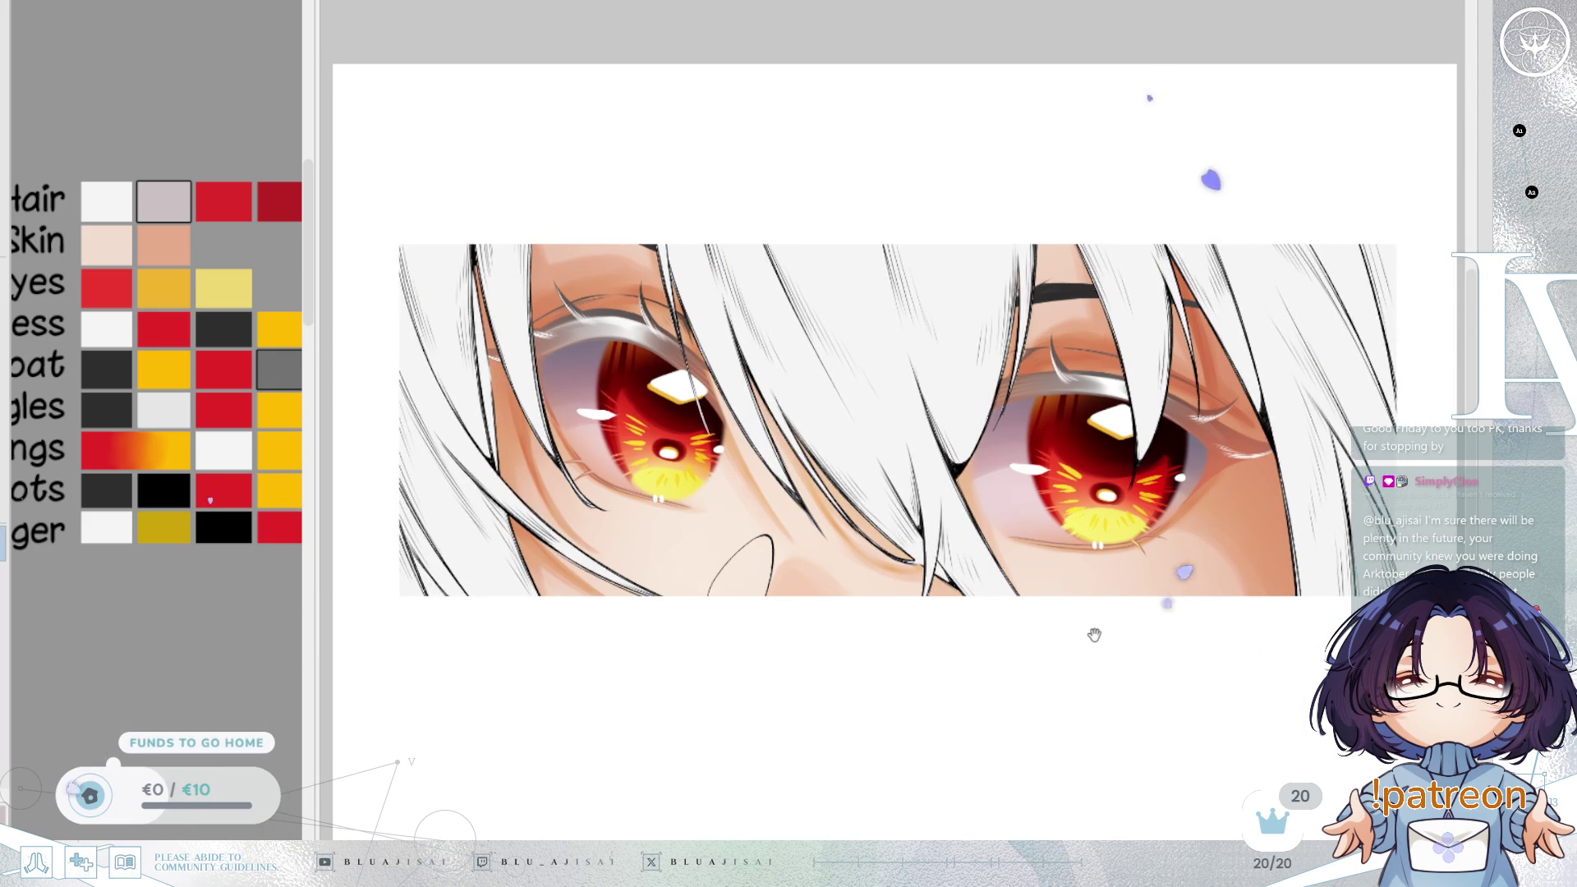
{"action": "left_click_drag", "start_coordinate": [1097, 609], "coordinate": [1078, 612]}
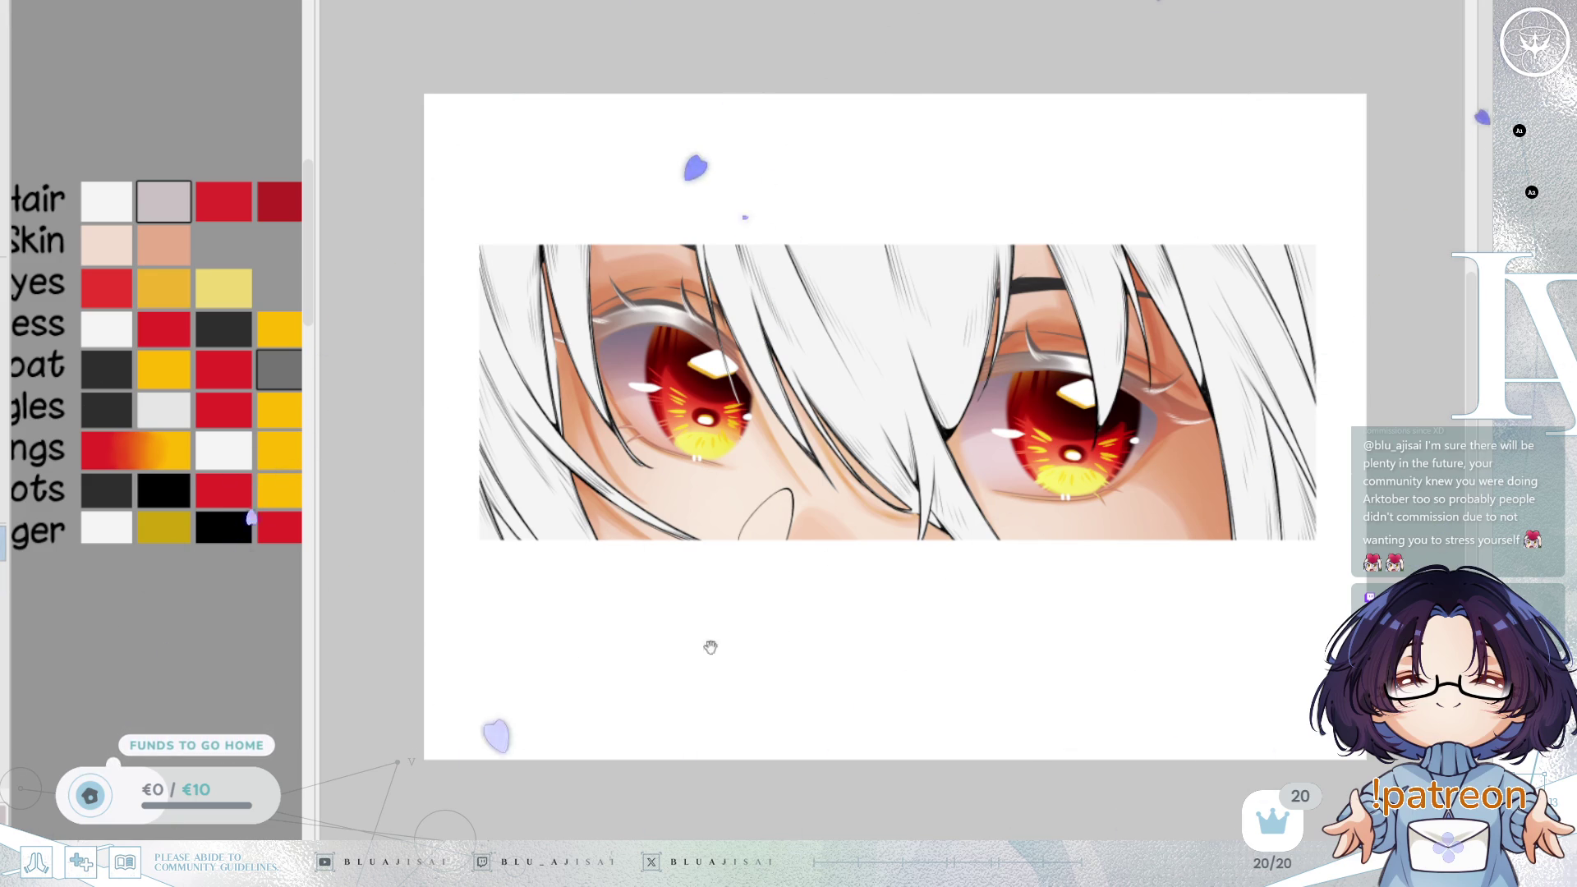
- Drag the palette panel's divider left to make the colour palette narrower
{"action": "left_click_drag", "start_coordinate": [303, 338], "coordinate": [170, 495]}
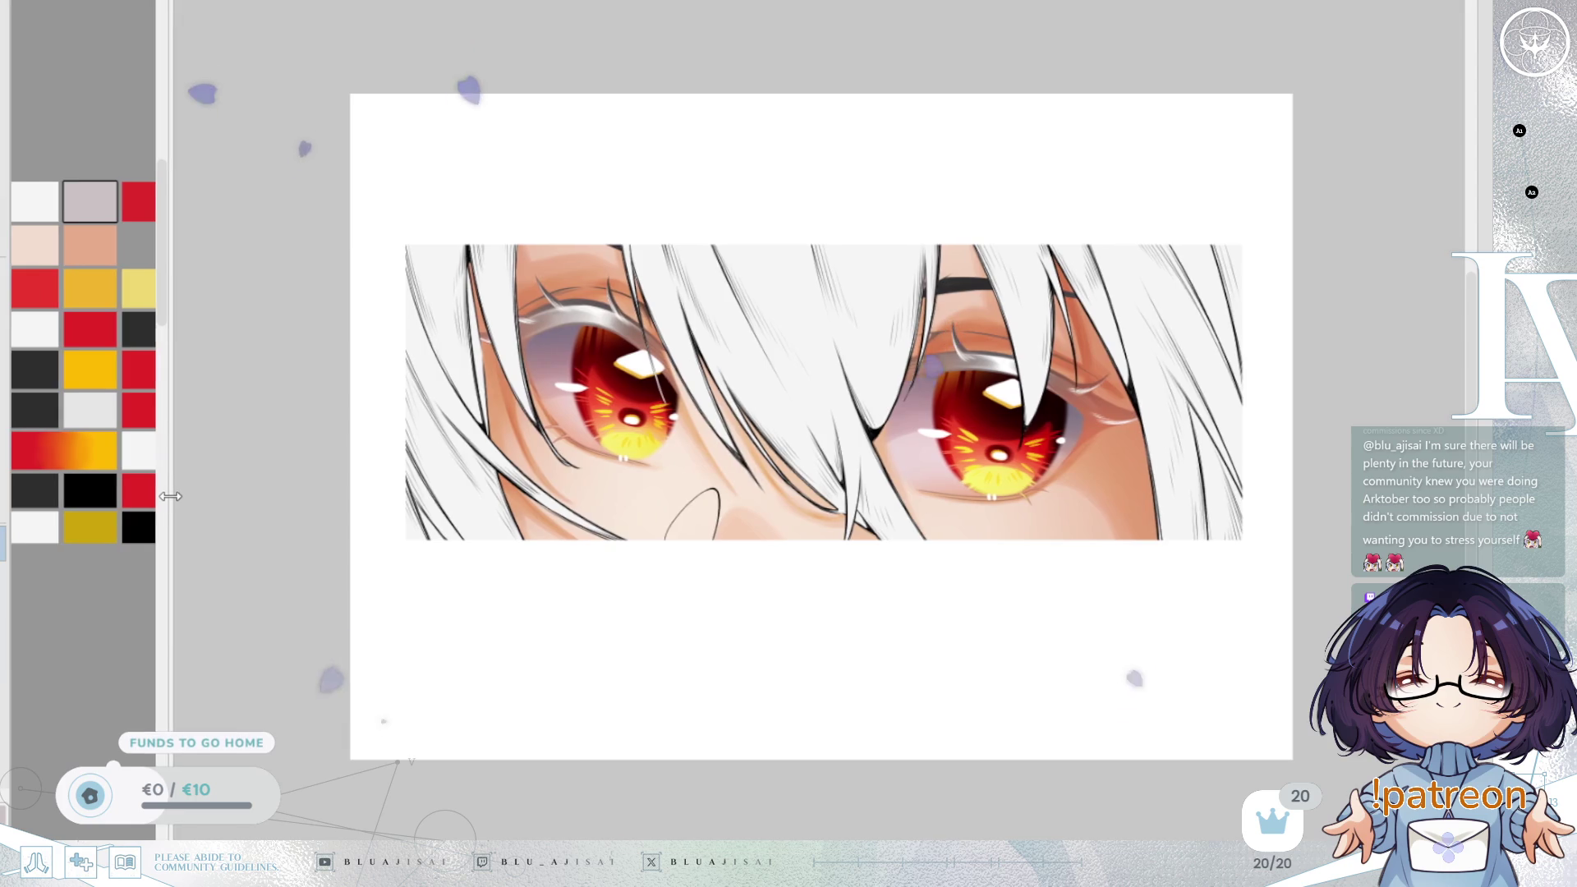
- Hide the panels, zoom in, and undo then redo the bluish hair lineart recolour
{"action": "key", "text": "Tab"}
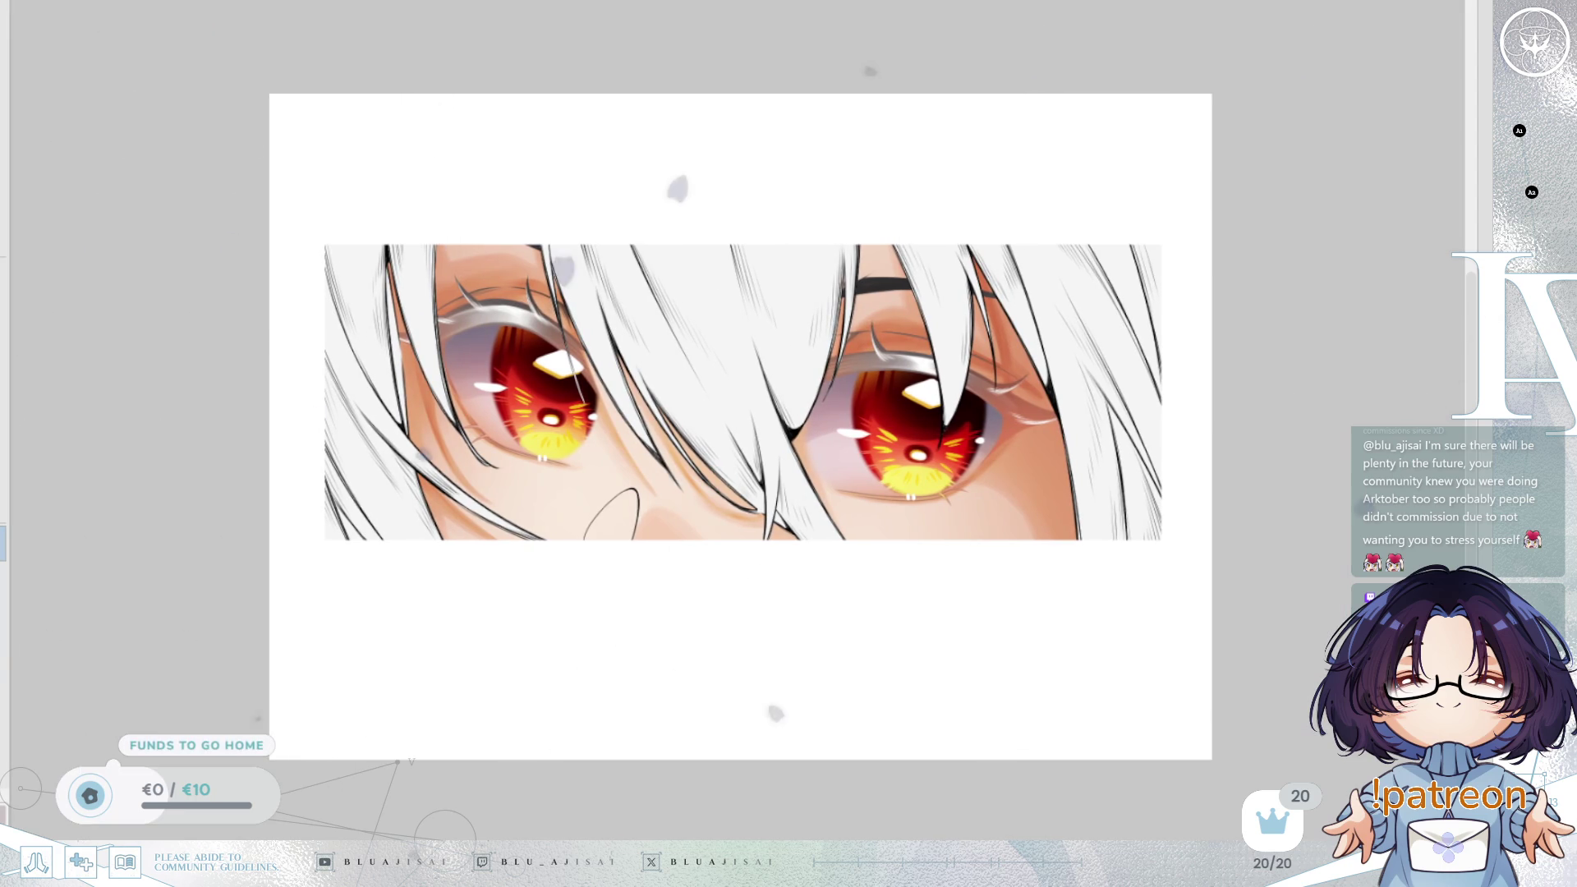
{"action": "key", "text": "ctrl+plus"}
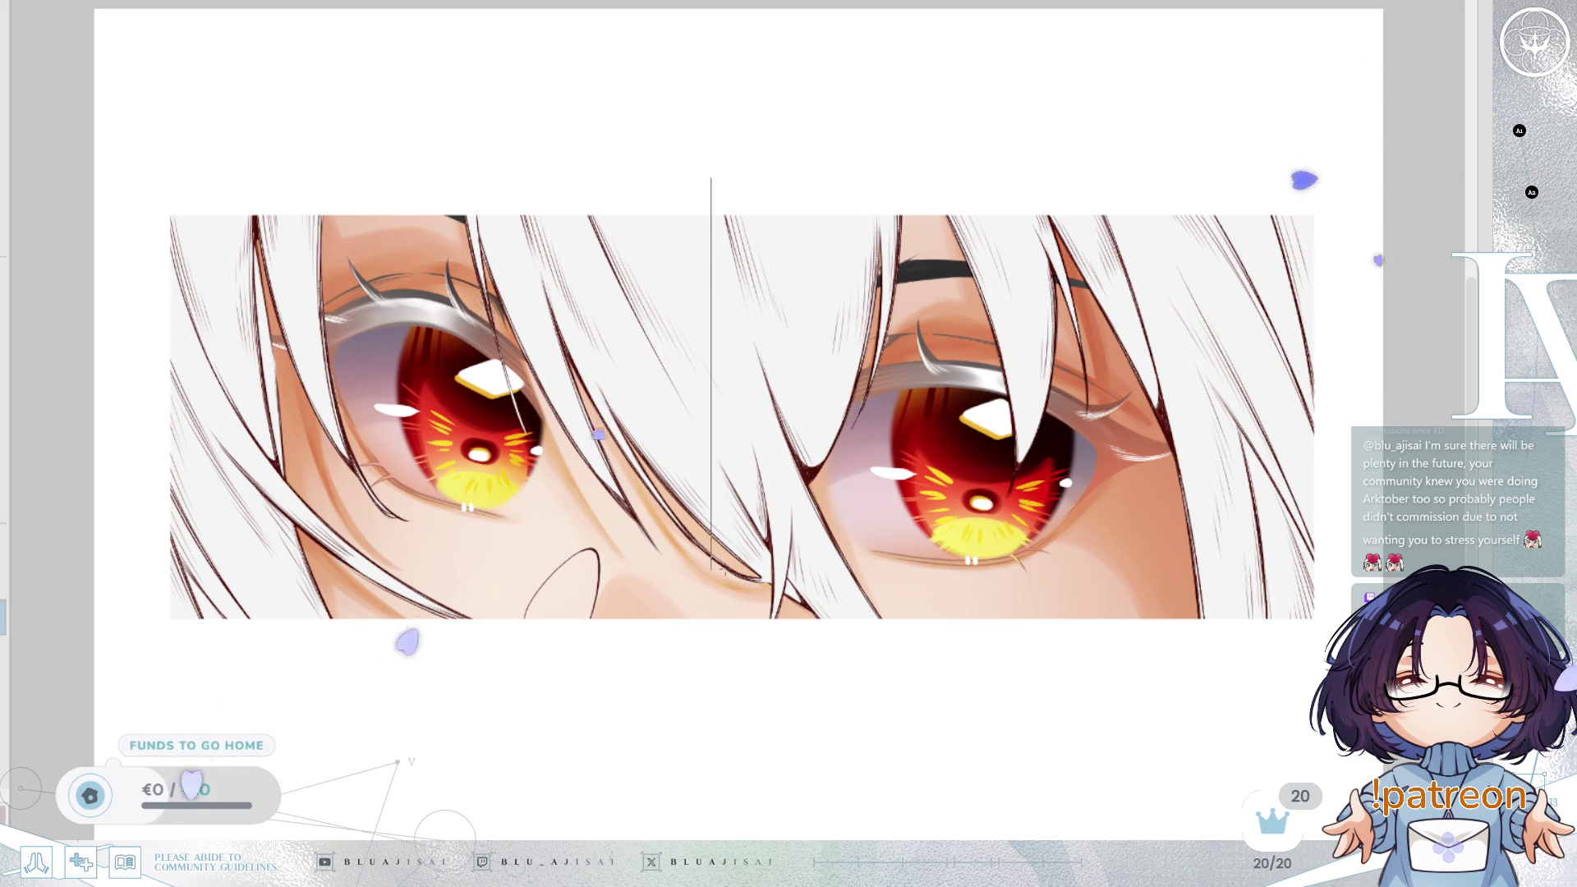
{"action": "key", "text": "ctrl+z"}
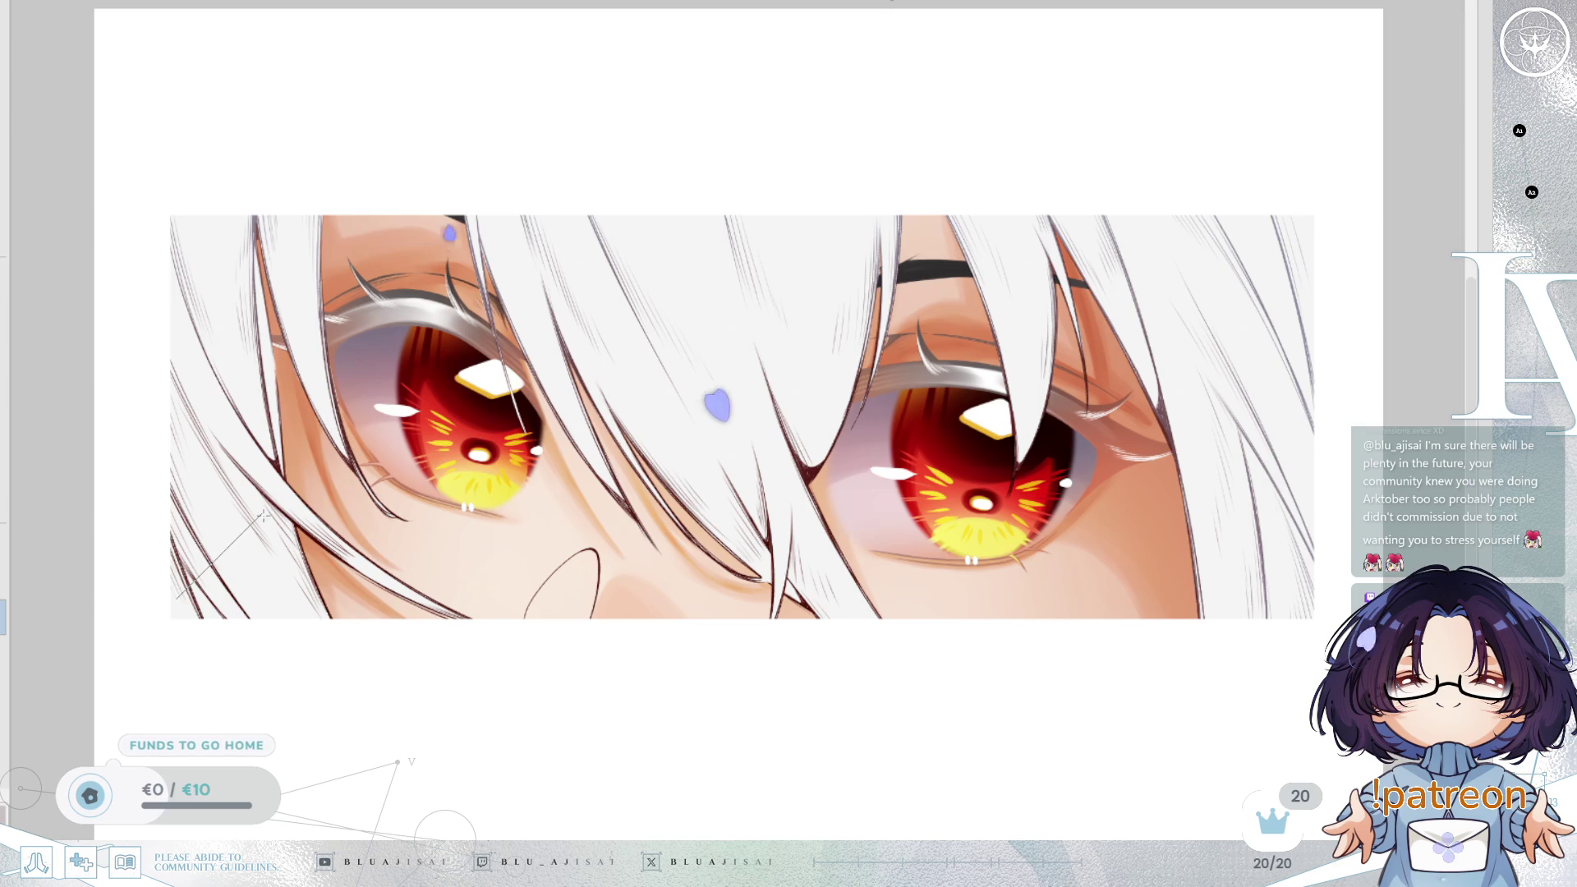
{"action": "key", "text": "ctrl+y"}
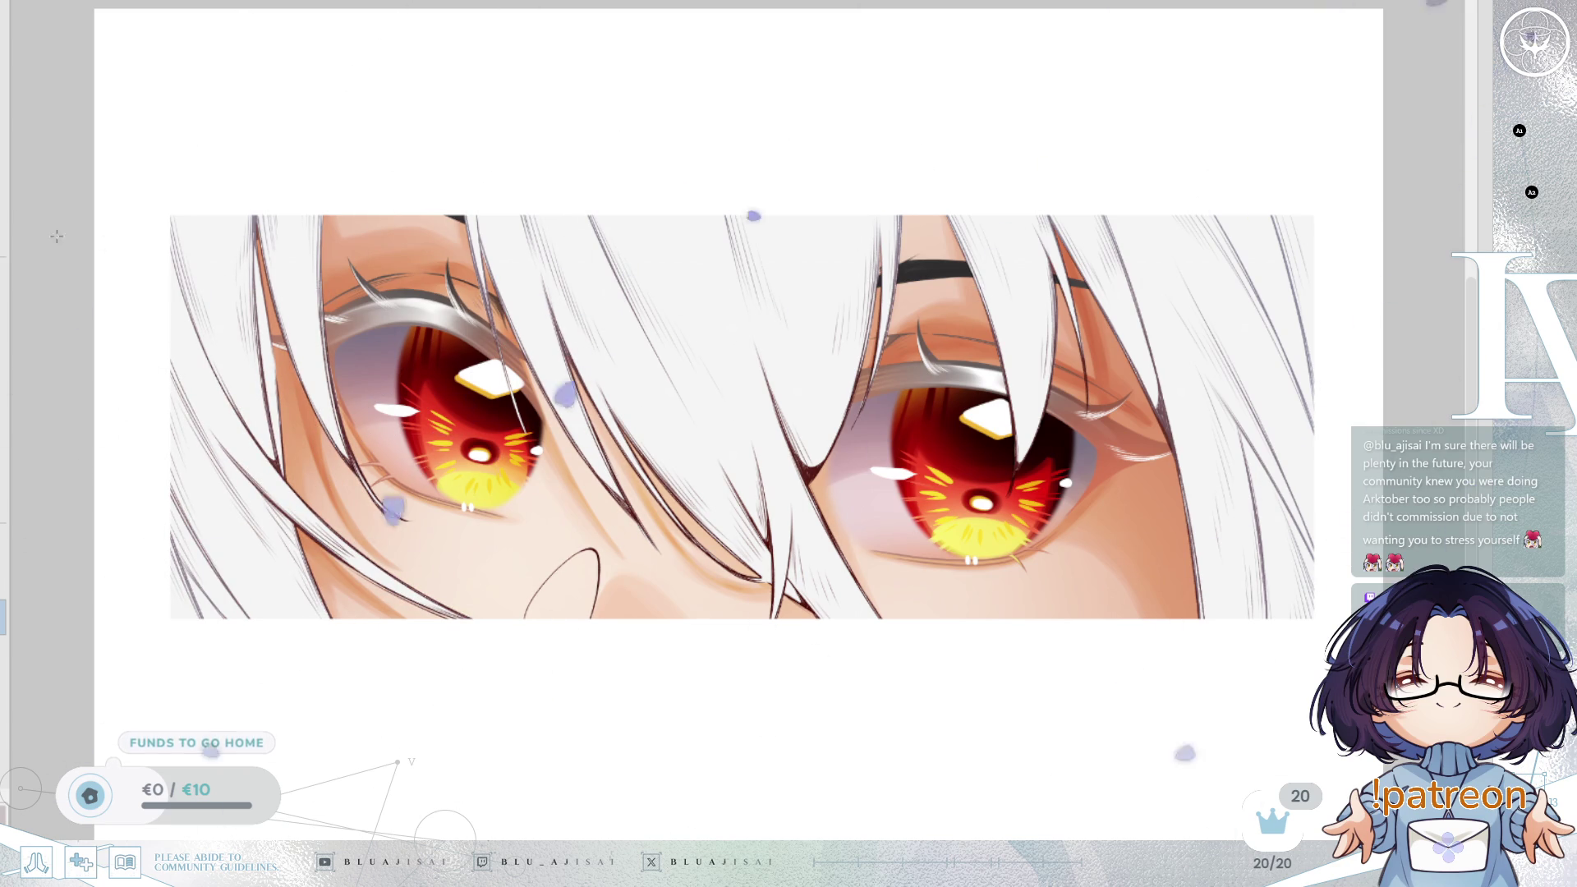
{"action": "mouse_move", "coordinate": [471, 134]}
{"action": "left_mouse_down"}
{"action": "mouse_move", "coordinate": [464, 423]}
{"action": "mouse_move", "coordinate": [649, 575]}
{"action": "mouse_move", "coordinate": [861, 707]}
{"action": "left_mouse_up"}
{"action": "left_click_drag", "start_coordinate": [914, 454], "coordinate": [878, 64]}
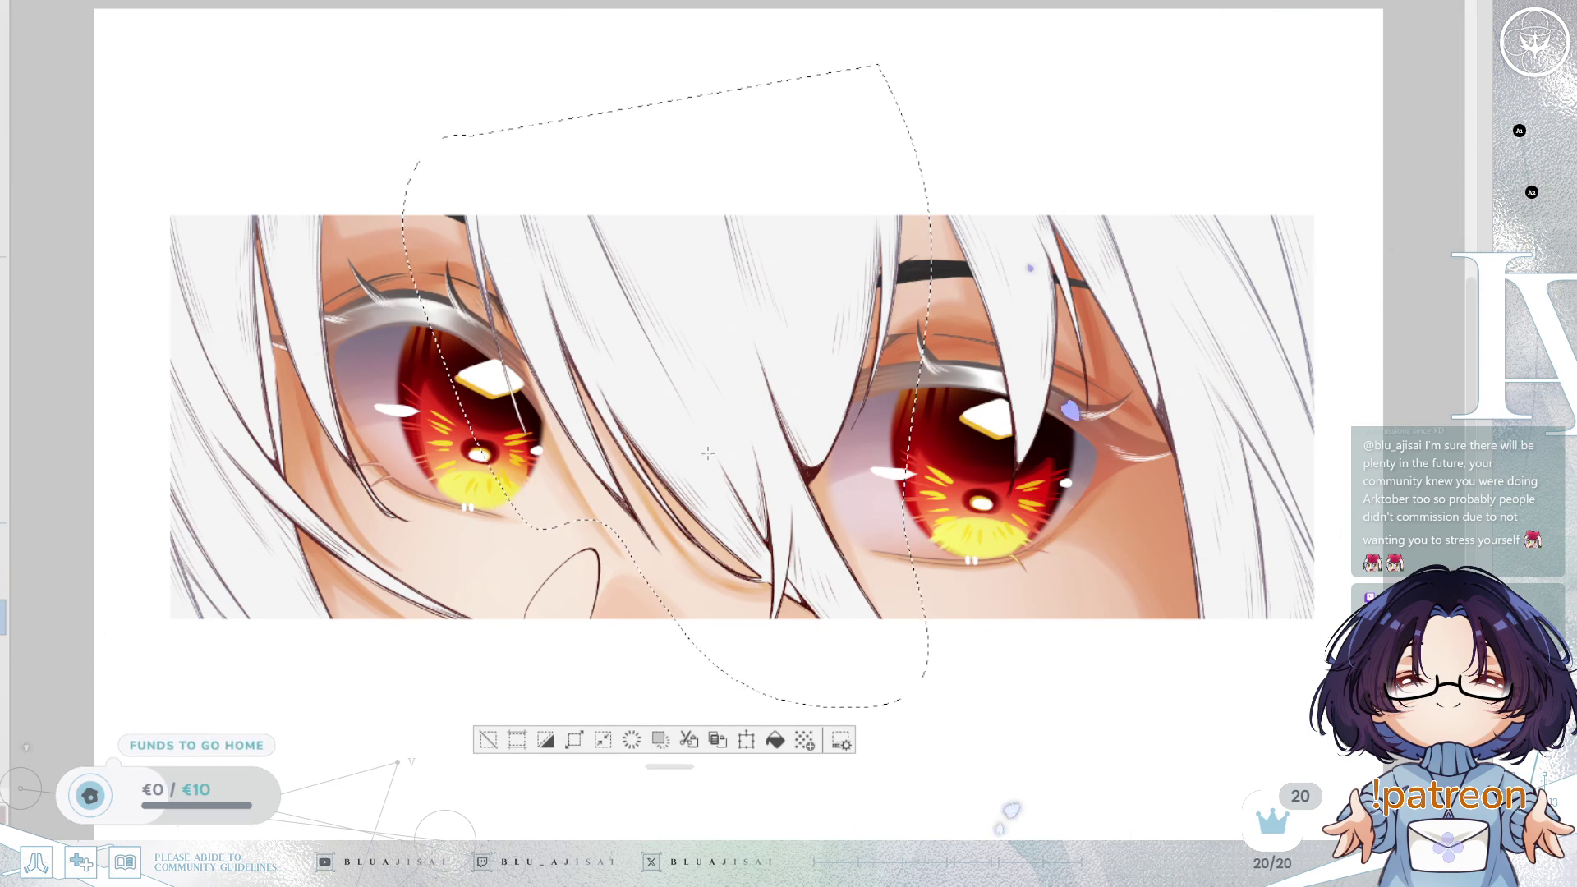
{"action": "left_click_drag", "start_coordinate": [739, 293], "coordinate": [828, 638]}
{"action": "key", "text": "ctrl+z"}
{"action": "left_click_drag", "start_coordinate": [906, 742], "coordinate": [802, 444]}
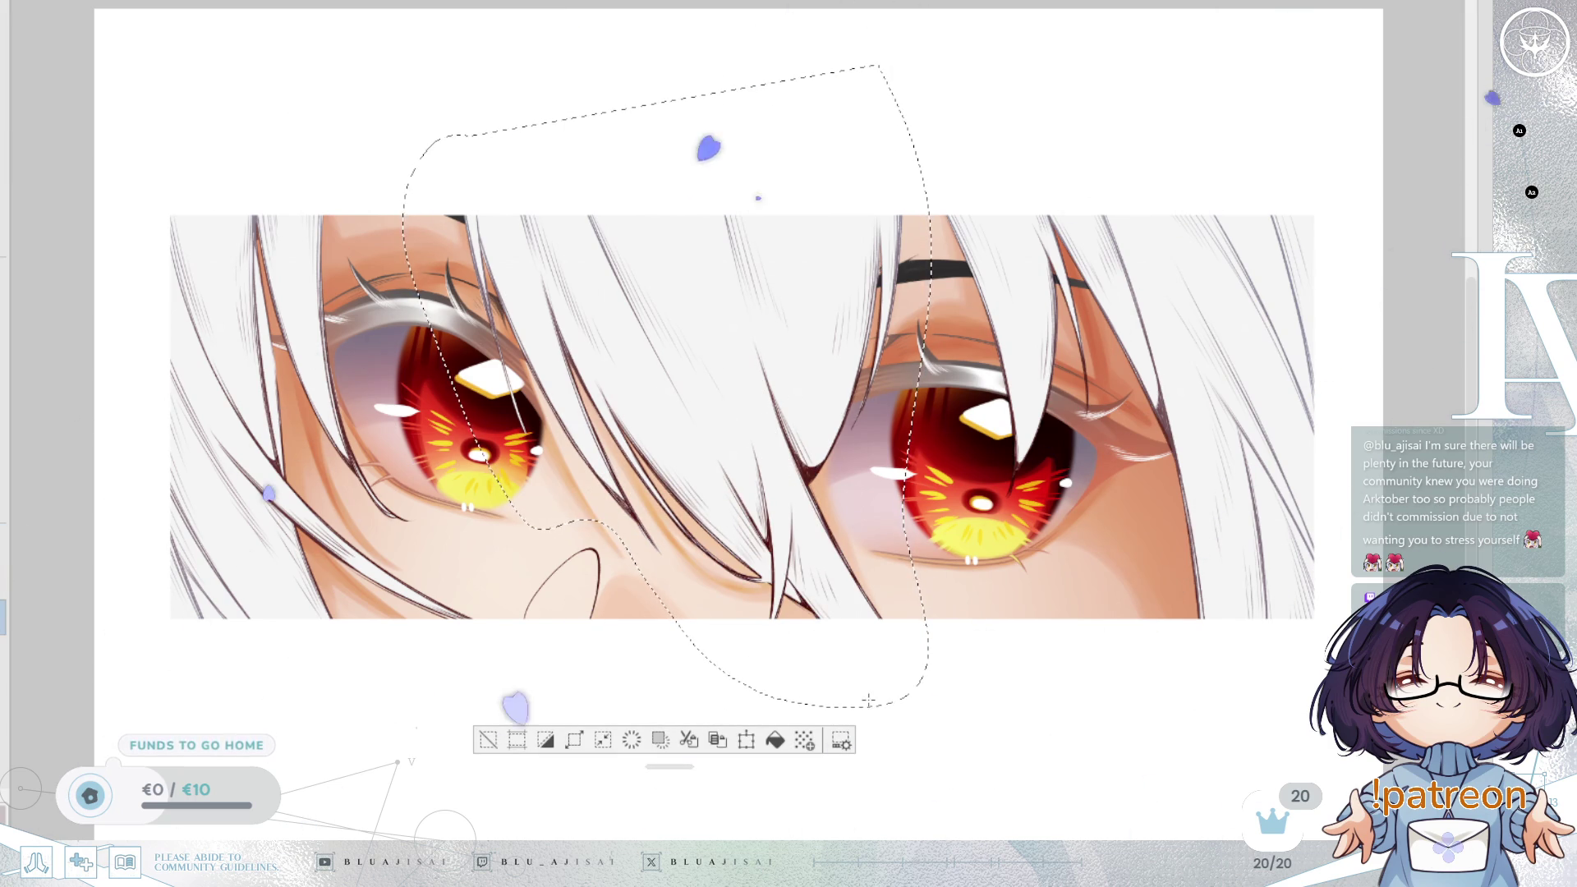
{"action": "key", "text": "ctrl+z"}
{"action": "key", "text": "ctrl+d"}
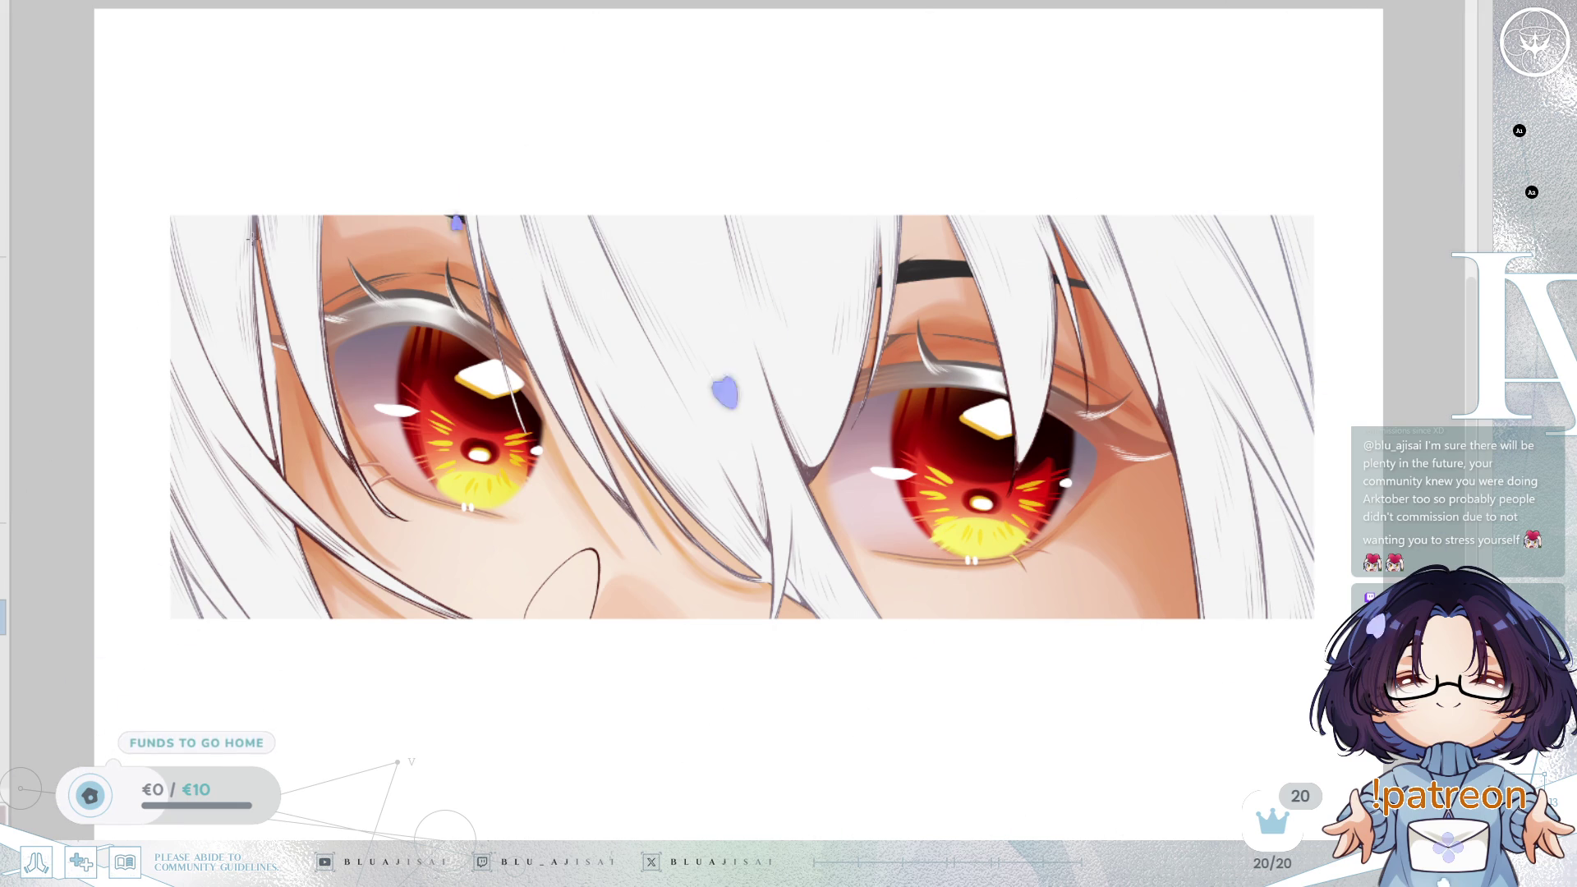
- Lasso the outer left hair strand and airbrush soft grey-purple shading into it
{"action": "scroll", "coordinate": [197, 181], "scroll_direction": "up", "scroll_amount": 2}
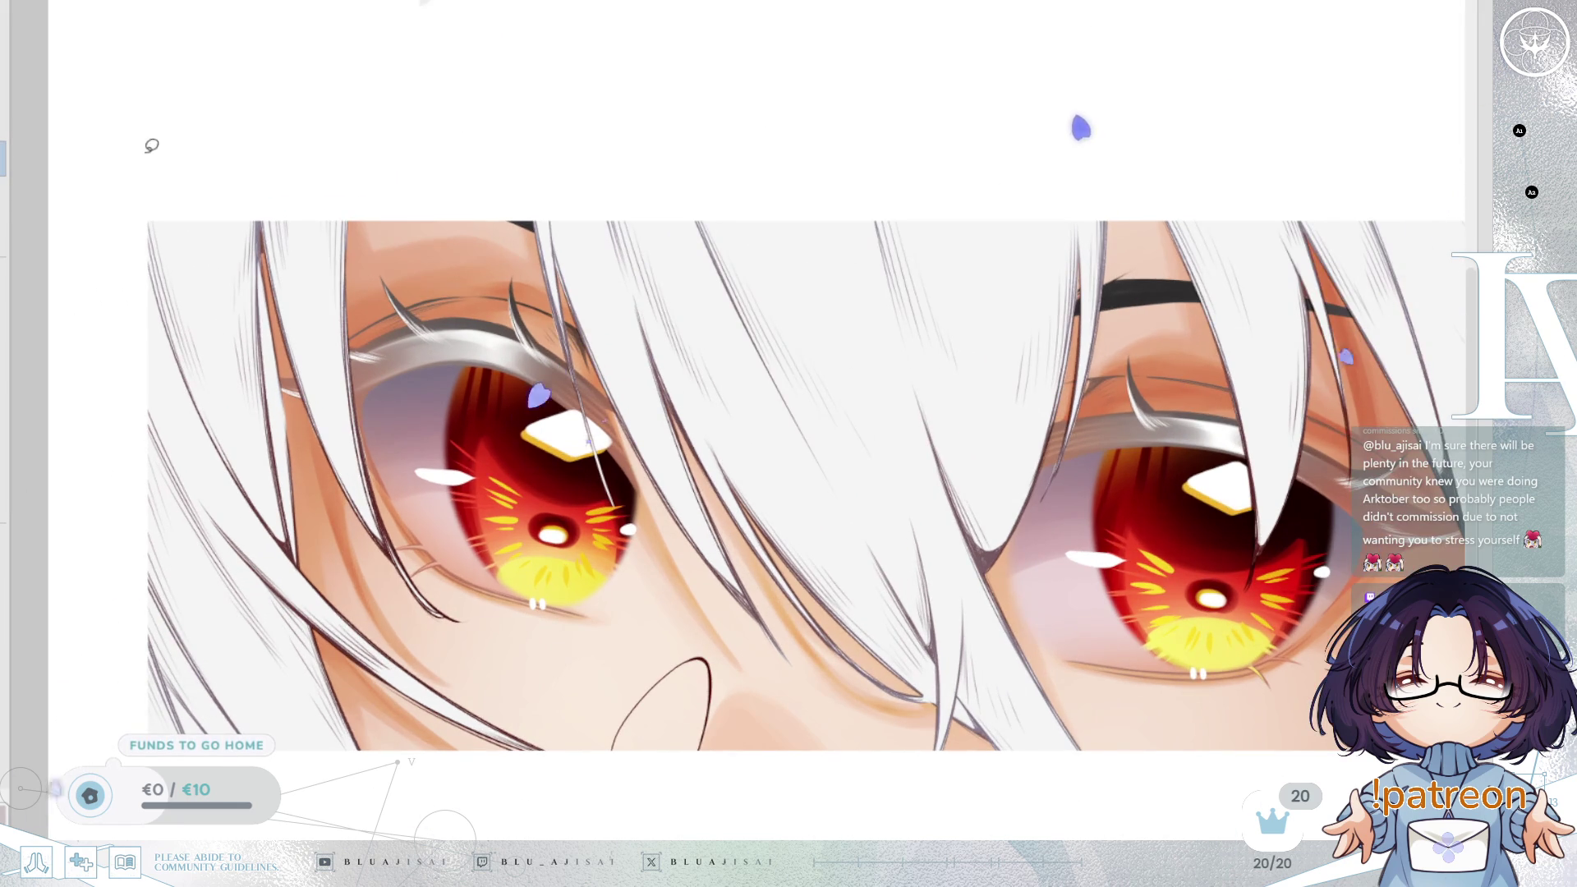
{"action": "mouse_move", "coordinate": [155, 267]}
{"action": "left_mouse_down"}
{"action": "mouse_move", "coordinate": [286, 538]}
{"action": "mouse_move", "coordinate": [322, 567]}
{"action": "mouse_move", "coordinate": [292, 378]}
{"action": "mouse_move", "coordinate": [204, 79]}
{"action": "left_mouse_up"}
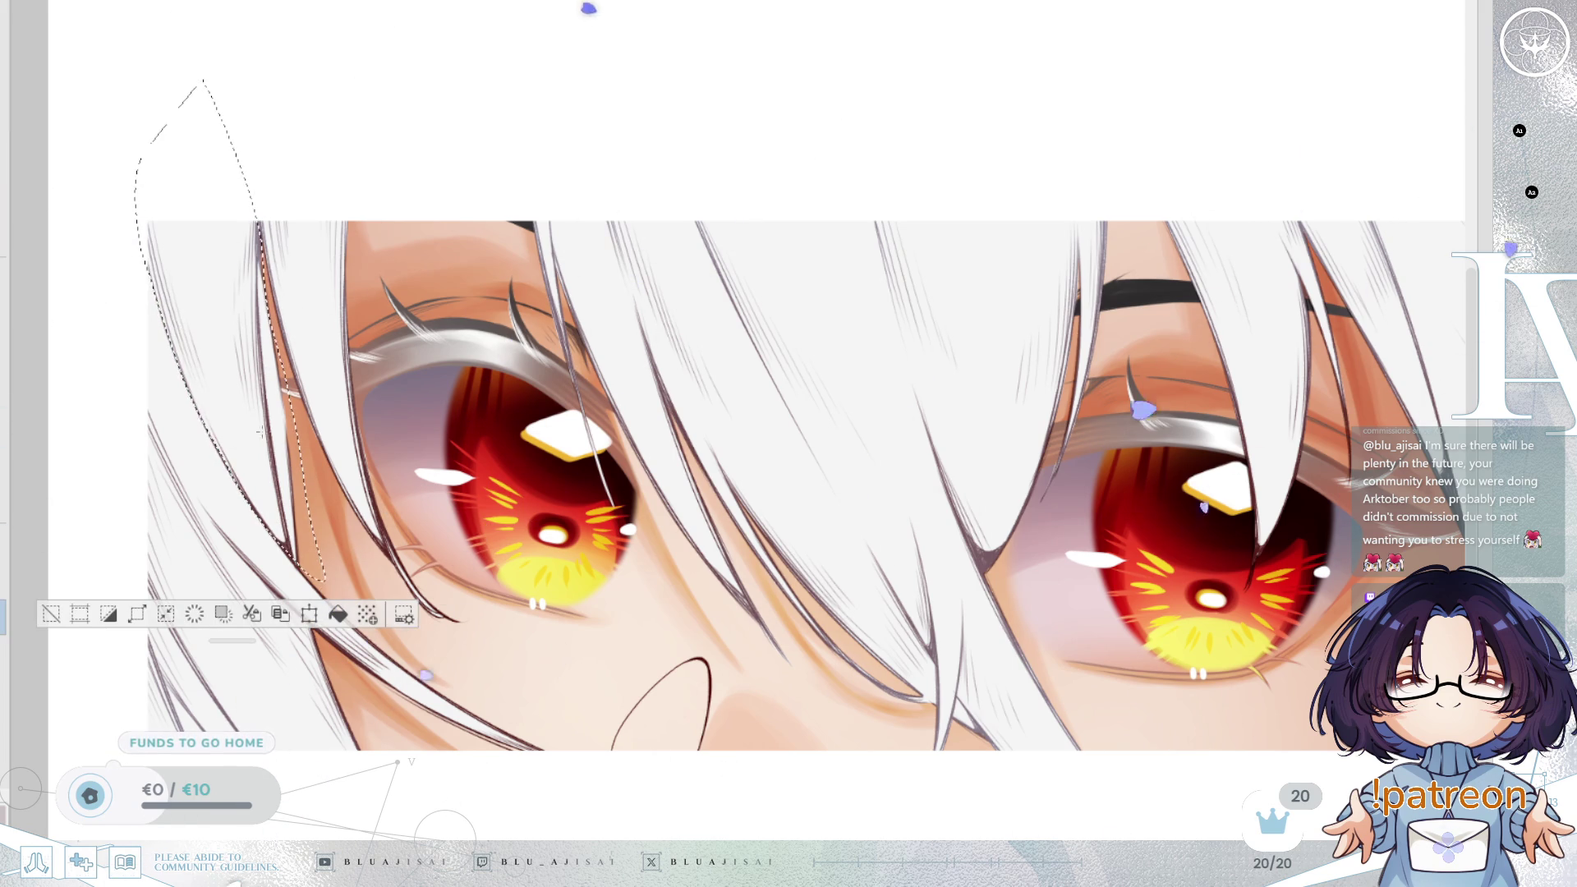
{"action": "left_click_drag", "start_coordinate": [206, 271], "coordinate": [394, 377]}
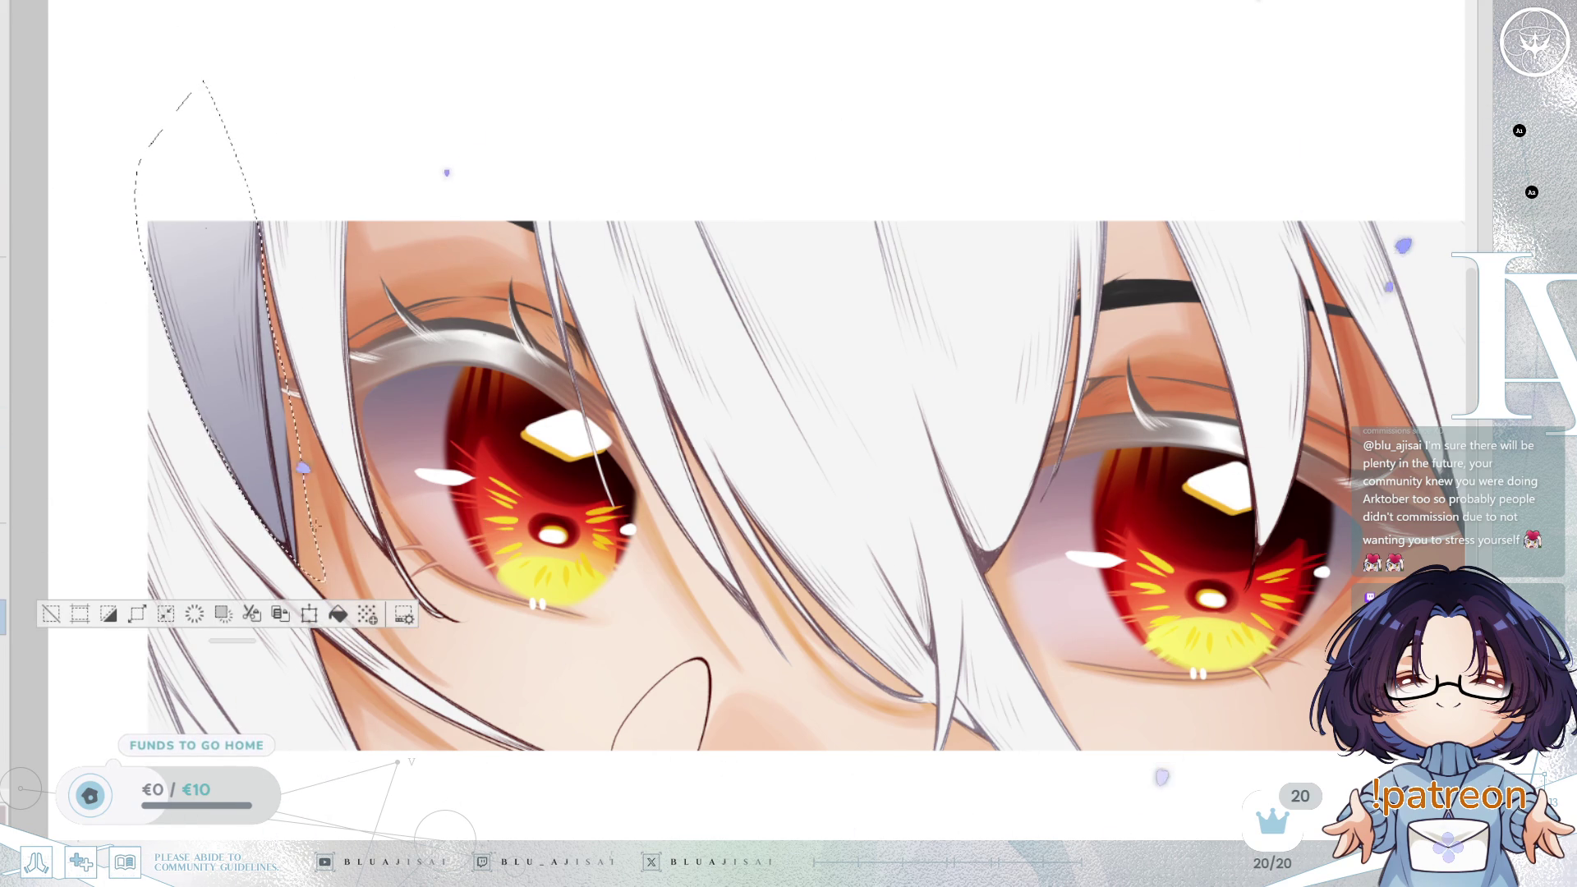
{"action": "left_click", "coordinate": [51, 615]}
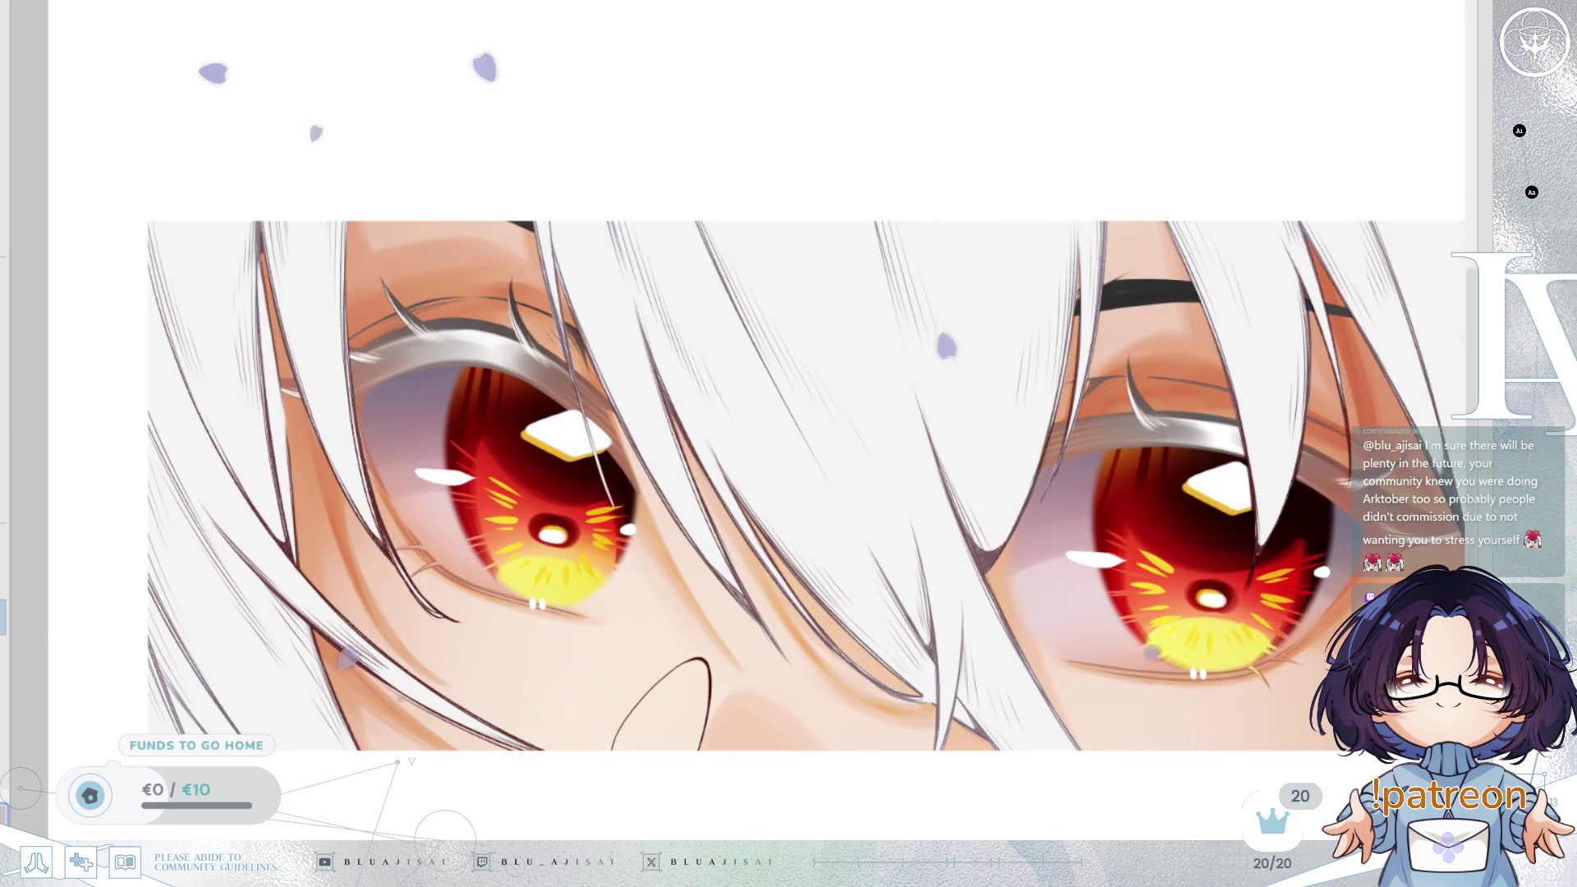
- Reselect the strand, erase its shading, and switch to the character reference sheet
{"action": "key", "text": "ctrl+shift+d"}
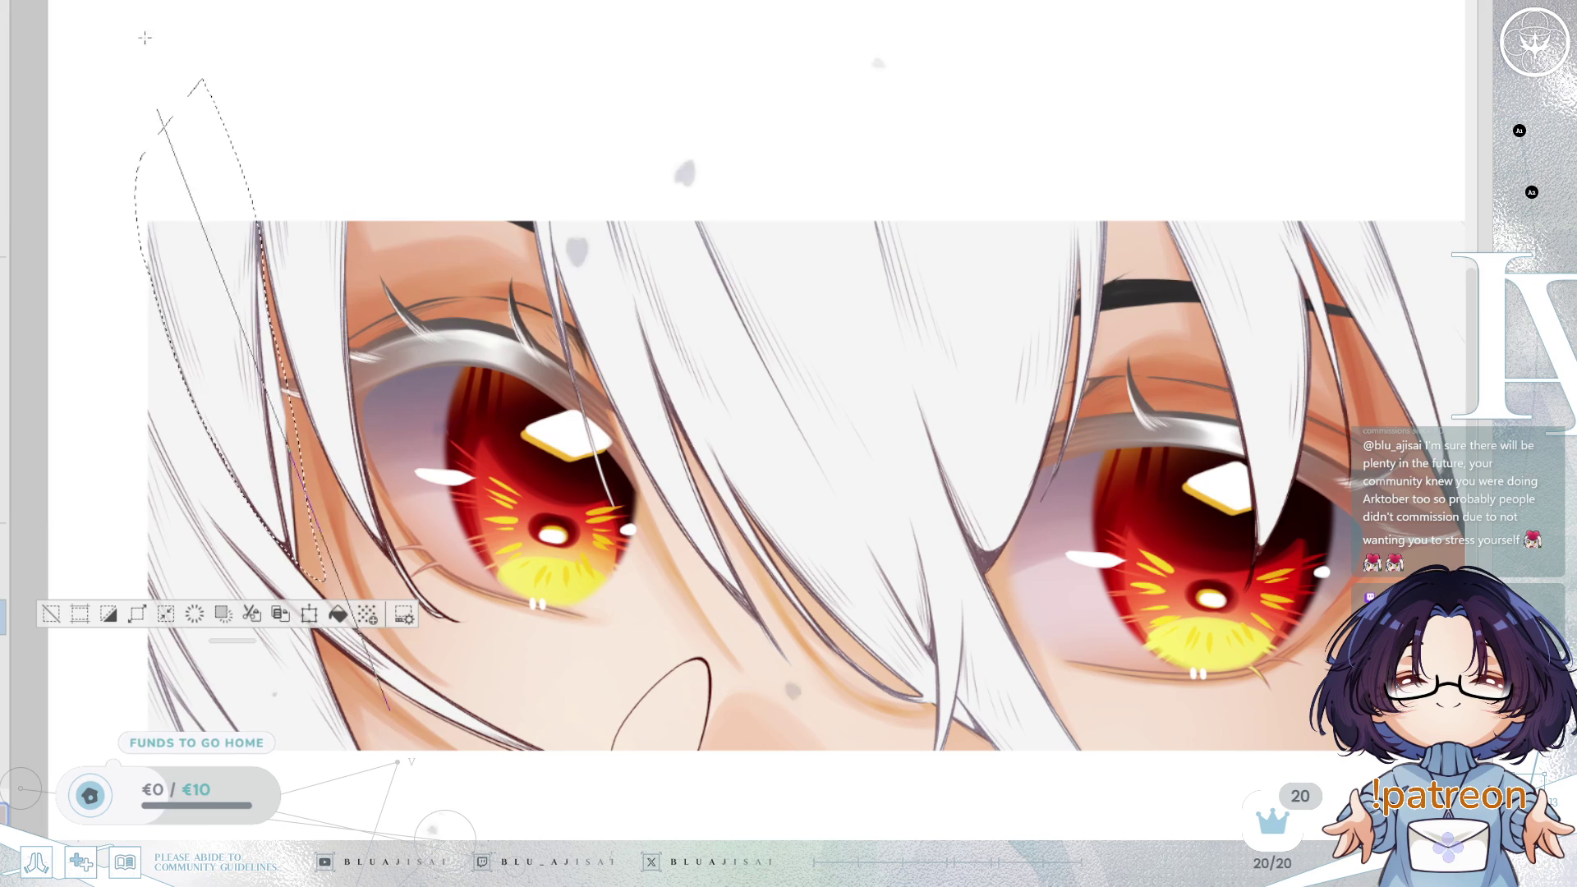
{"action": "key", "text": "Delete"}
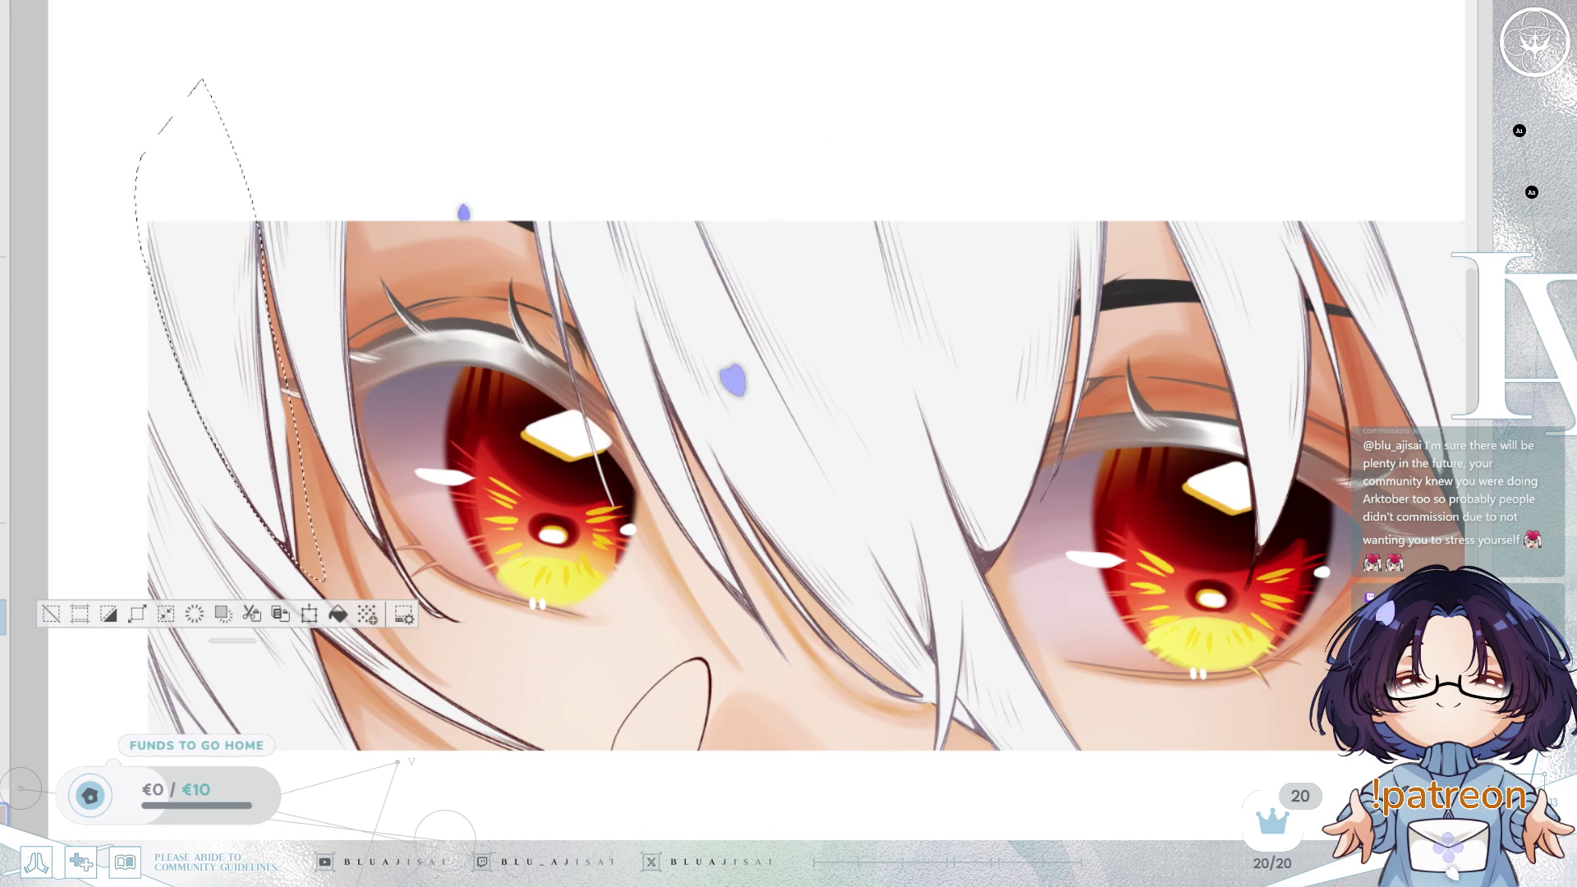
{"action": "key", "text": "ctrl+Tab"}
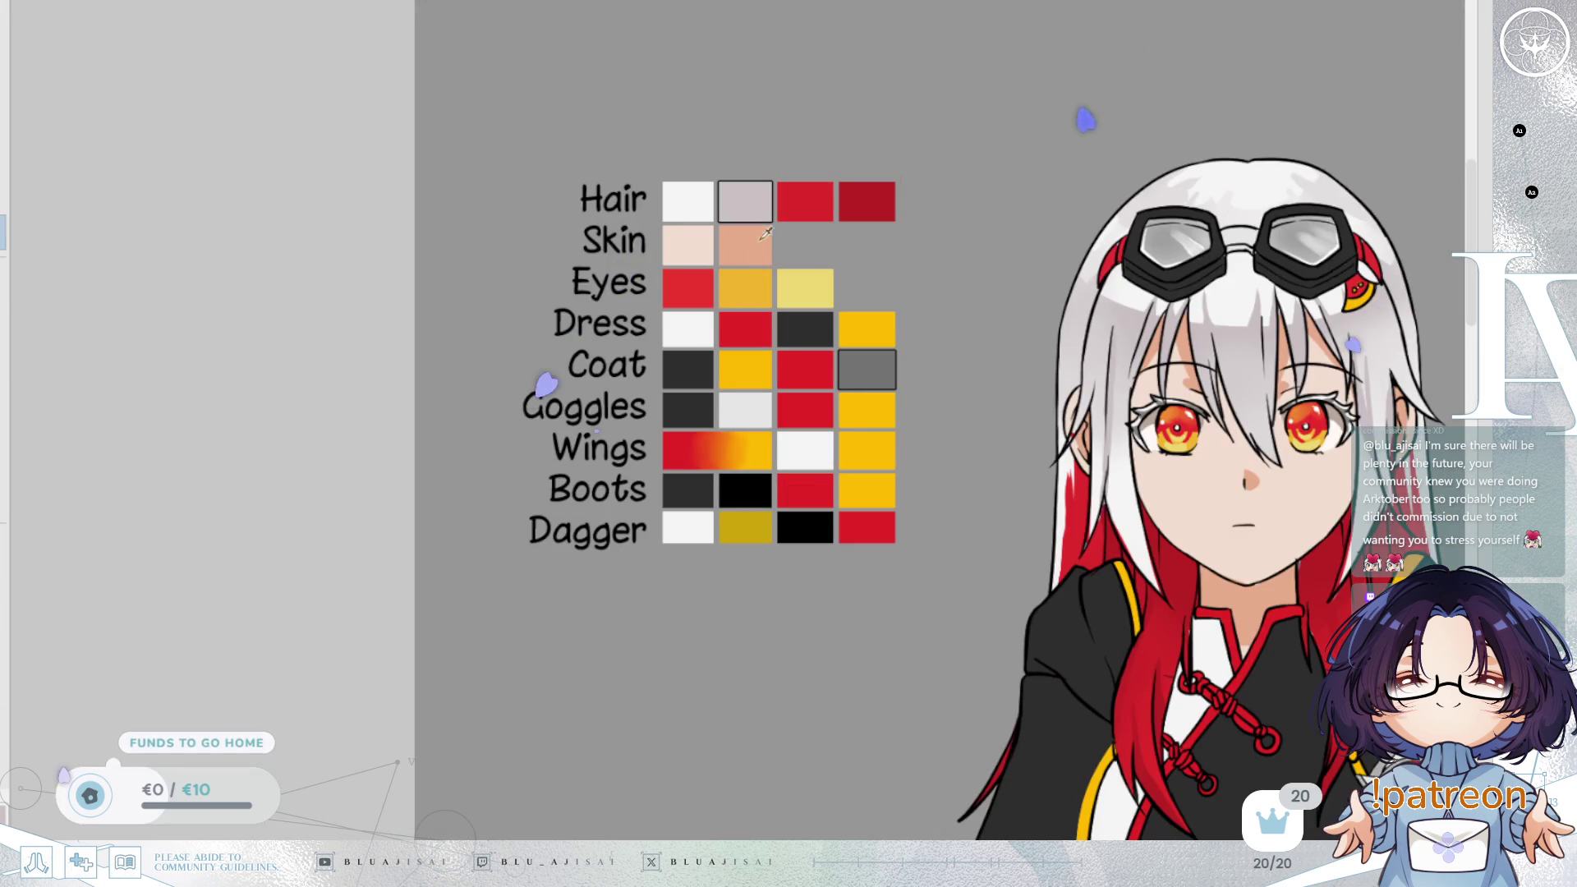
- Back on the eye drawing, delete the grey fill in the selected strand and deselect
{"action": "key", "text": "ctrl+Tab"}
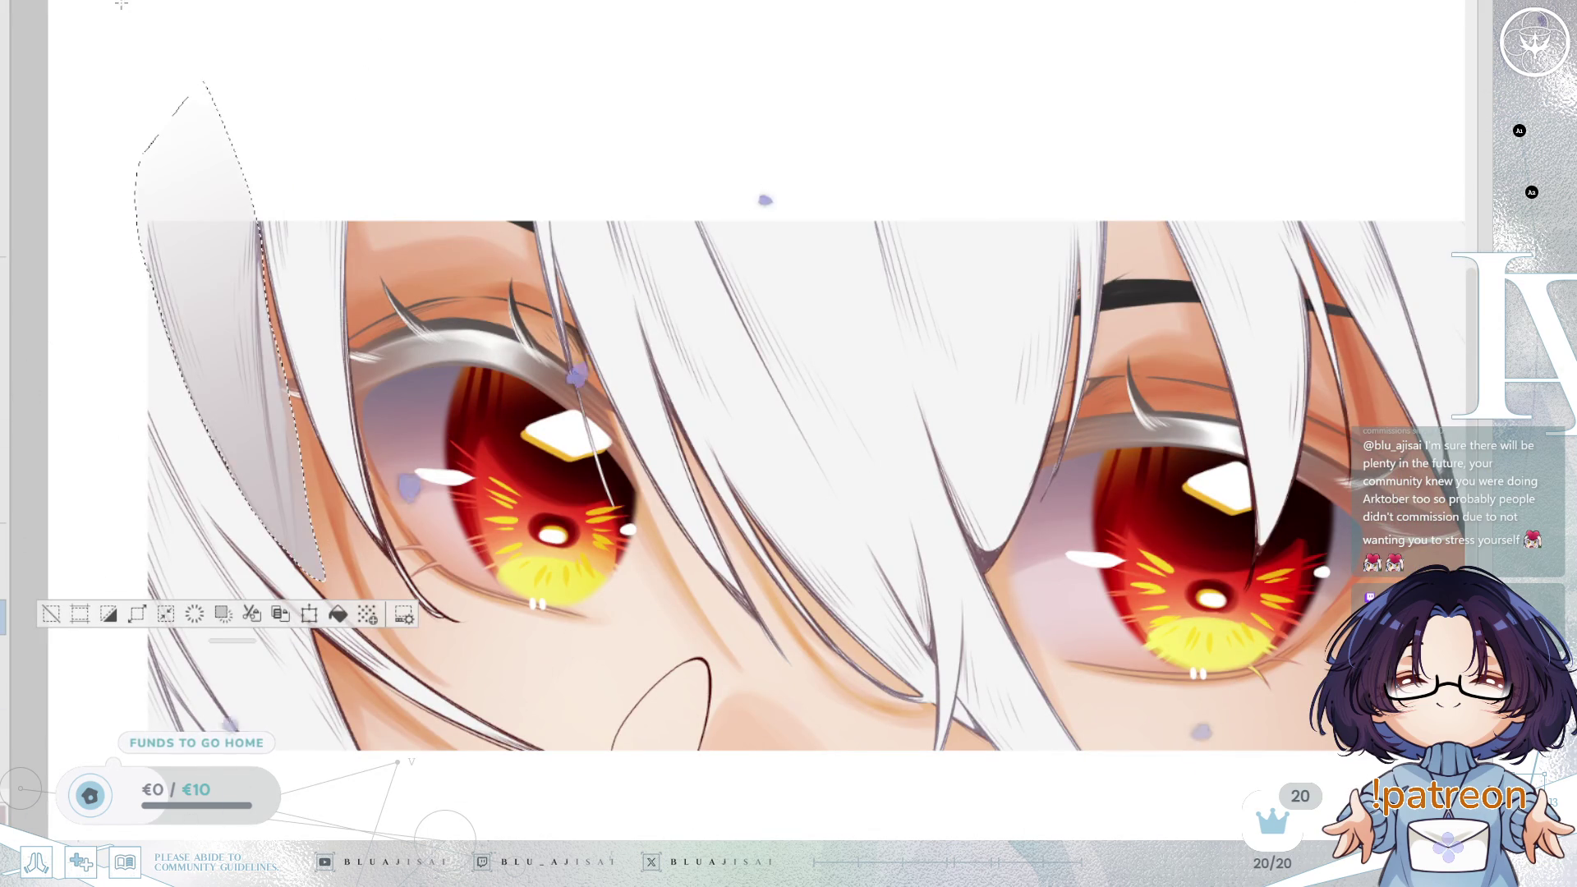
{"action": "key", "text": "Delete"}
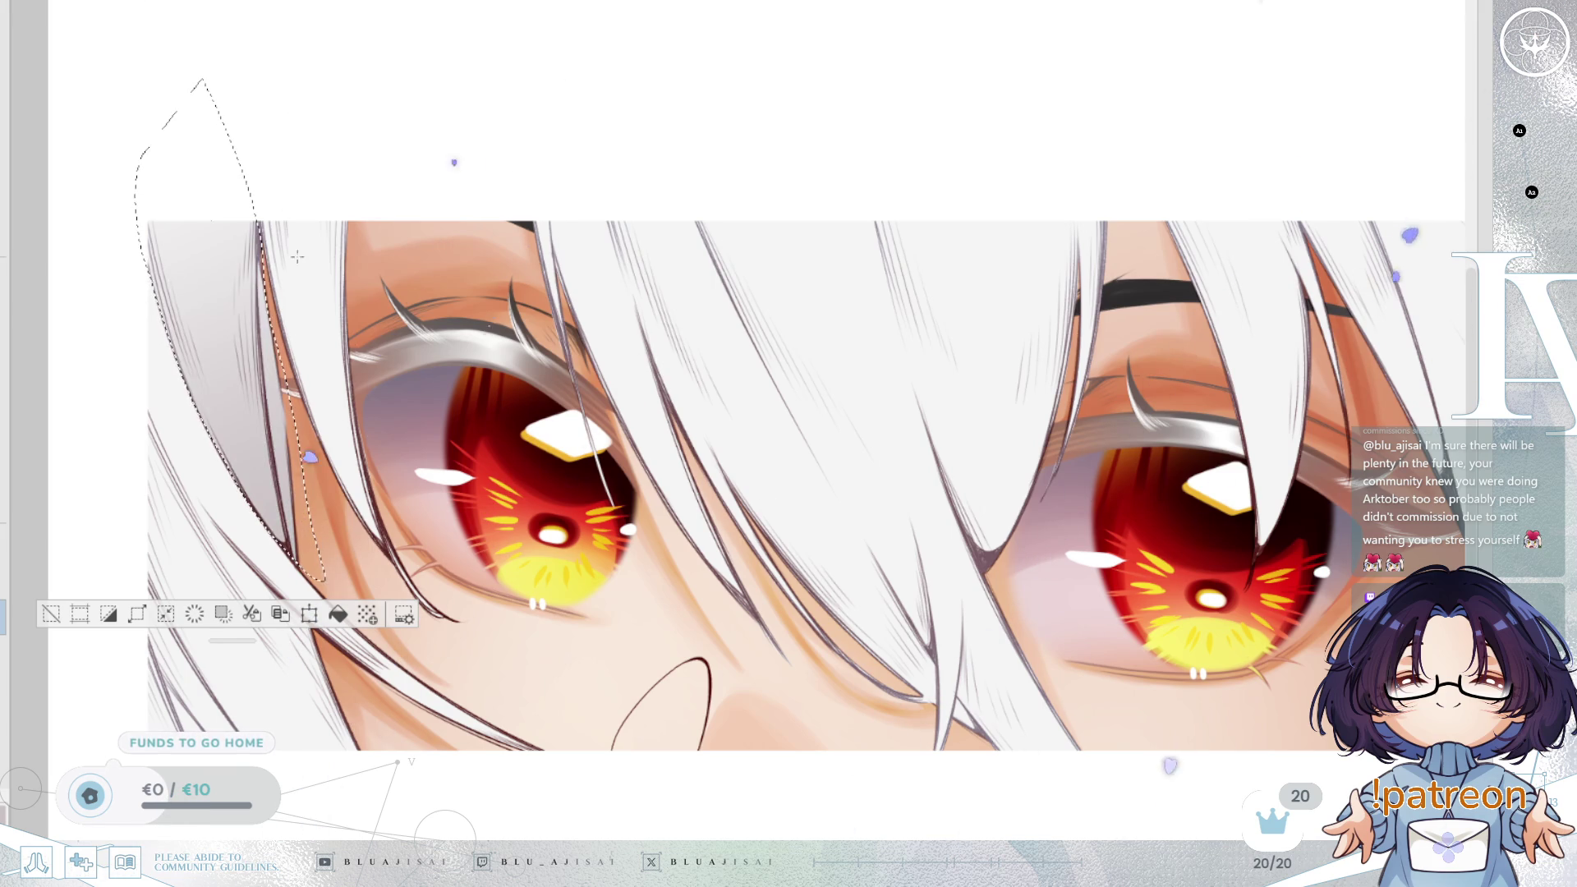
{"action": "key", "text": "ctrl+minus"}
{"action": "left_click_drag", "start_coordinate": [994, 526], "coordinate": [962, 433]}
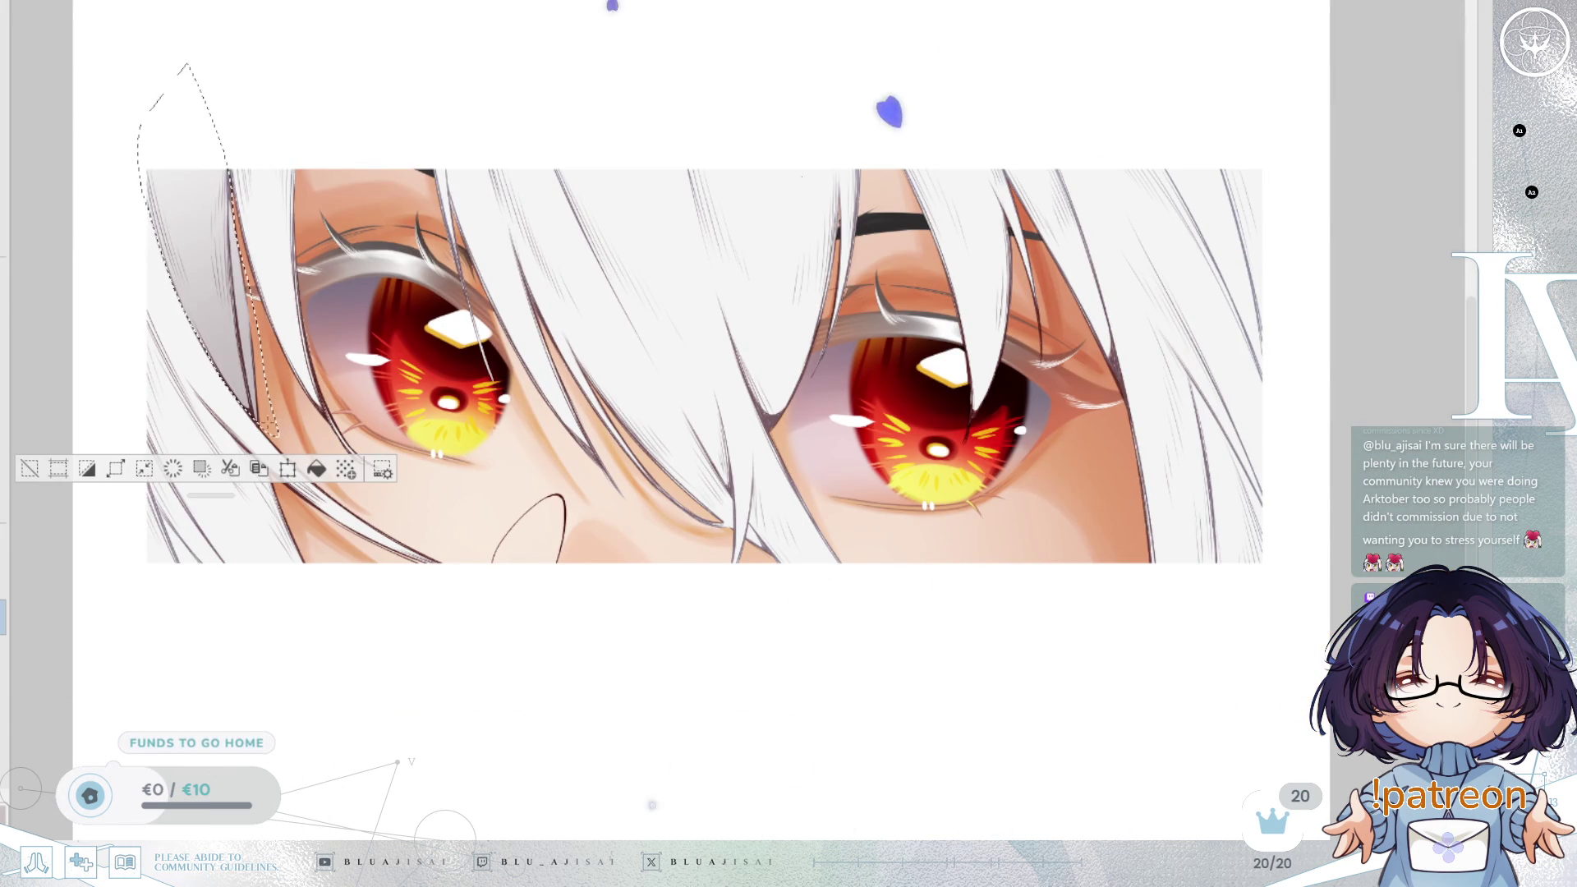
{"action": "key", "text": "ctrl+d"}
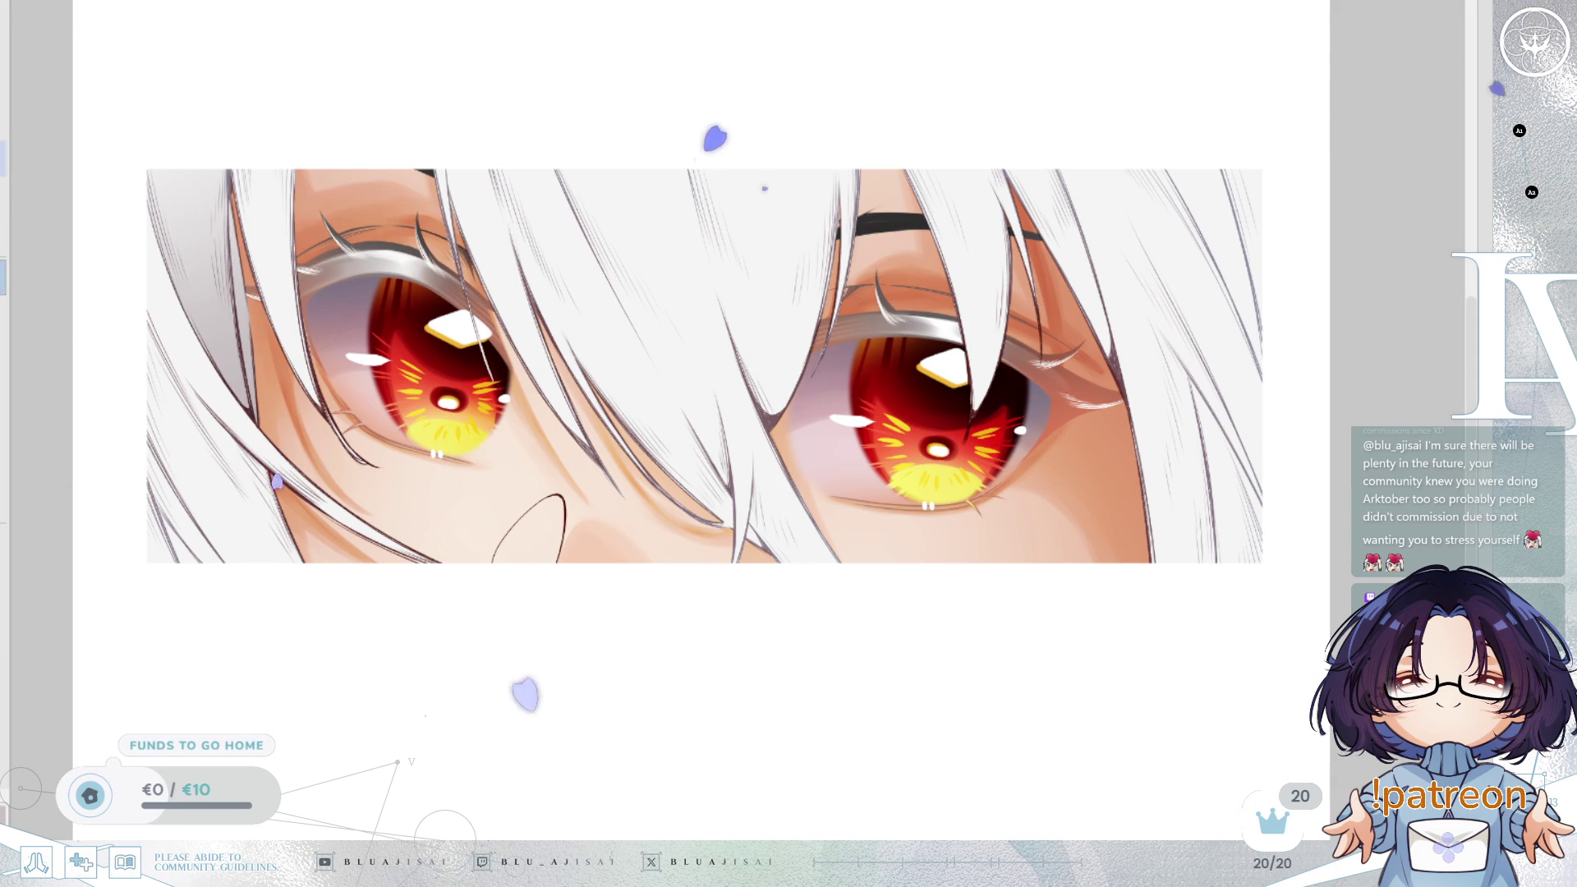
- Lasso the left hair strand twice, brushing darker grey shading into it each time
{"action": "mouse_move", "coordinate": [205, 388]}
{"action": "left_mouse_down"}
{"action": "mouse_move", "coordinate": [333, 562]}
{"action": "mouse_move", "coordinate": [269, 592]}
{"action": "mouse_move", "coordinate": [129, 243]}
{"action": "left_mouse_up"}
{"action": "left_click", "coordinate": [2, 616]}
{"action": "left_click_drag", "start_coordinate": [213, 427], "coordinate": [165, 491]}
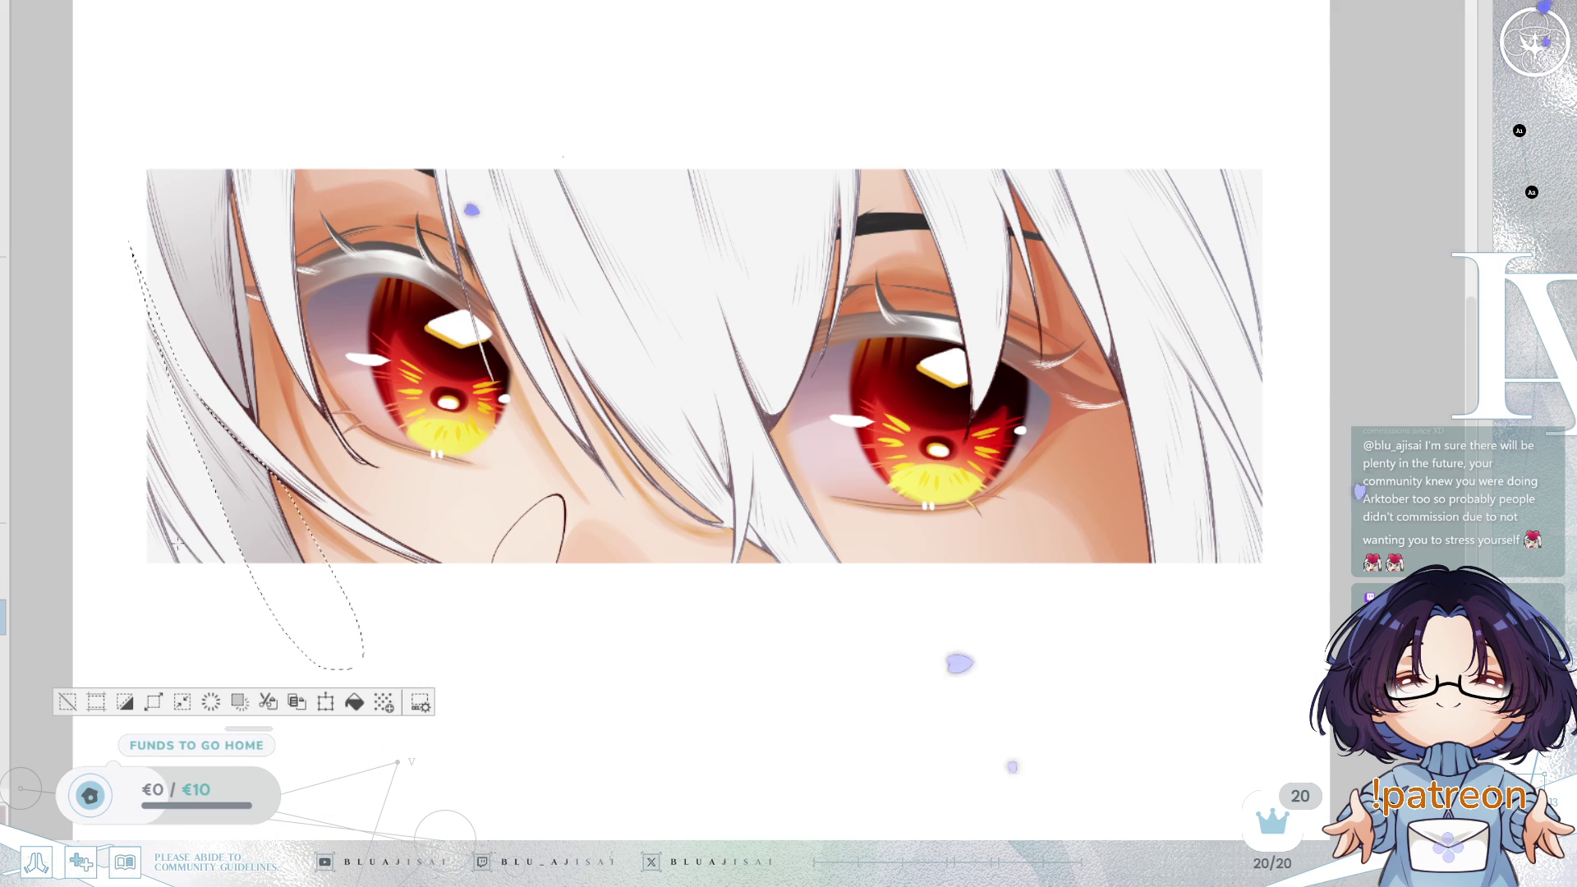
{"action": "left_click", "coordinate": [68, 701]}
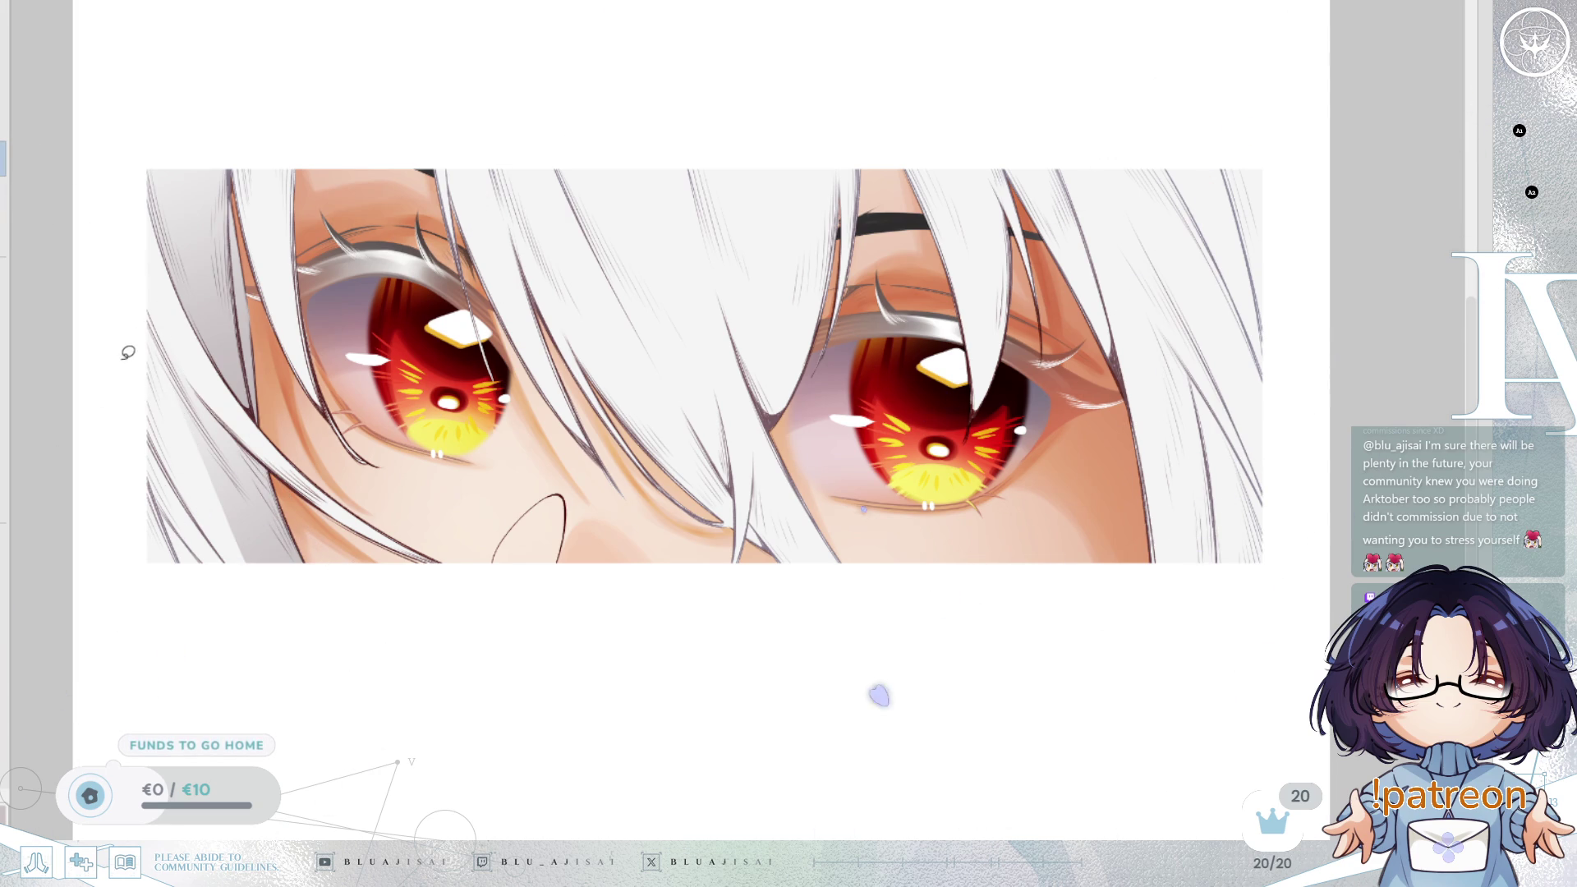
{"action": "left_click_drag", "start_coordinate": [239, 591], "coordinate": [124, 304]}
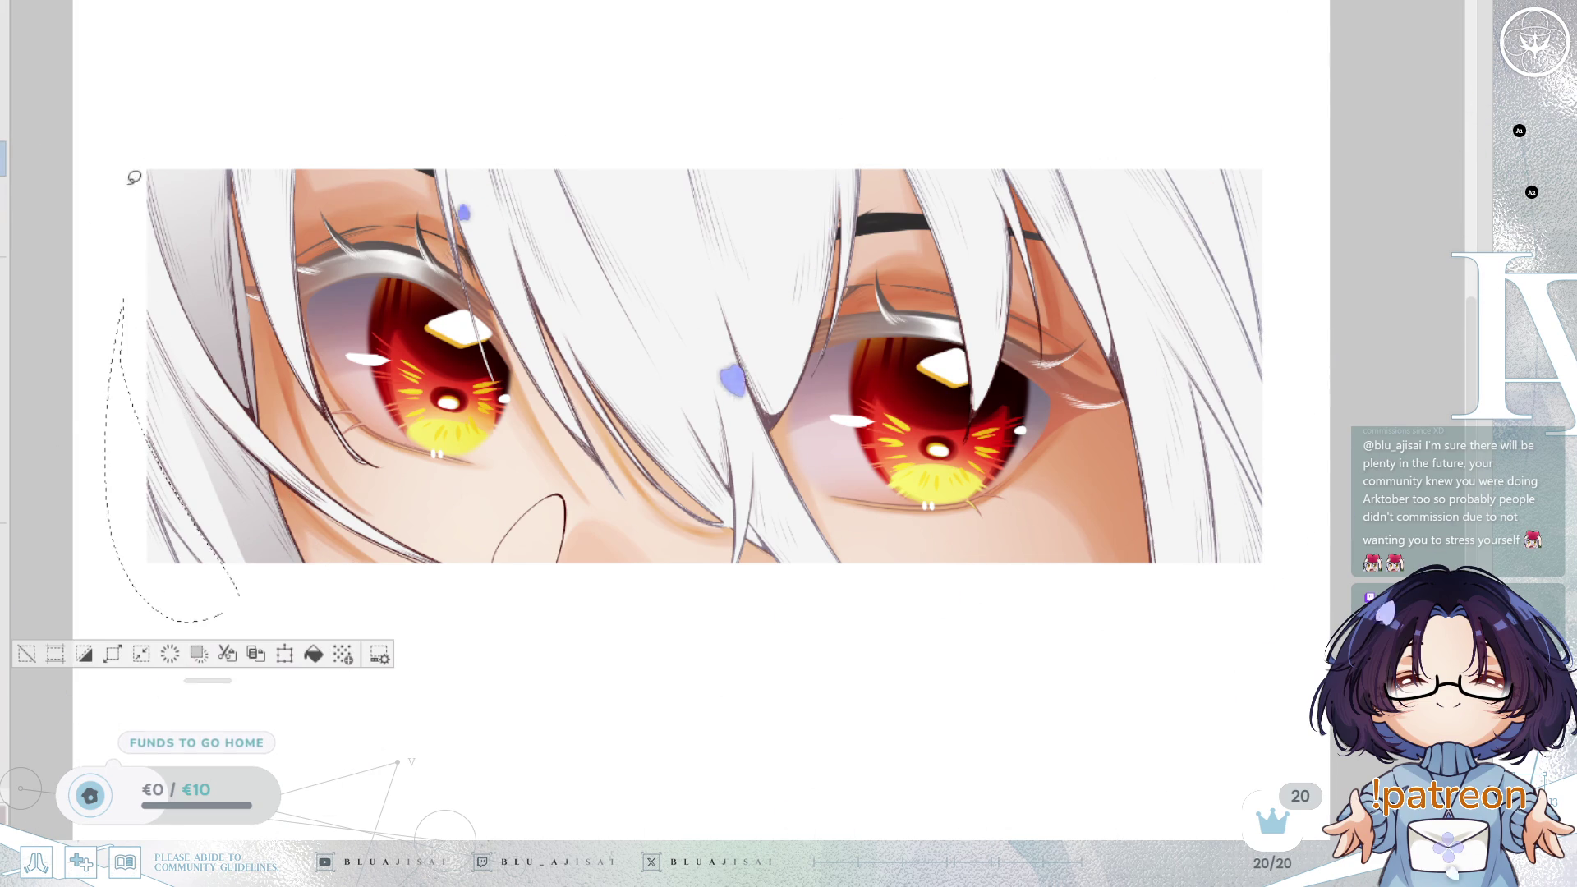
{"action": "left_click_drag", "start_coordinate": [206, 444], "coordinate": [160, 555]}
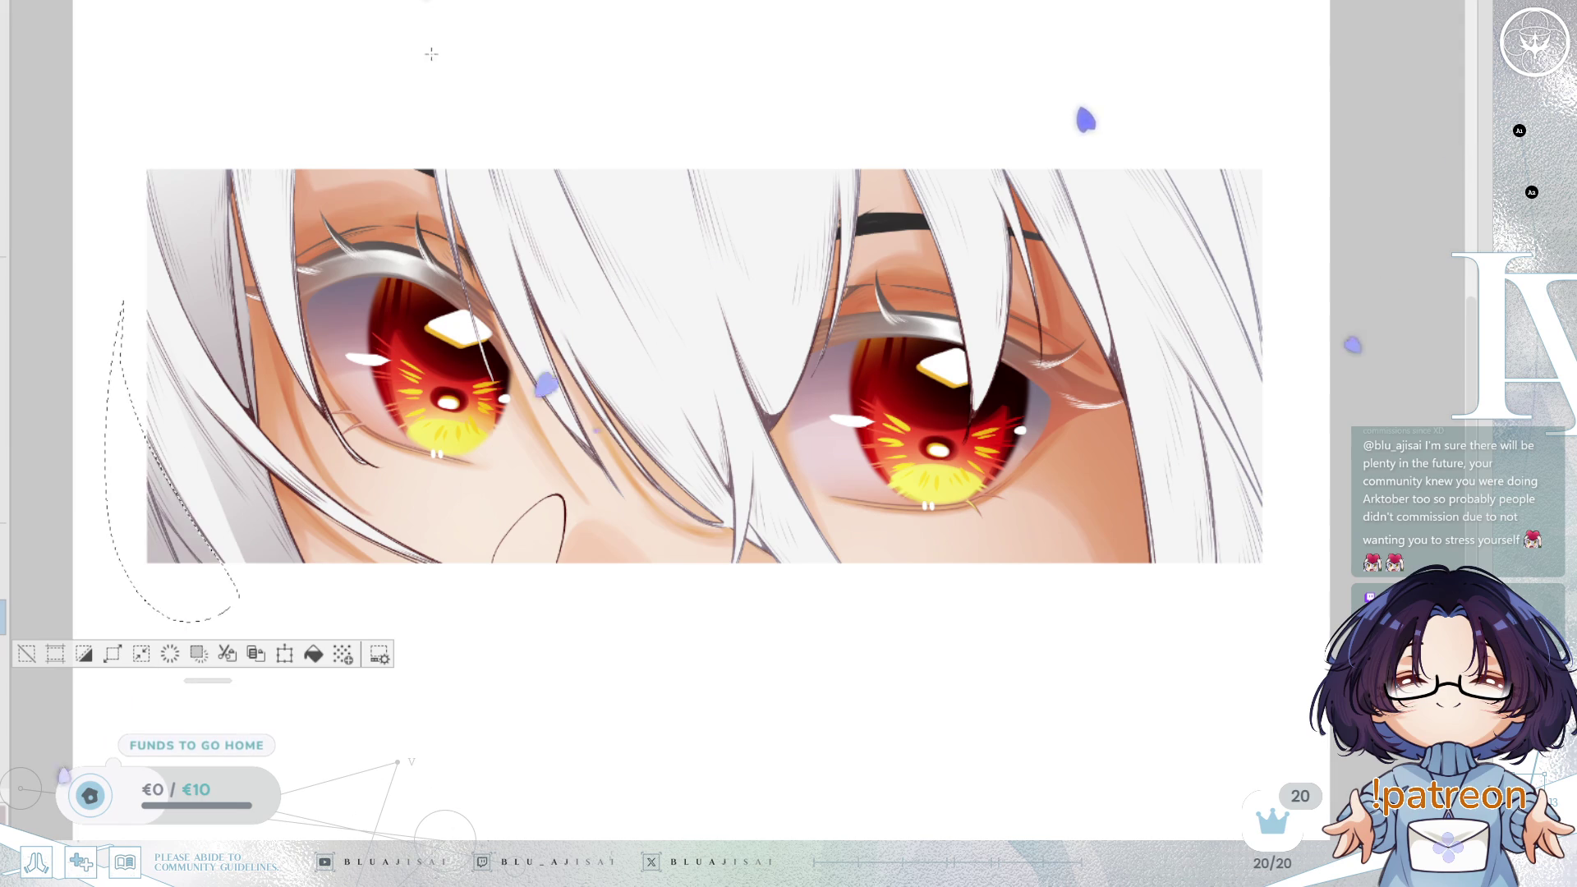
{"action": "left_click", "coordinate": [27, 654]}
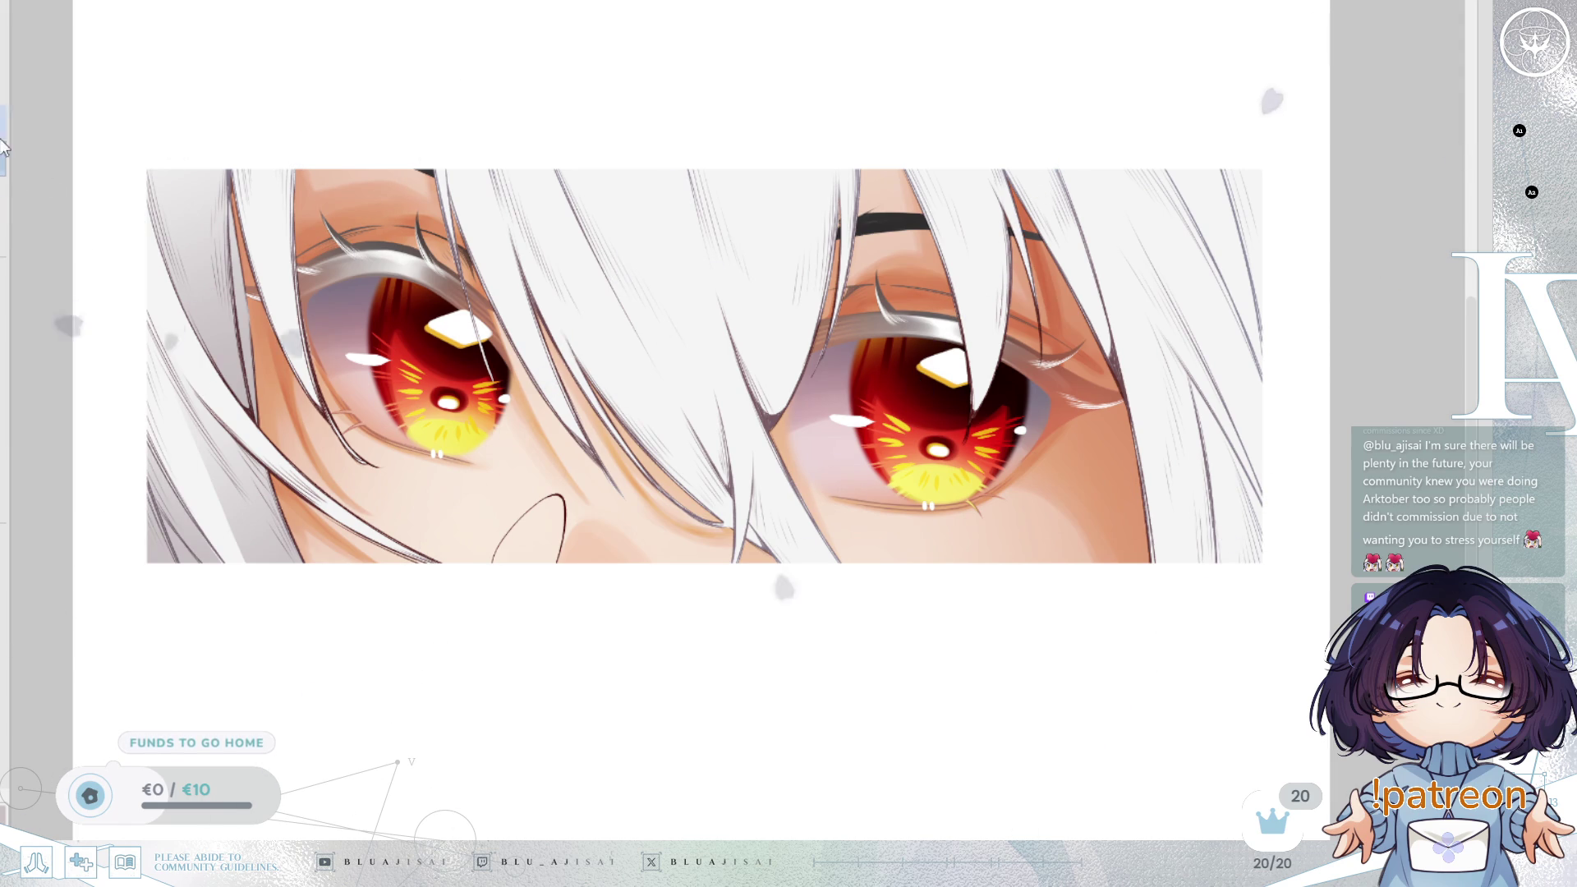
- Select the hair strand between the eyes and shade it grey, flipping the view to check
{"action": "left_click_drag", "start_coordinate": [1020, 431], "coordinate": [1102, 462]}
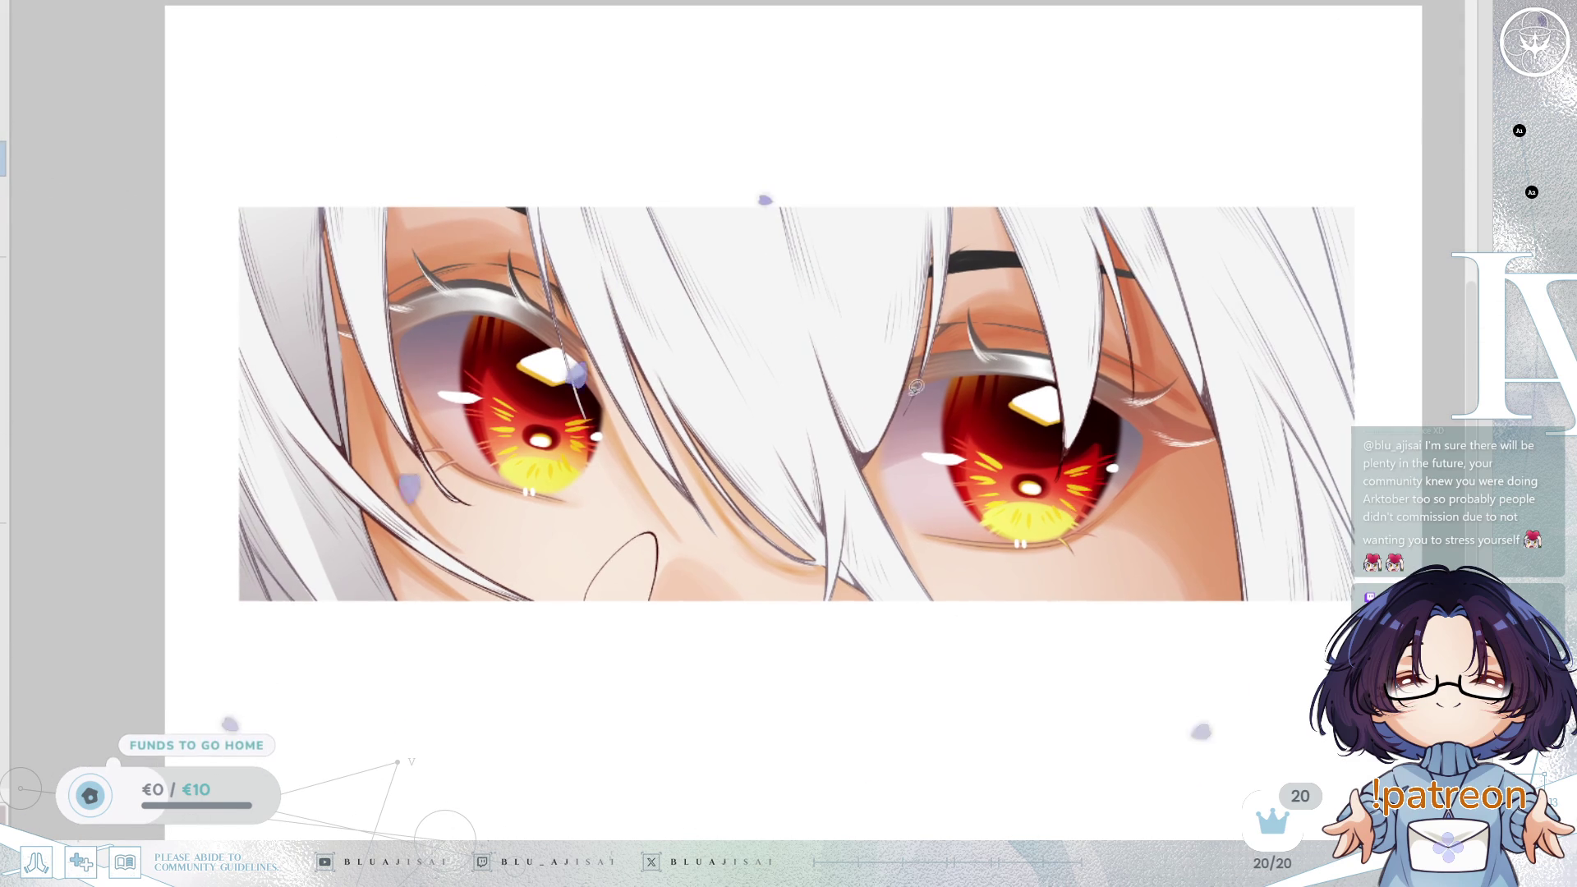
{"action": "key", "text": "h"}
{"action": "key", "text": "h"}
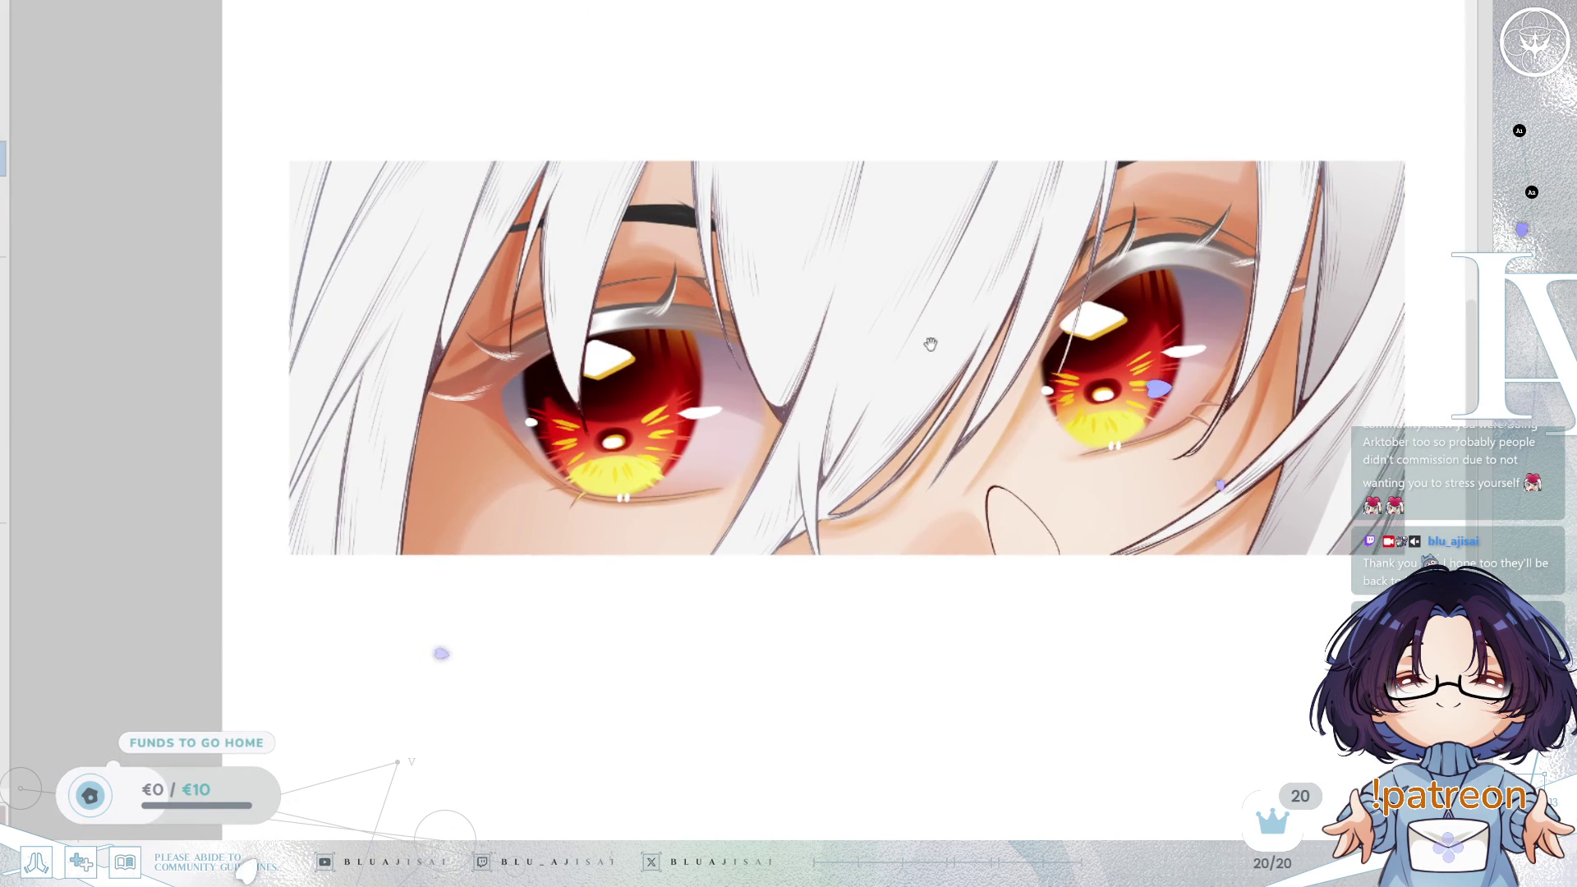
{"action": "left_click_drag", "start_coordinate": [929, 370], "coordinate": [939, 386]}
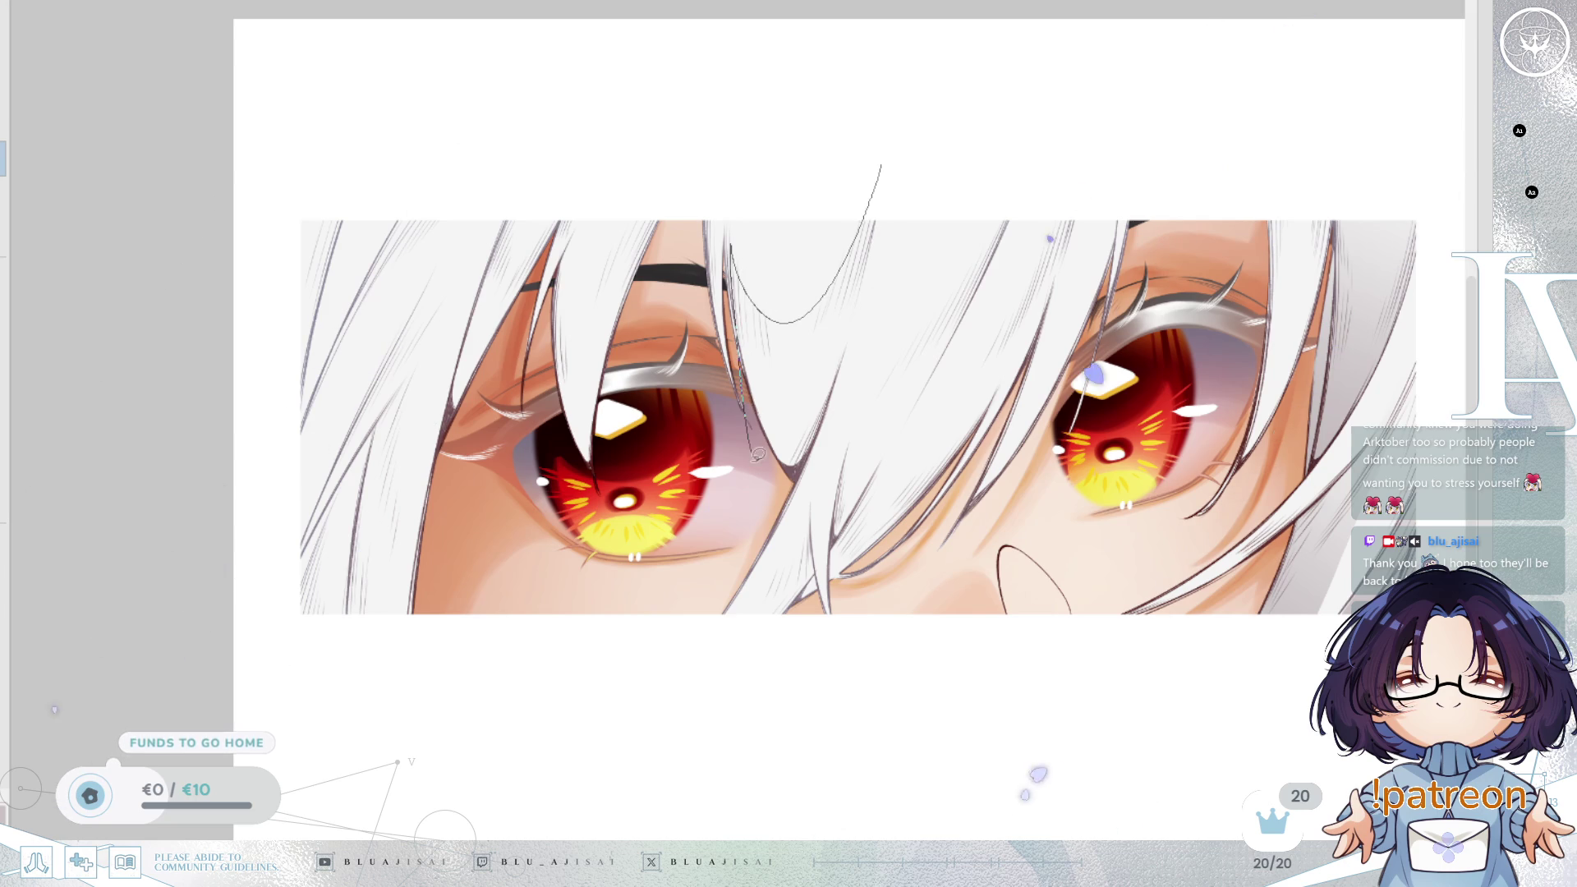
{"action": "left_click_drag", "start_coordinate": [822, 429], "coordinate": [893, 12]}
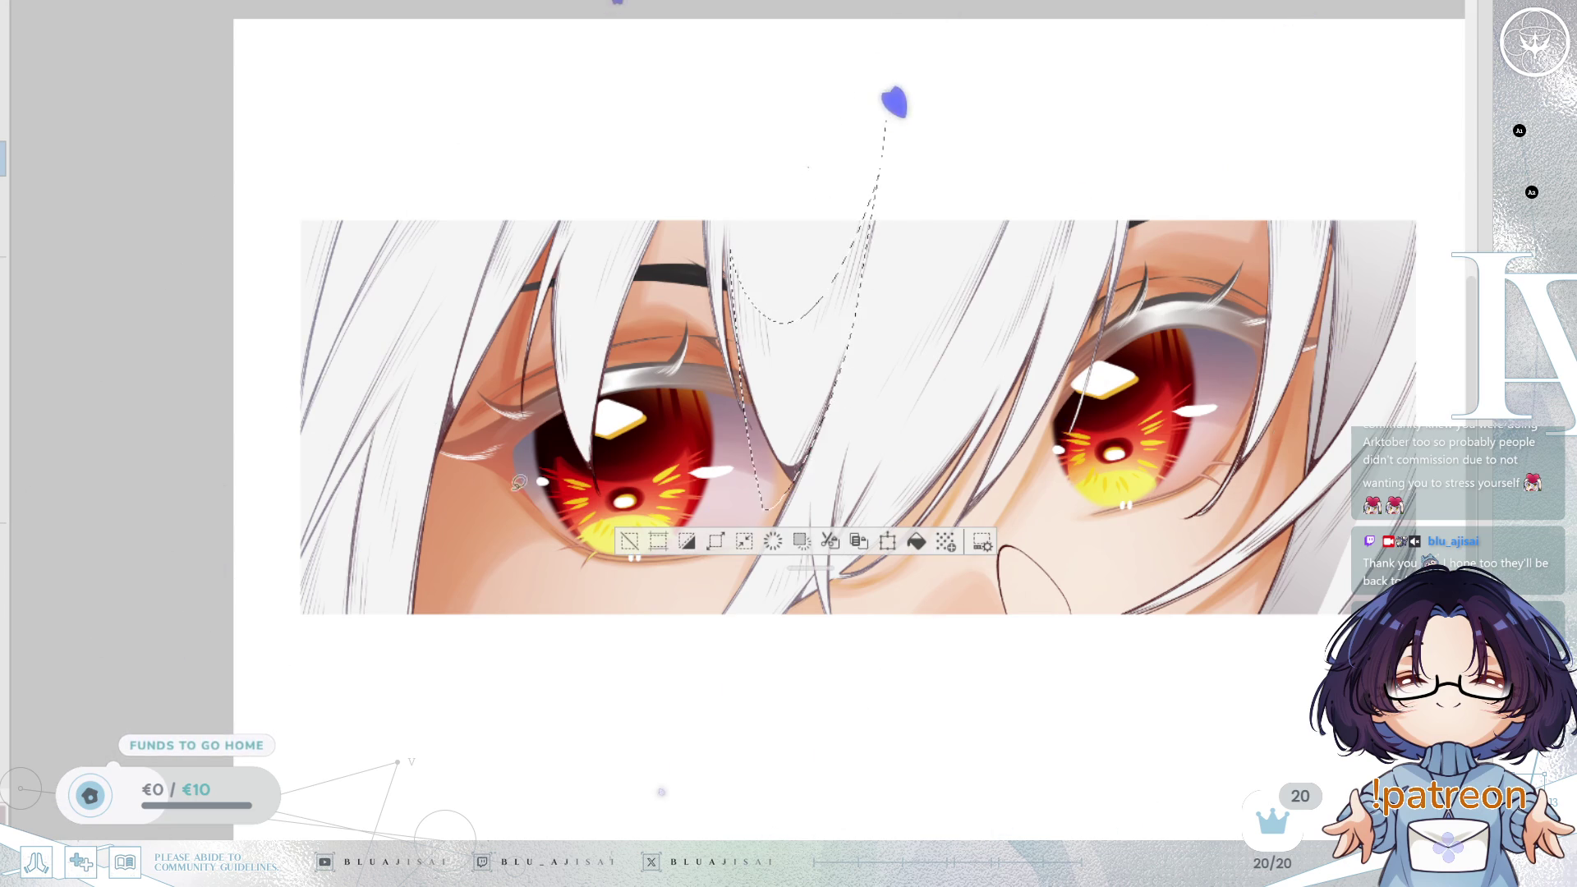
{"action": "left_click_drag", "start_coordinate": [797, 239], "coordinate": [789, 460]}
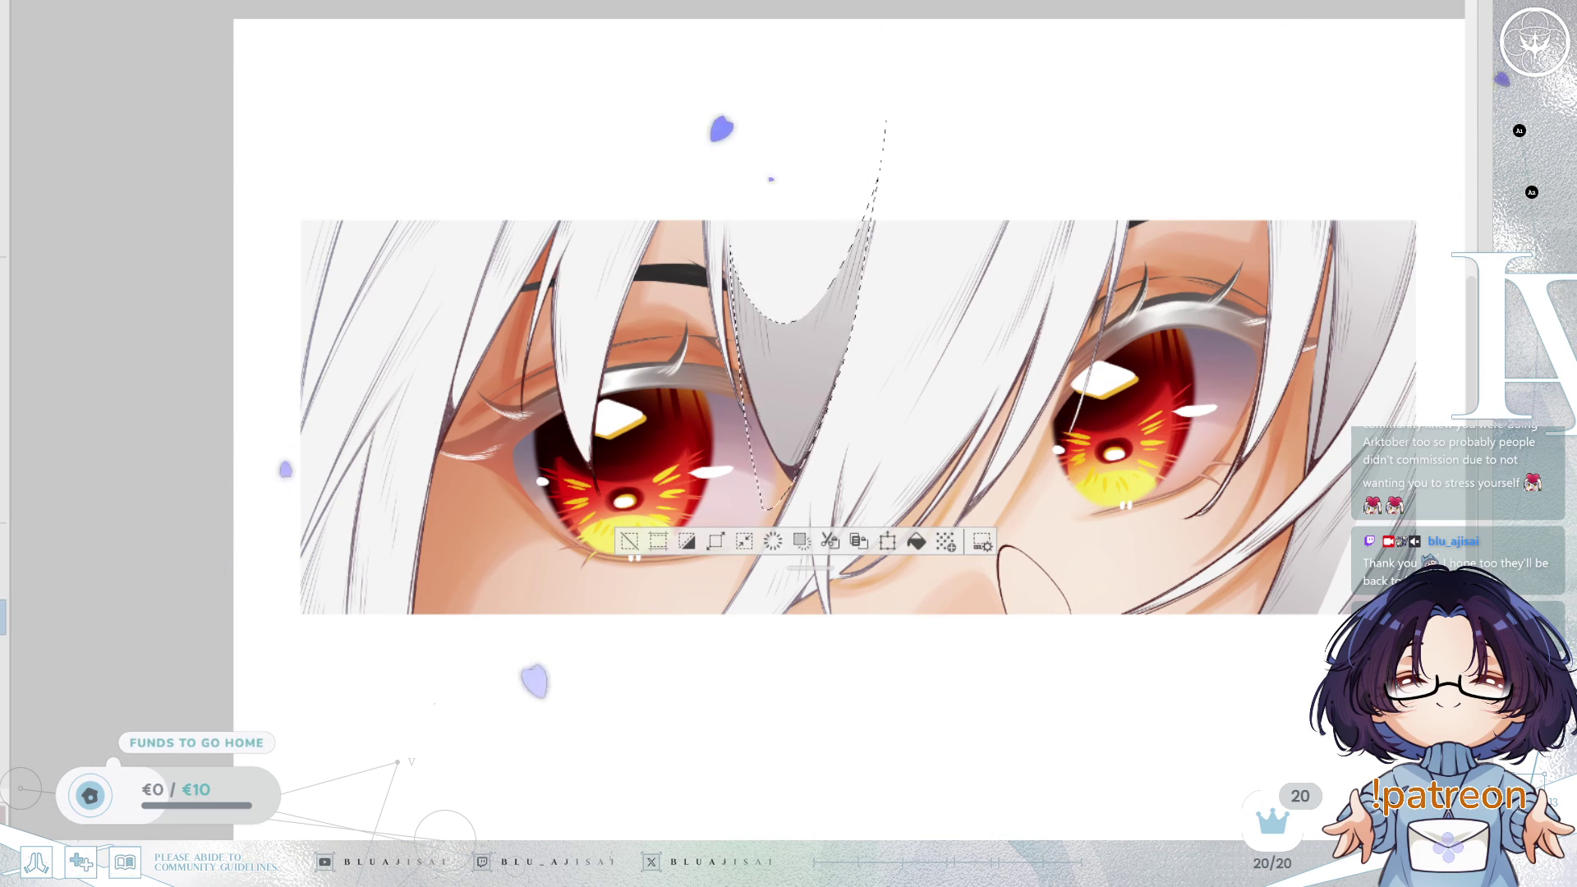
{"action": "key", "text": "ctrl+d"}
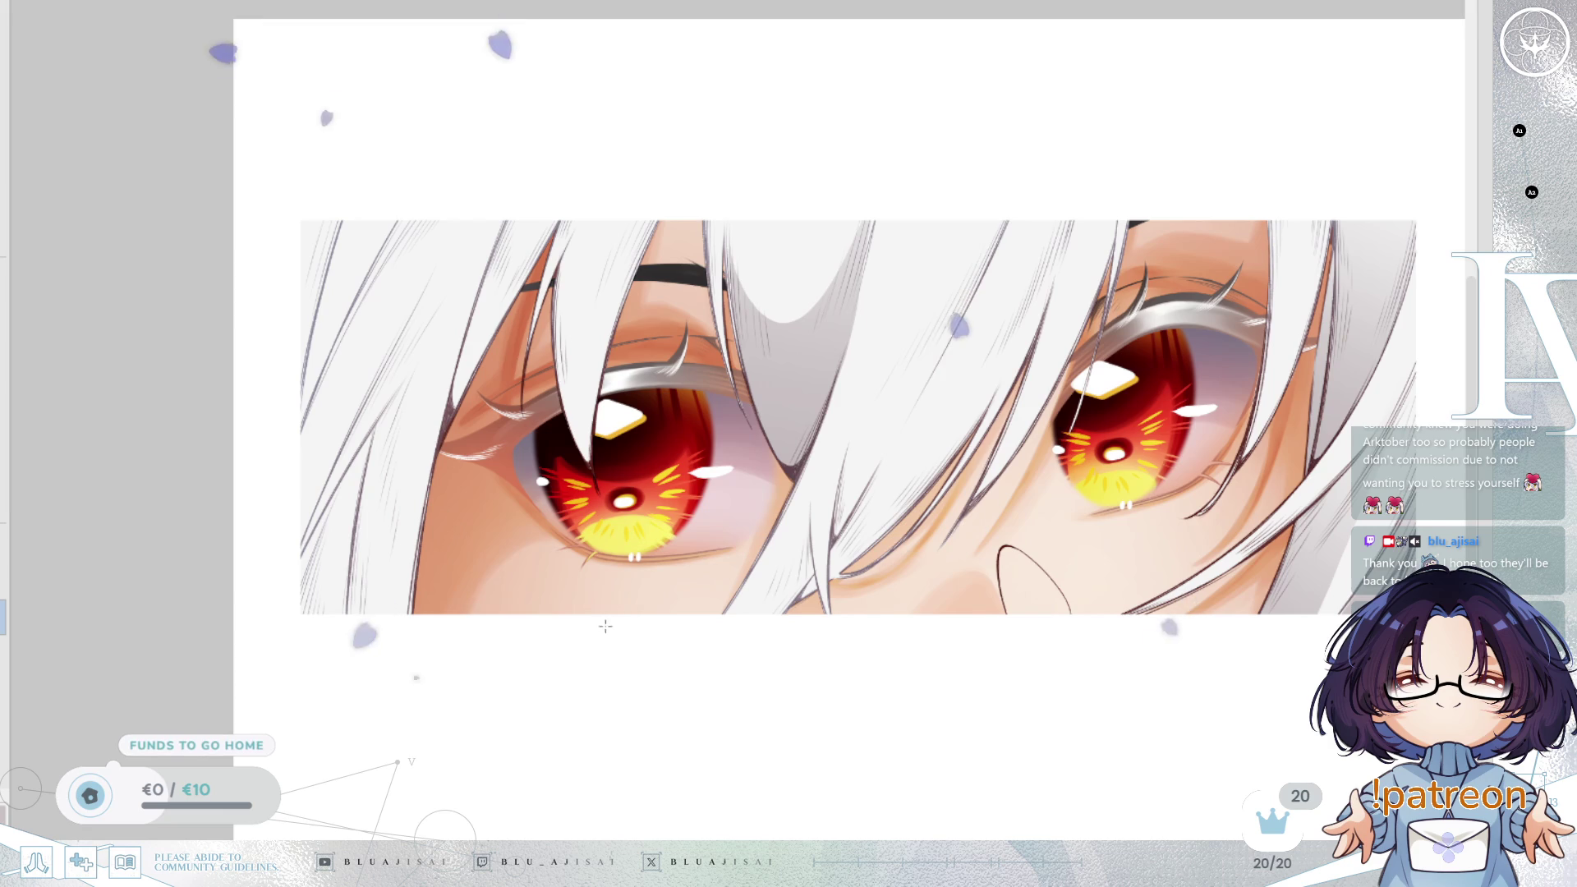
{"action": "key", "text": "h"}
{"action": "left_click_drag", "start_coordinate": [340, 346], "coordinate": [808, 224]}
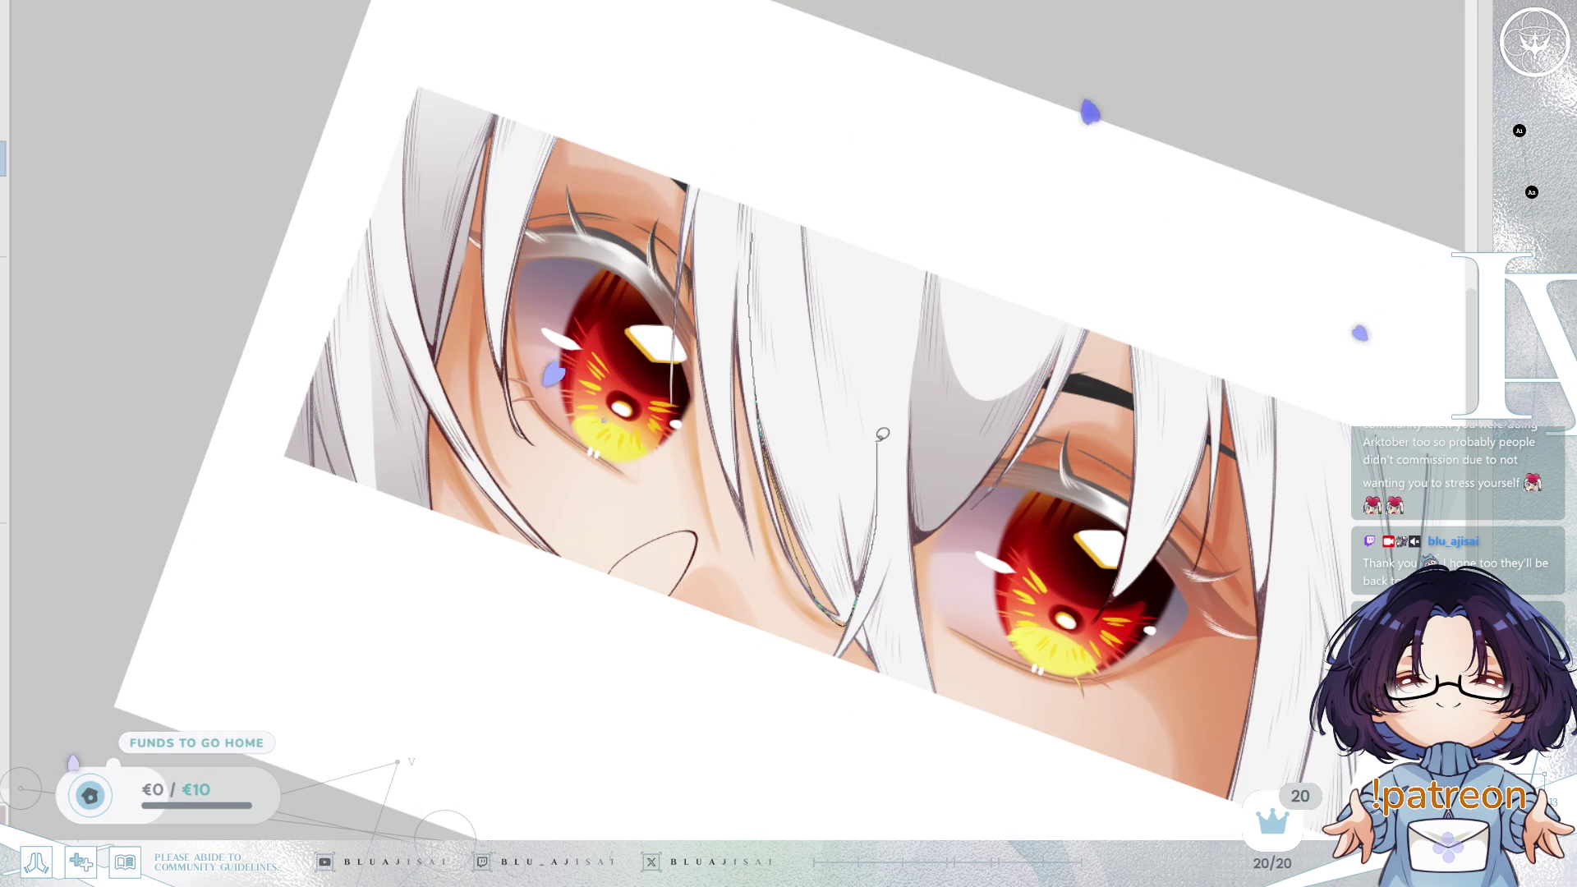
- Lasso the central hair strands and brush darker grey shading inside them
{"action": "mouse_move", "coordinate": [882, 434]}
{"action": "left_mouse_down"}
{"action": "mouse_move", "coordinate": [782, 127]}
{"action": "mouse_move", "coordinate": [748, 246]}
{"action": "mouse_move", "coordinate": [842, 620]}
{"action": "left_mouse_up"}
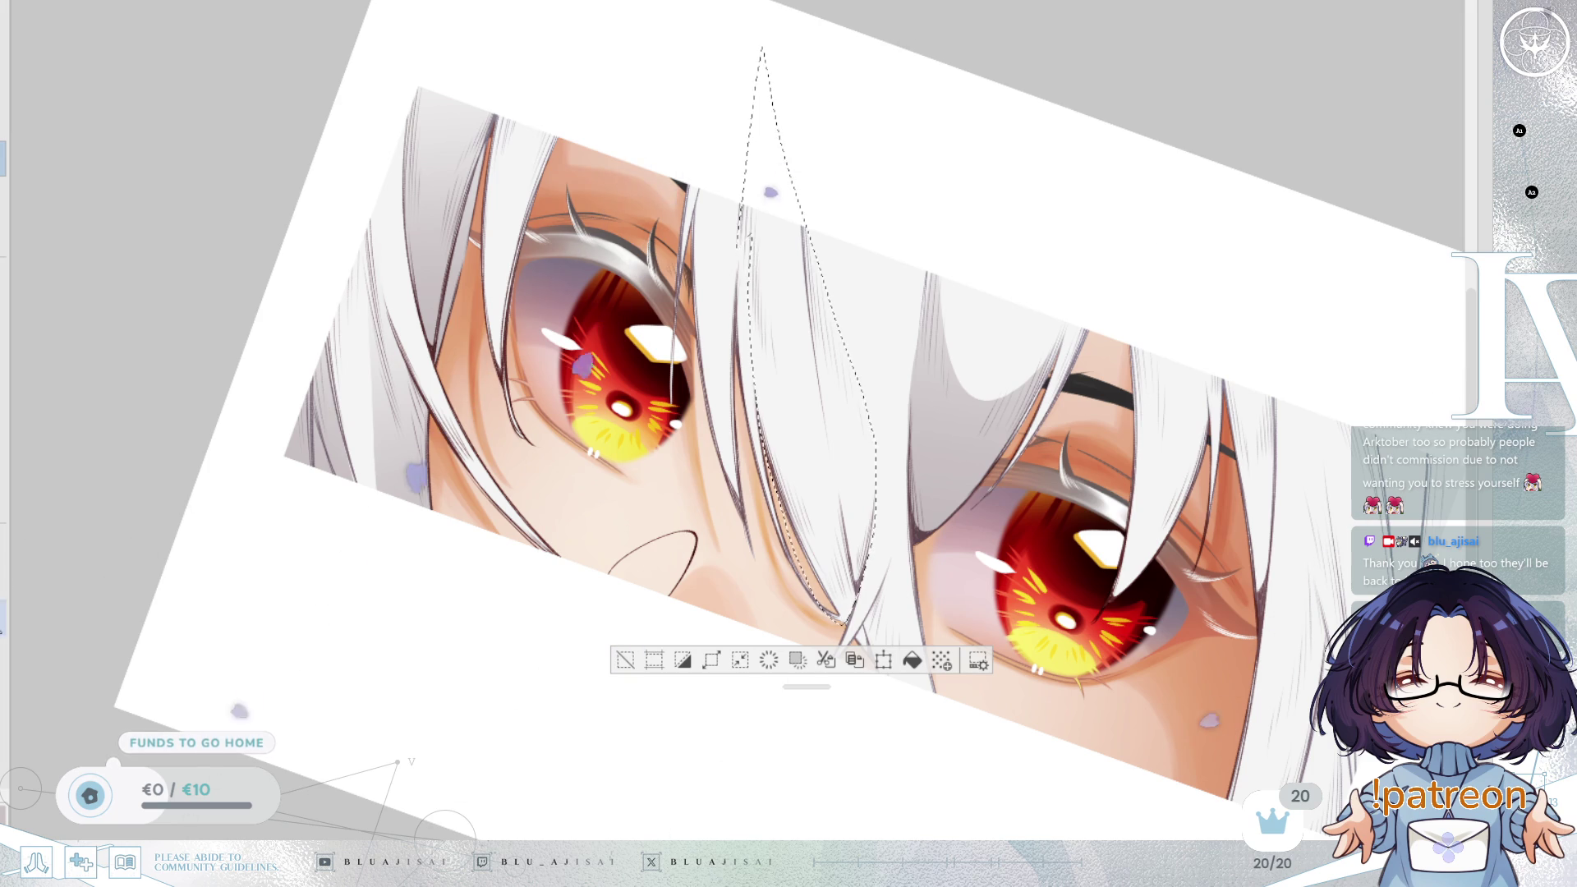
{"action": "left_click_drag", "start_coordinate": [861, 457], "coordinate": [810, 557]}
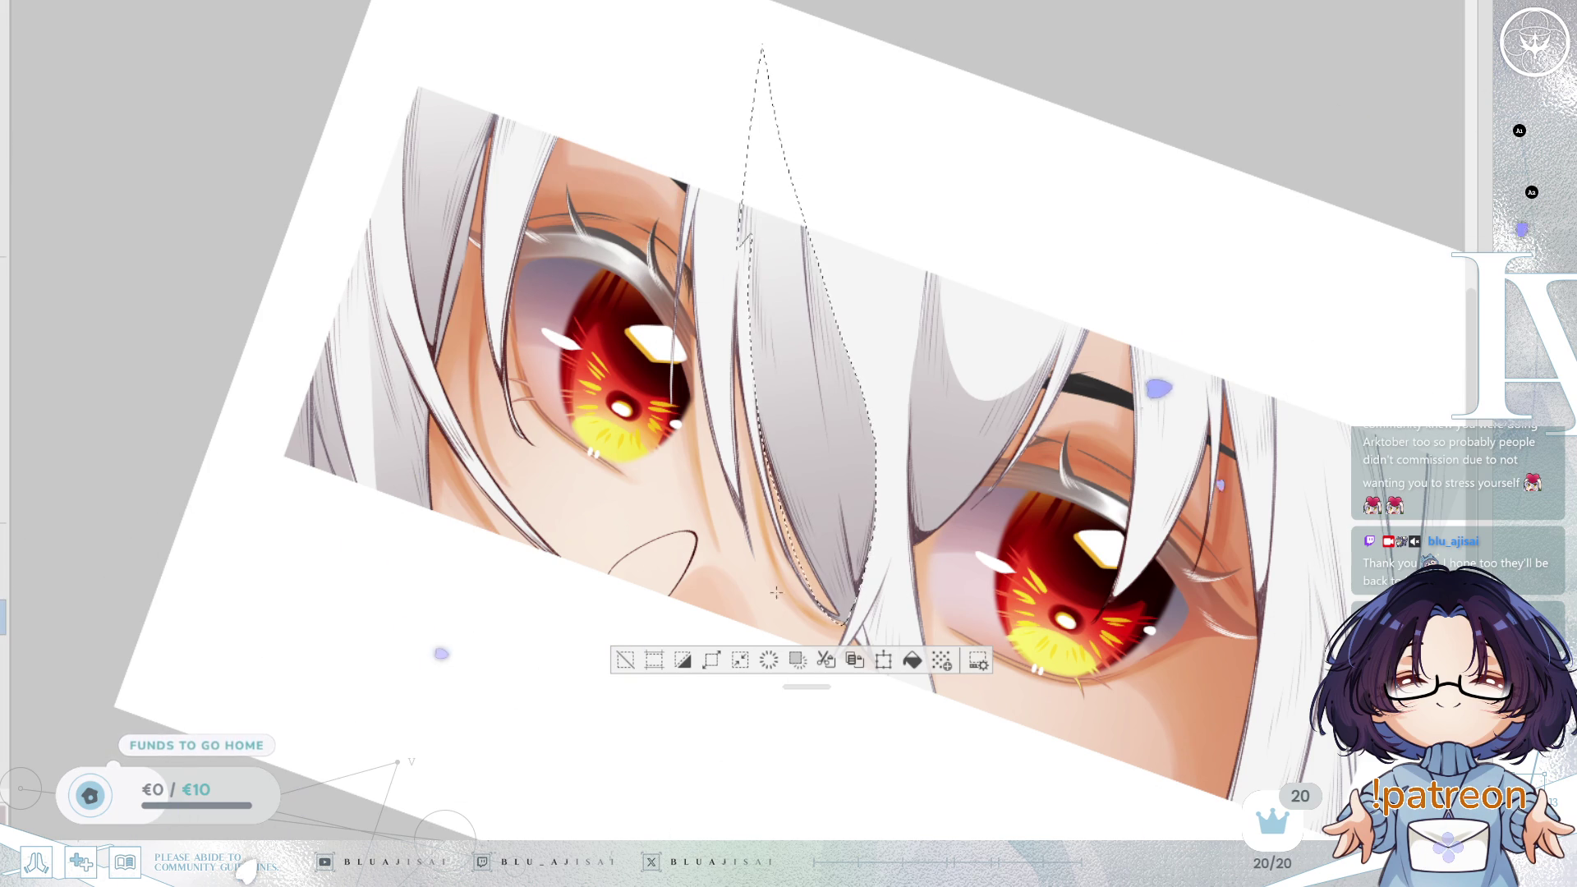
{"action": "left_click", "coordinate": [625, 661]}
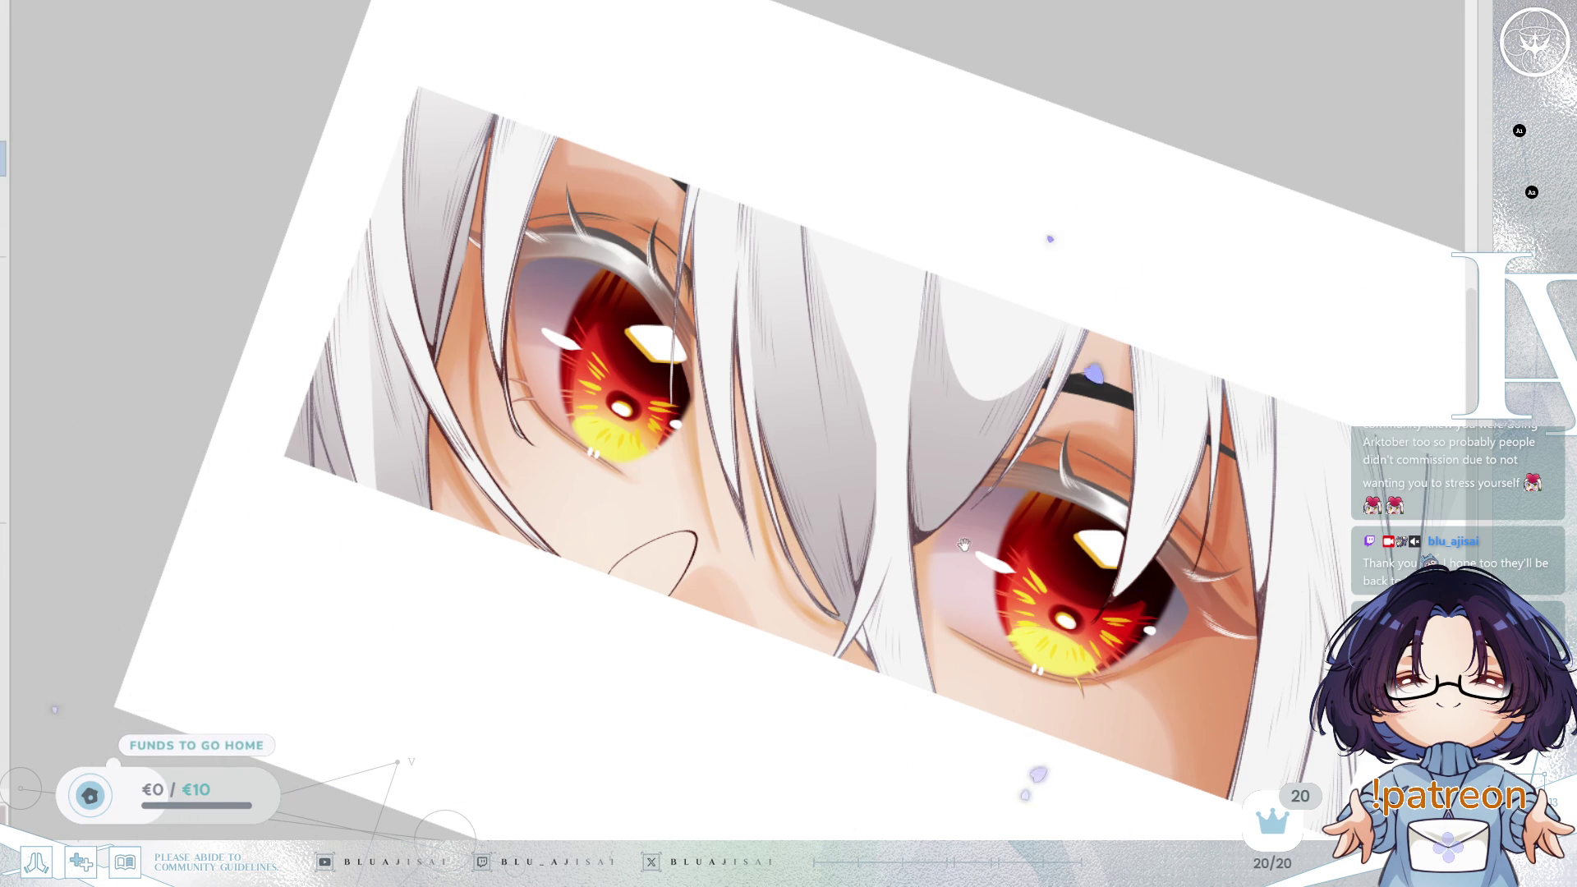
{"action": "left_click_drag", "start_coordinate": [946, 498], "coordinate": [941, 422]}
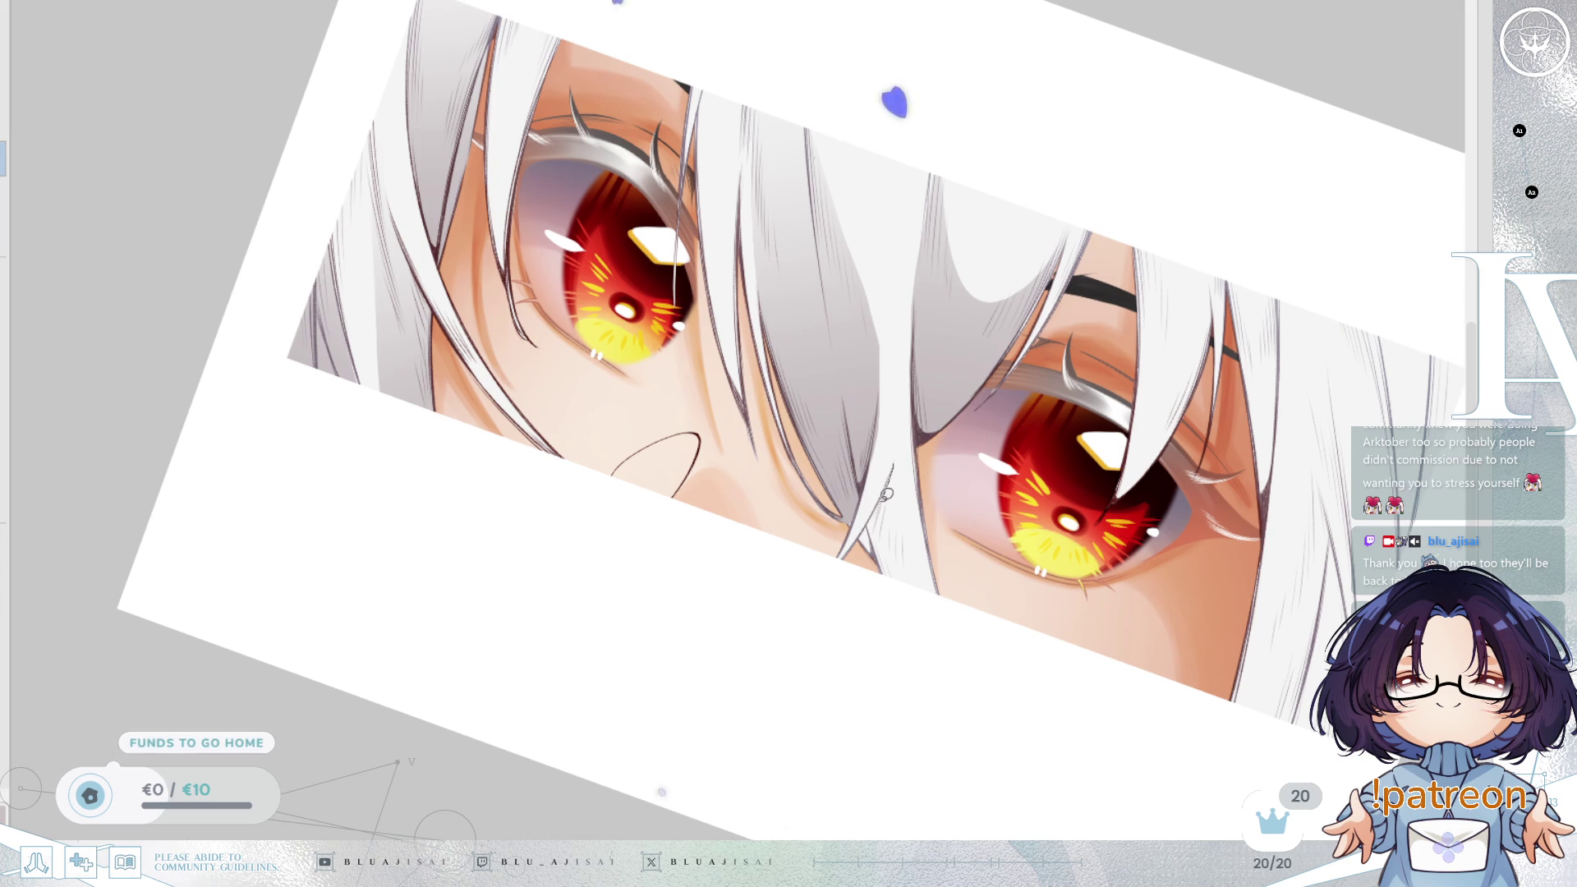
- Select another strand and a thin hair sliver in turn, mirroring and rotating the view
{"action": "mouse_move", "coordinate": [894, 613]}
{"action": "left_mouse_down"}
{"action": "mouse_move", "coordinate": [953, 670]}
{"action": "mouse_move", "coordinate": [895, 434]}
{"action": "left_mouse_up"}
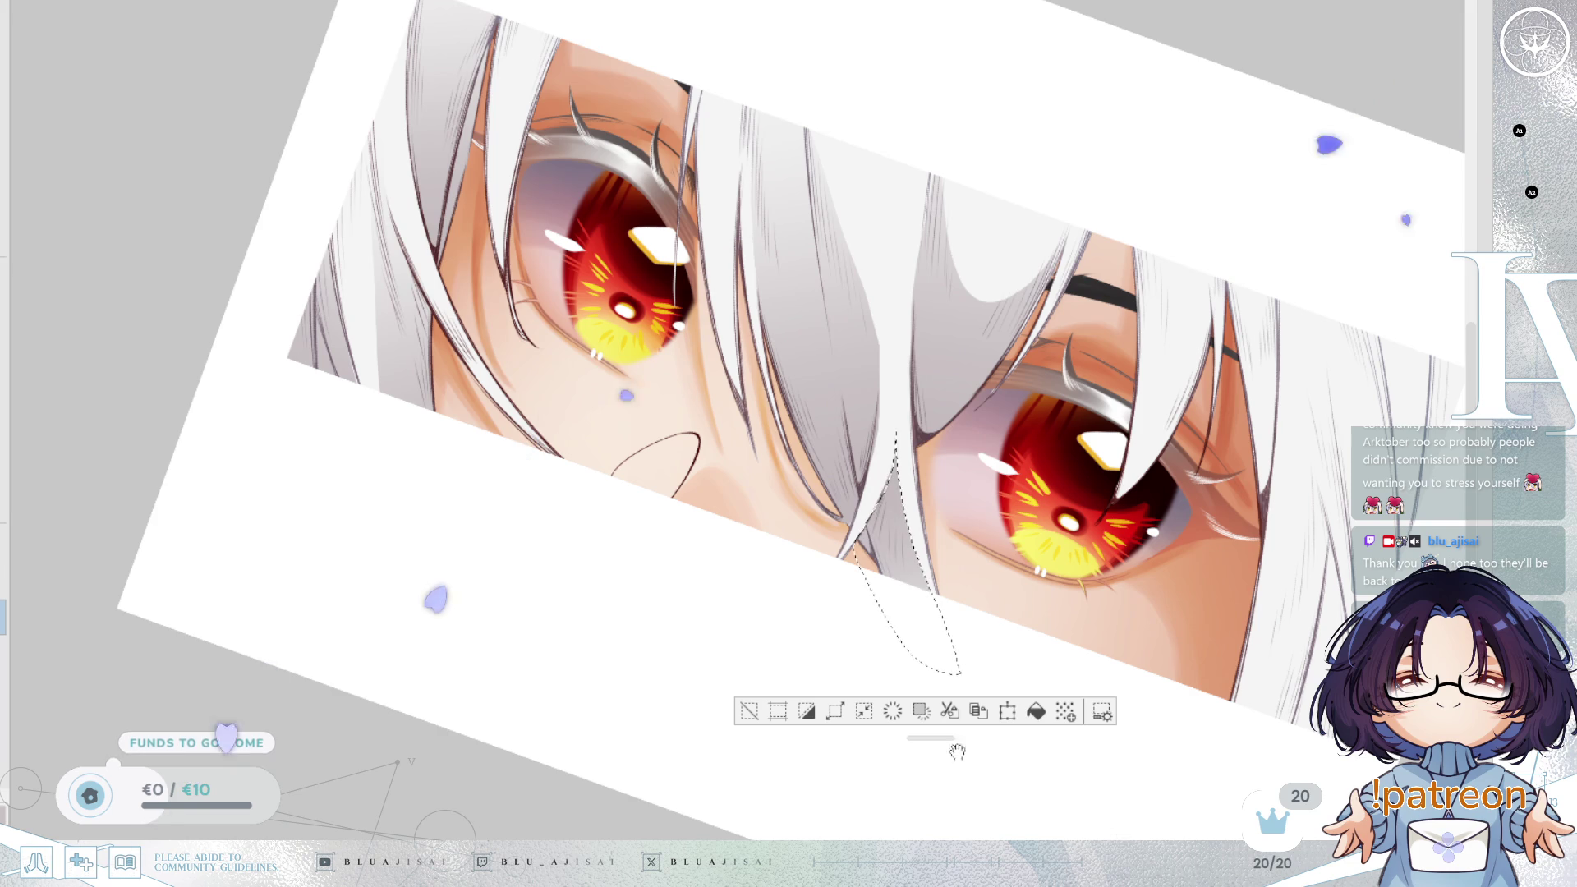
{"action": "left_click", "coordinate": [749, 711]}
{"action": "key", "text": "m"}
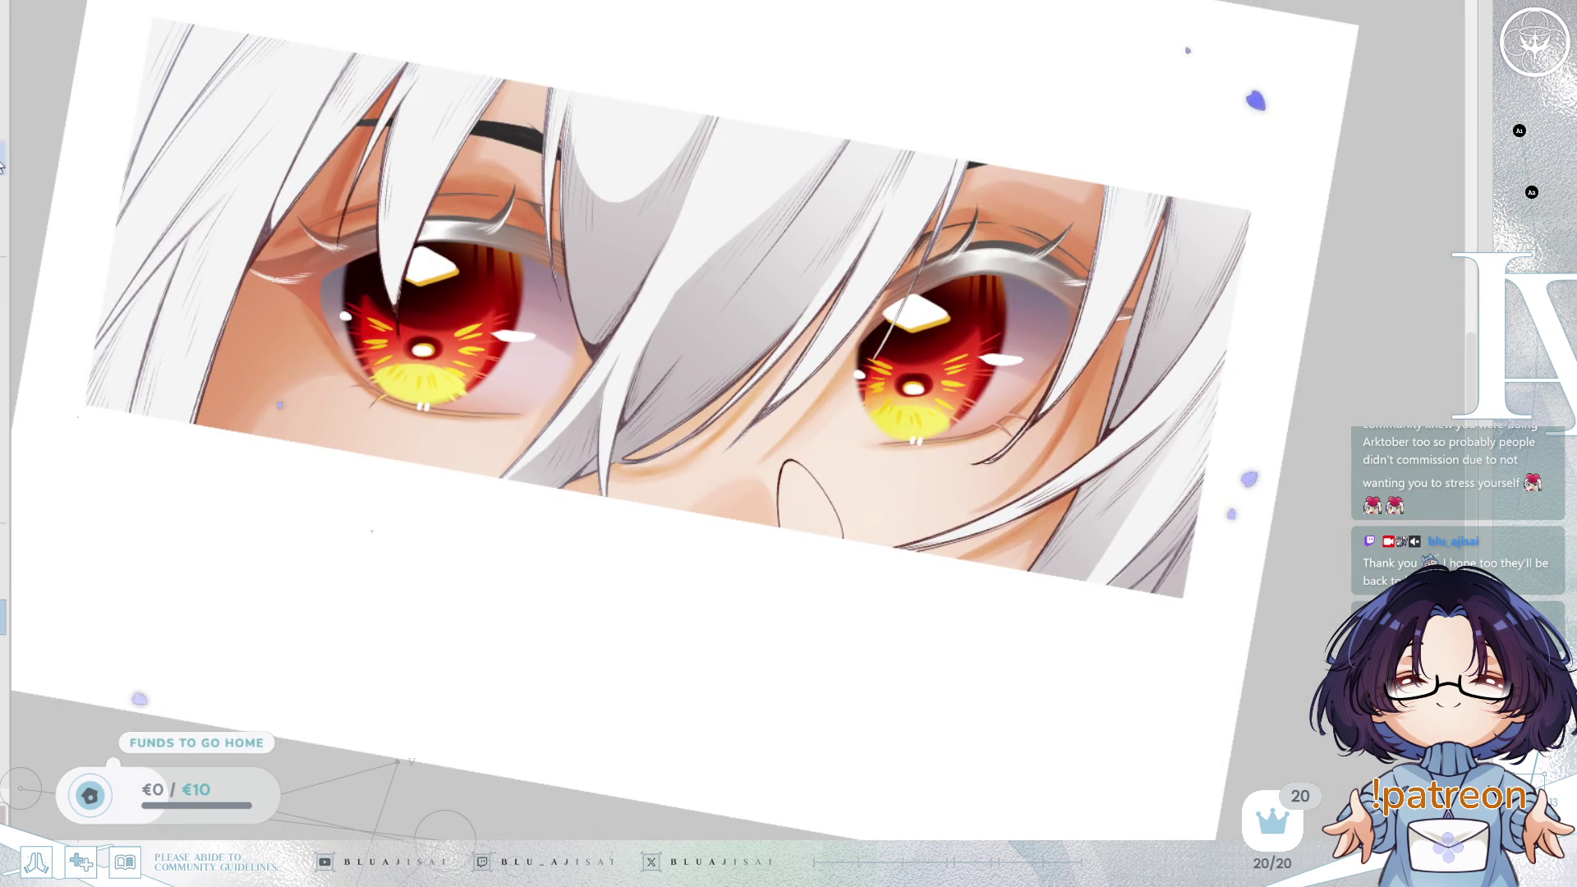
{"action": "left_click_drag", "start_coordinate": [829, 115], "coordinate": [760, 420]}
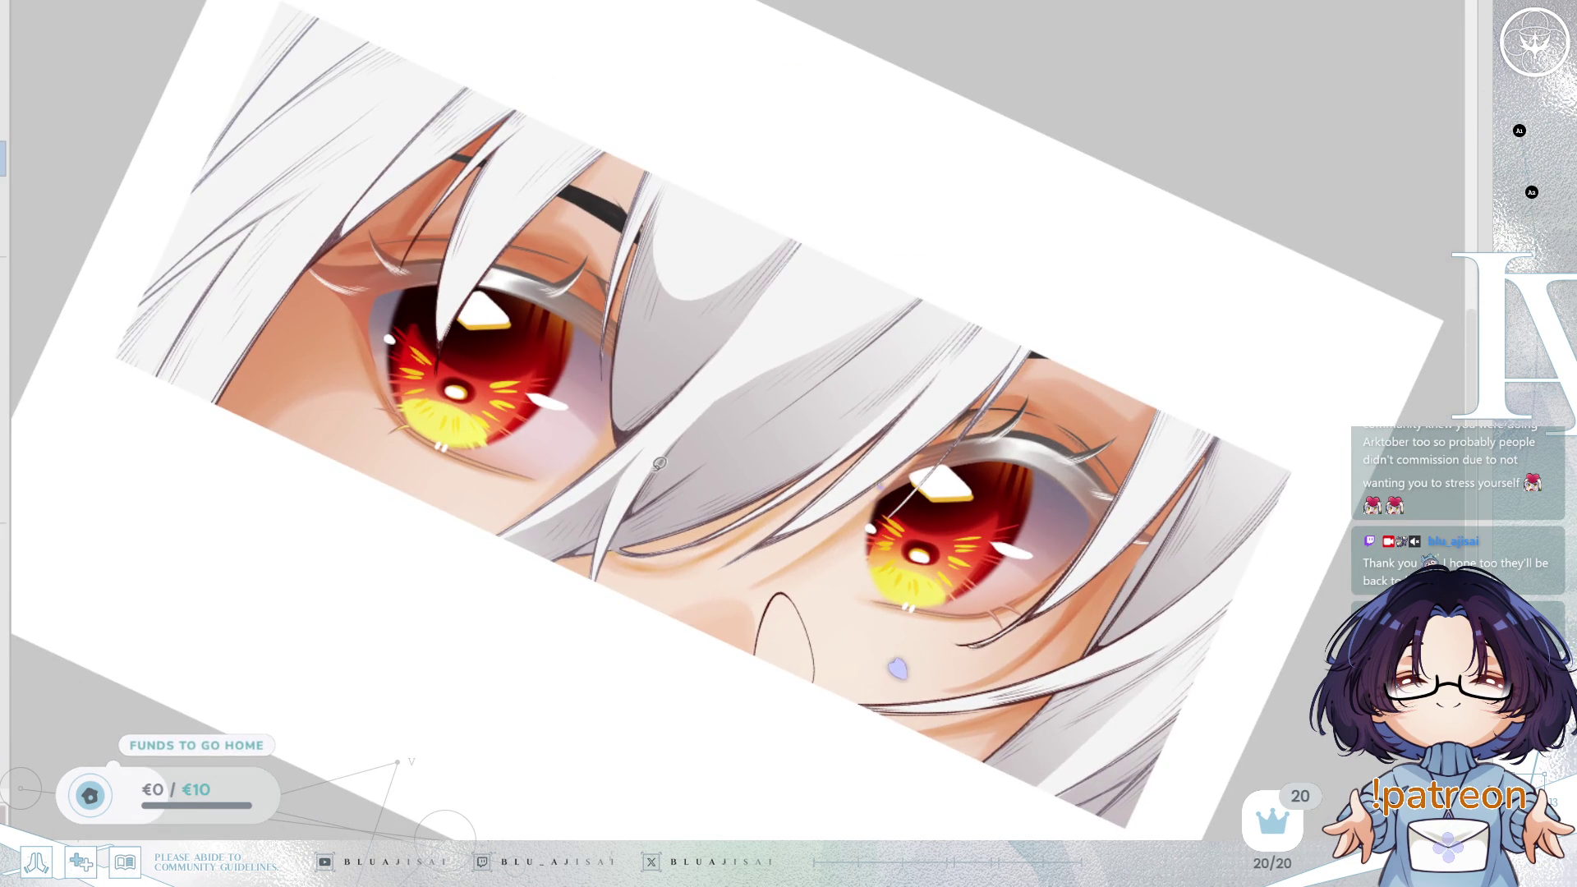
{"action": "left_click_drag", "start_coordinate": [768, 337], "coordinate": [855, 263]}
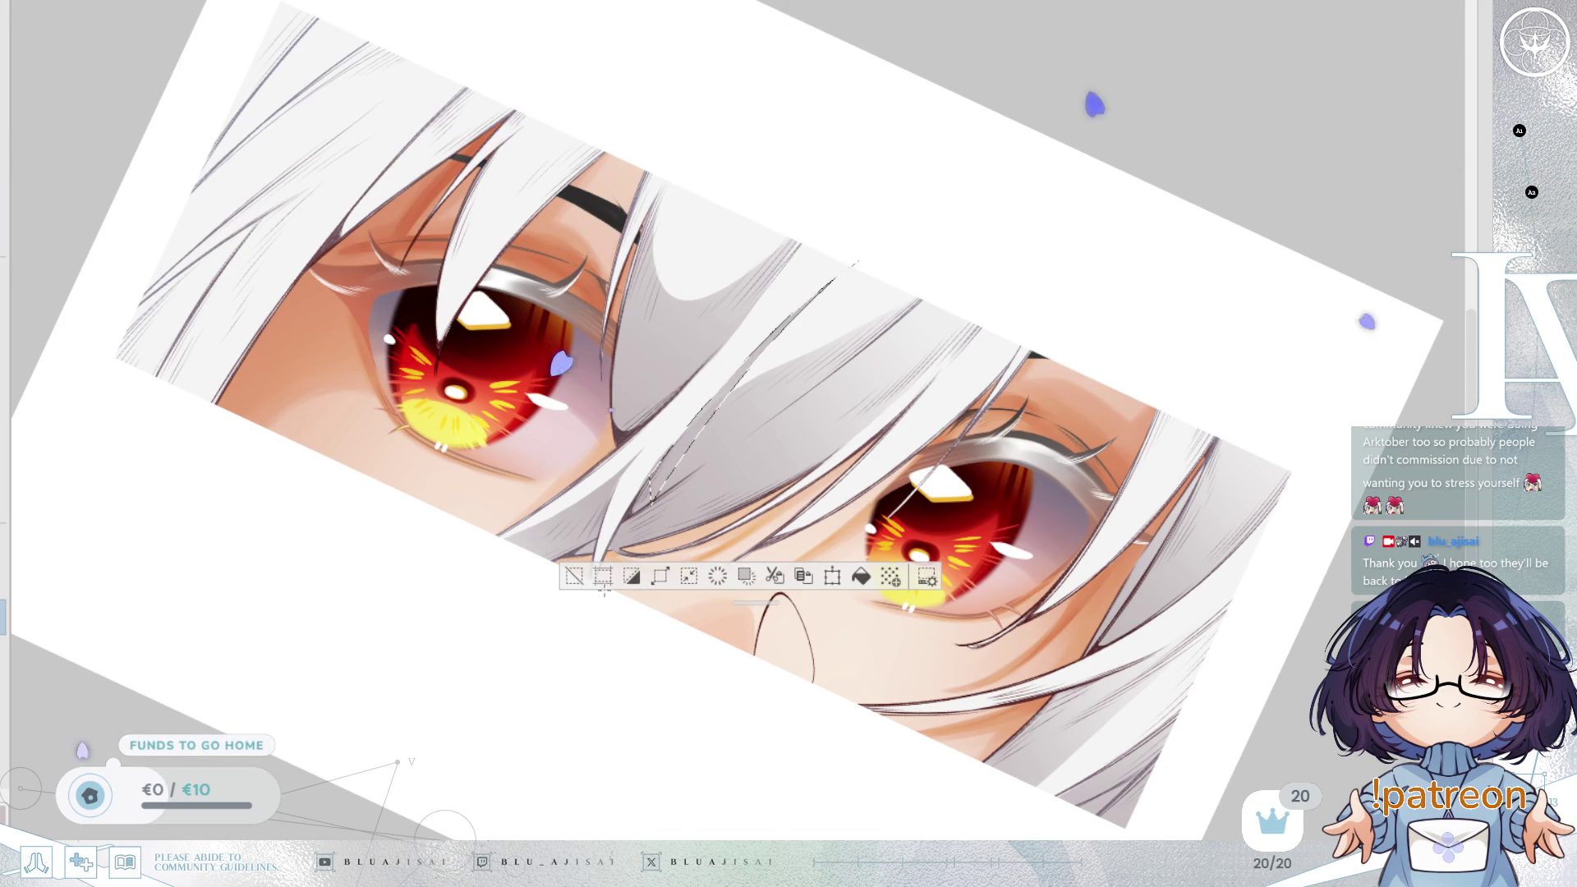
{"action": "left_click", "coordinate": [574, 576]}
{"action": "left_click_drag", "start_coordinate": [567, 605], "coordinate": [527, 700]}
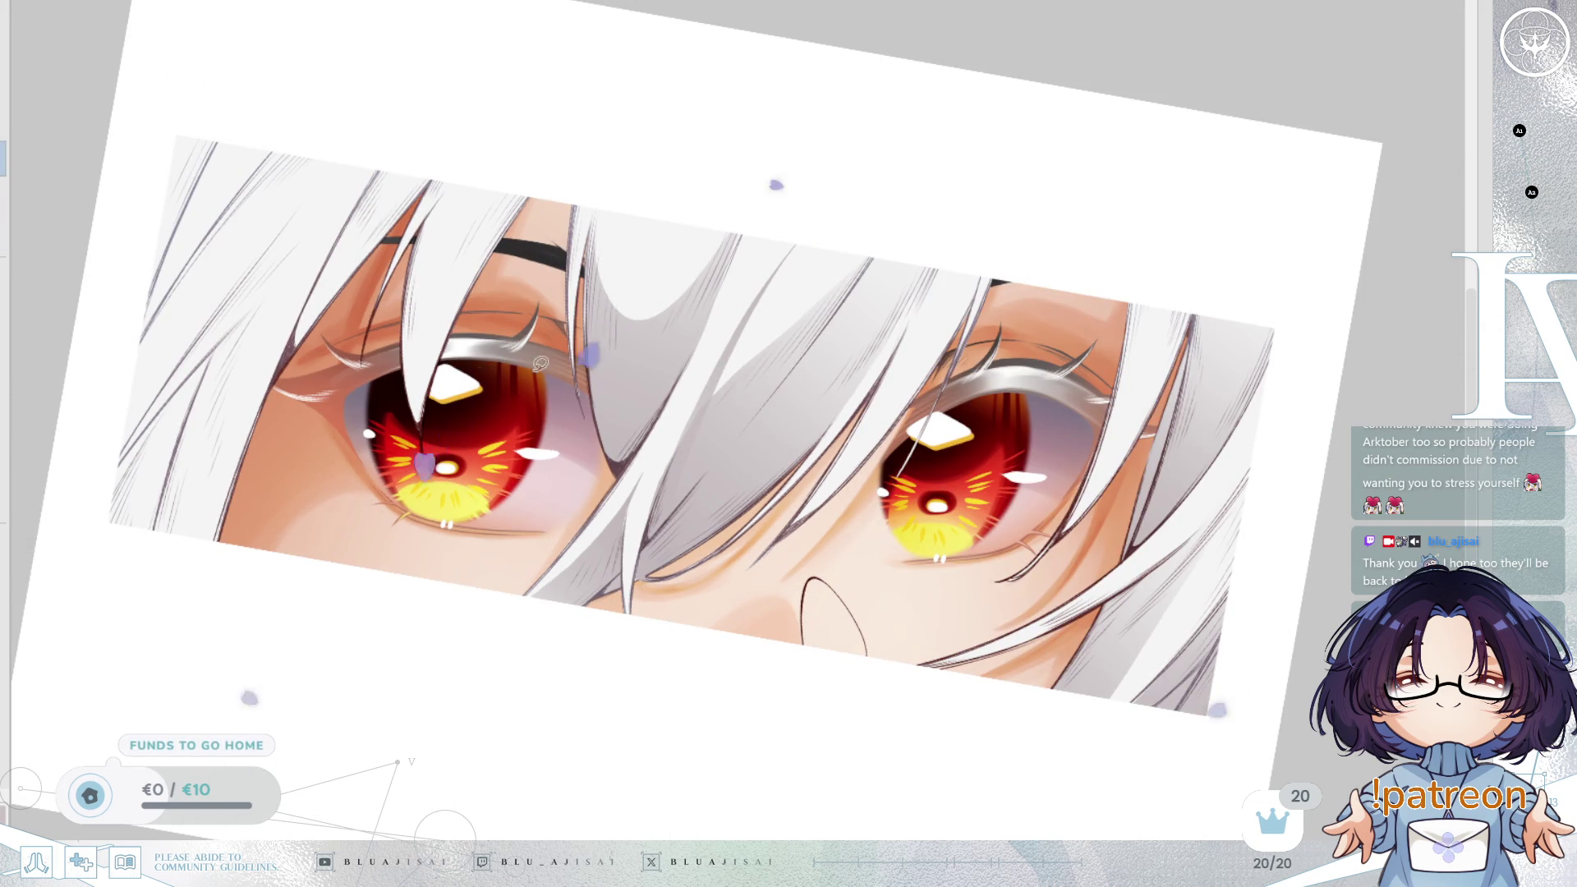
- Erase the stray strand lines around the left eye with two lasso-and-delete passes
{"action": "key", "text": "h"}
{"action": "left_click_drag", "start_coordinate": [888, 409], "coordinate": [838, 271]}
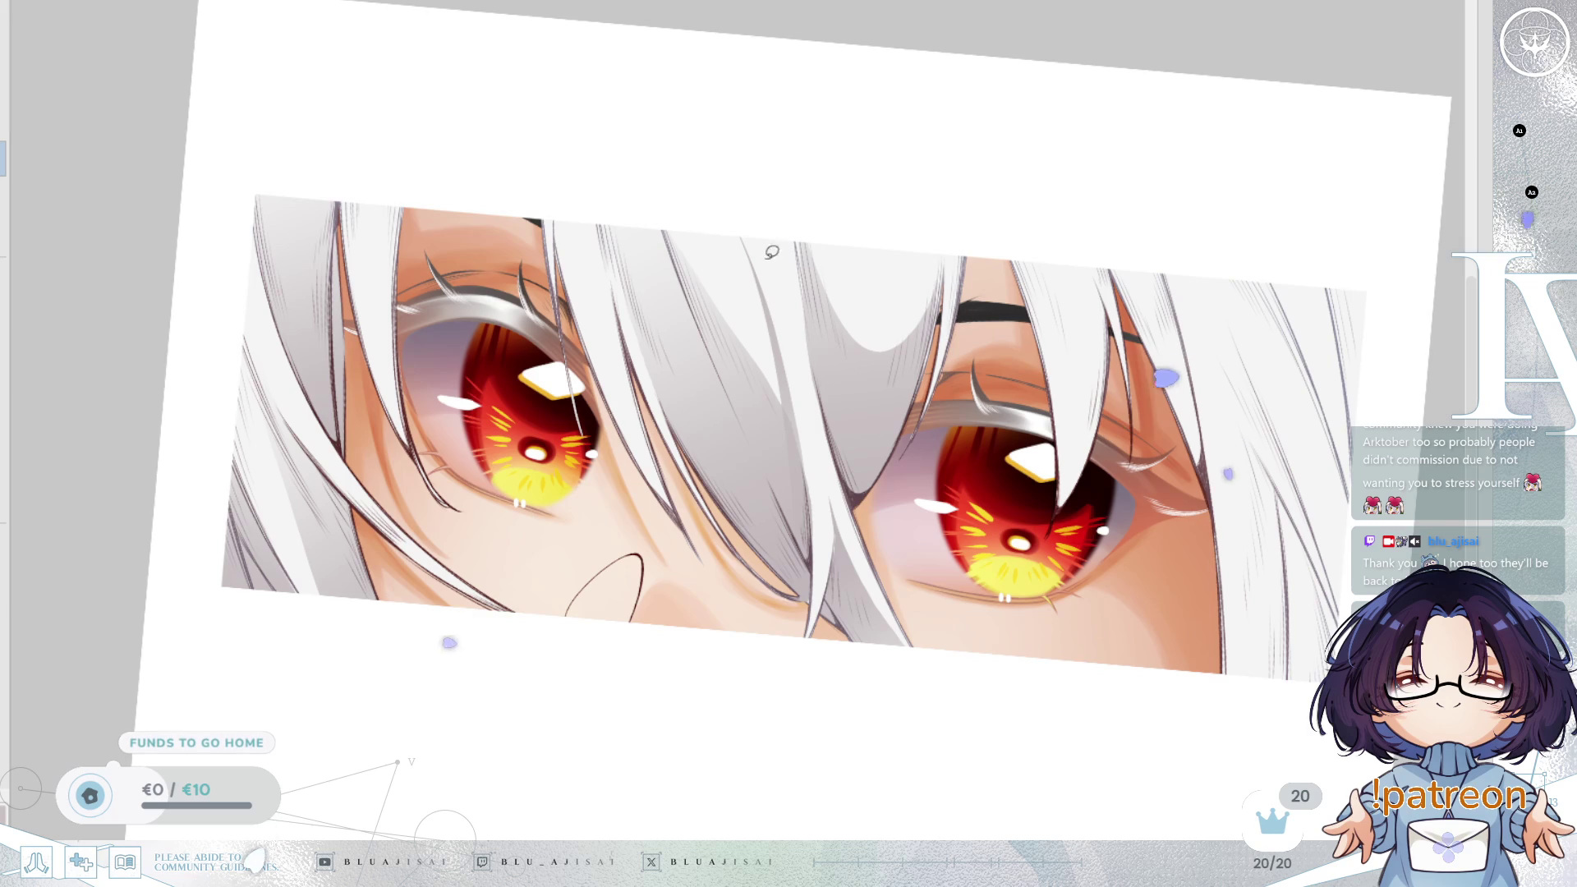
{"action": "mouse_move", "coordinate": [389, 269]}
{"action": "left_mouse_down"}
{"action": "mouse_move", "coordinate": [505, 526]}
{"action": "mouse_move", "coordinate": [497, 316]}
{"action": "left_mouse_up"}
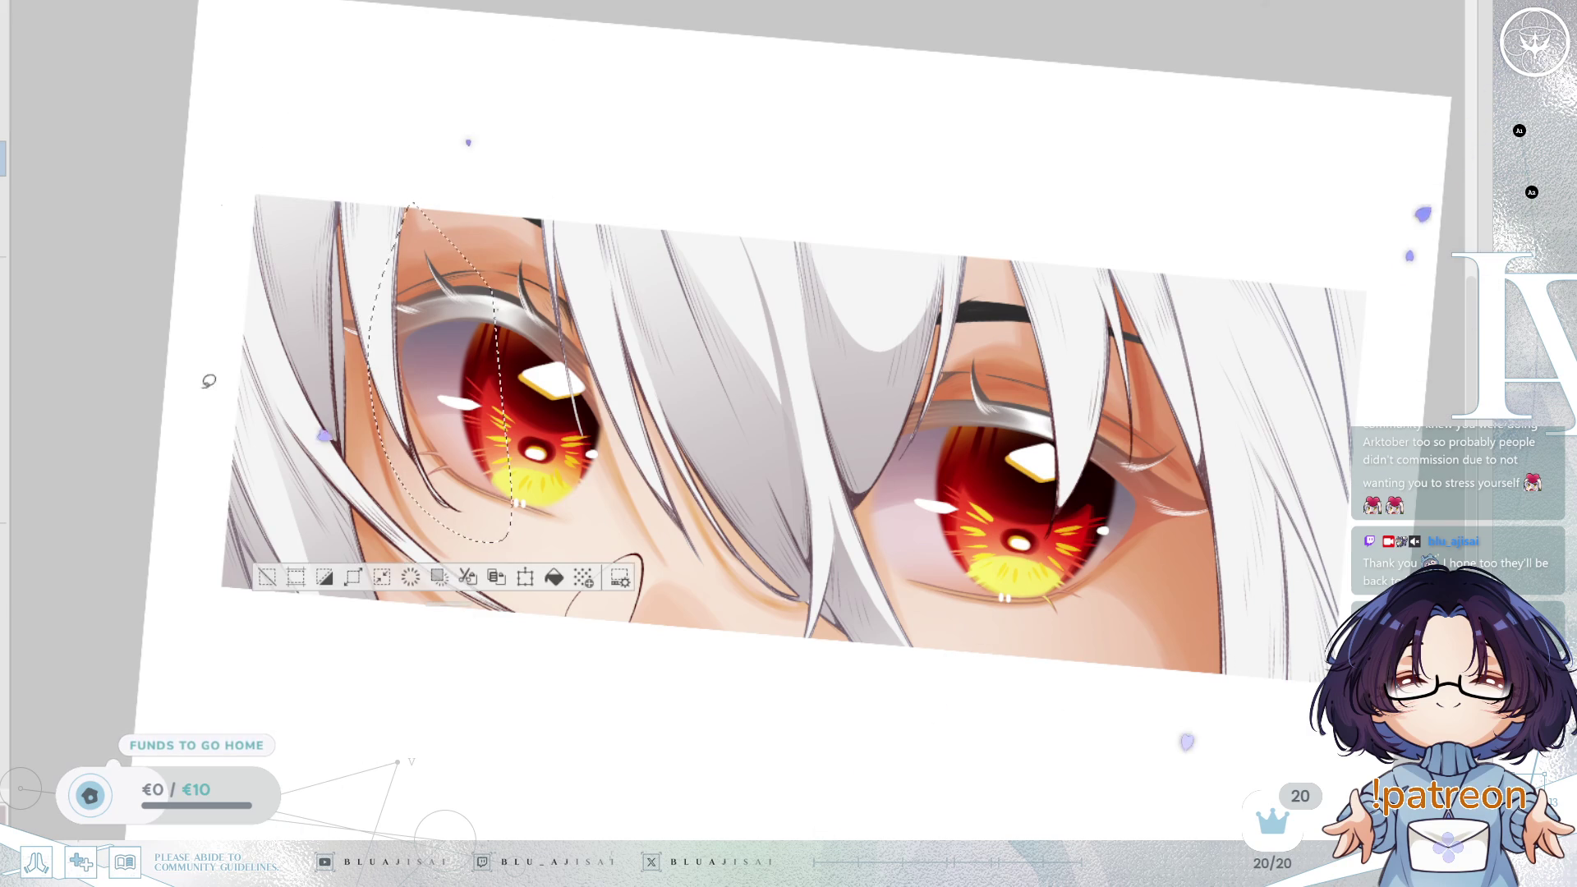
{"action": "key", "text": "Delete"}
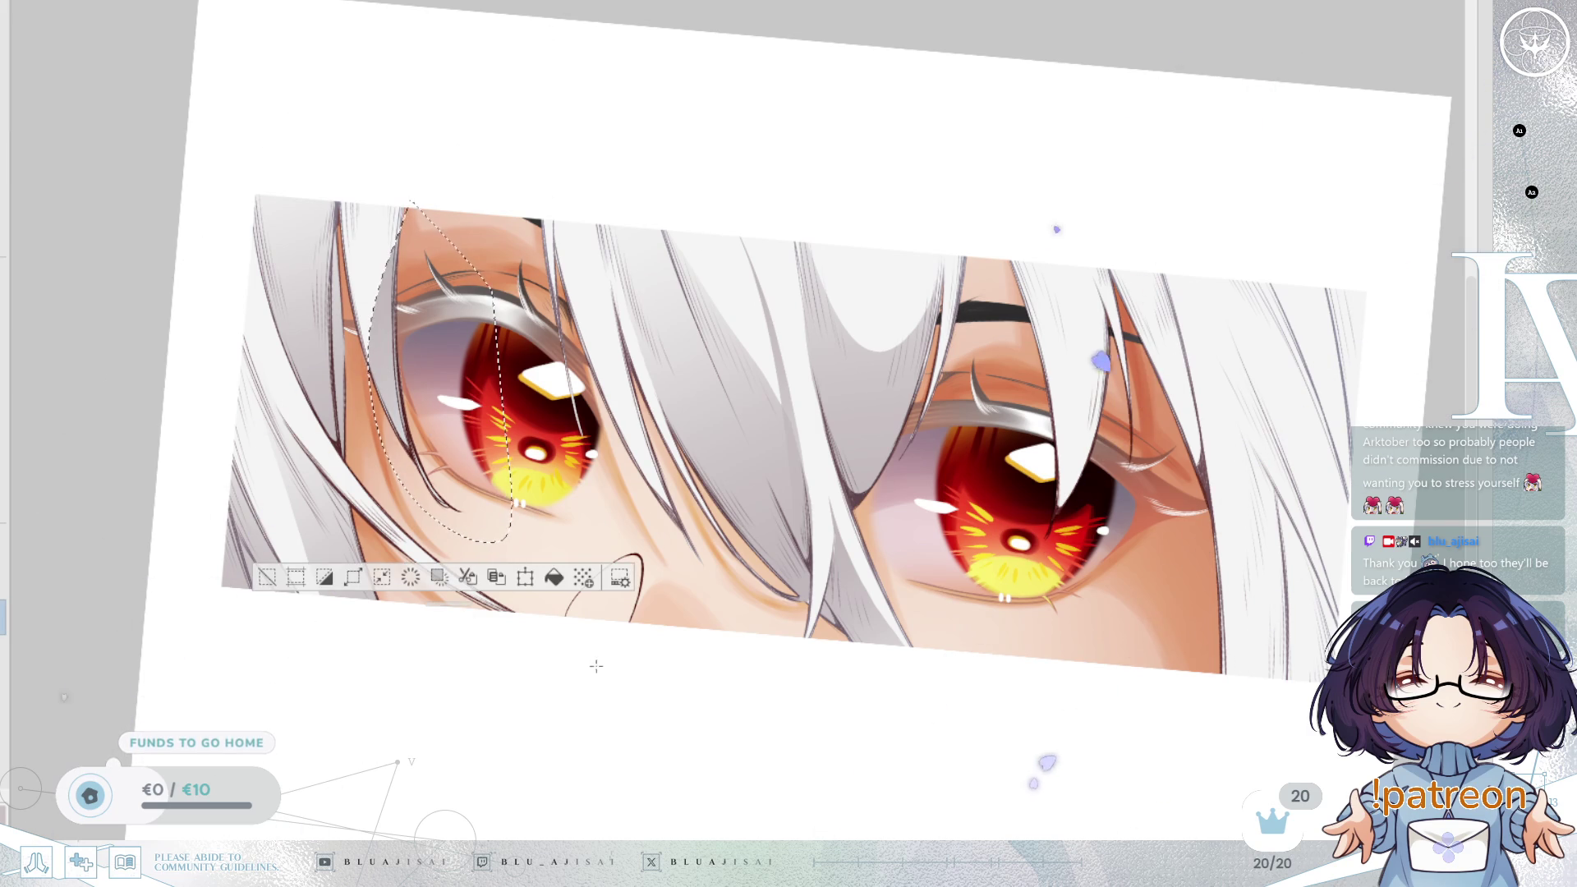
{"action": "key", "text": "ctrl+d"}
{"action": "left_click_drag", "start_coordinate": [497, 539], "coordinate": [487, 536]}
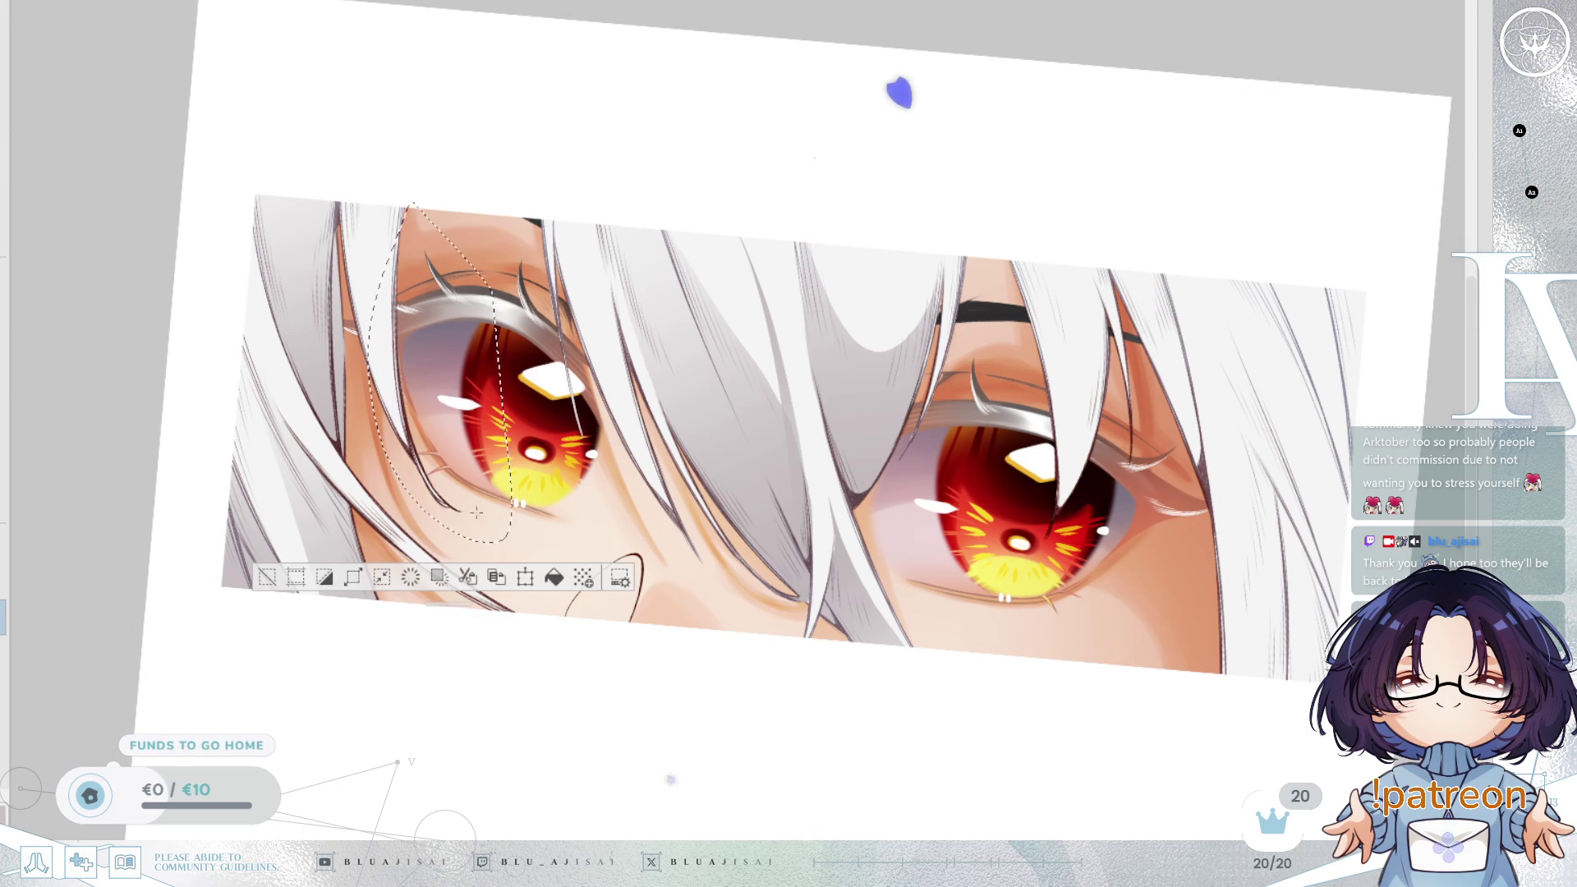
{"action": "key", "text": "Delete"}
{"action": "key", "text": "ctrl+d"}
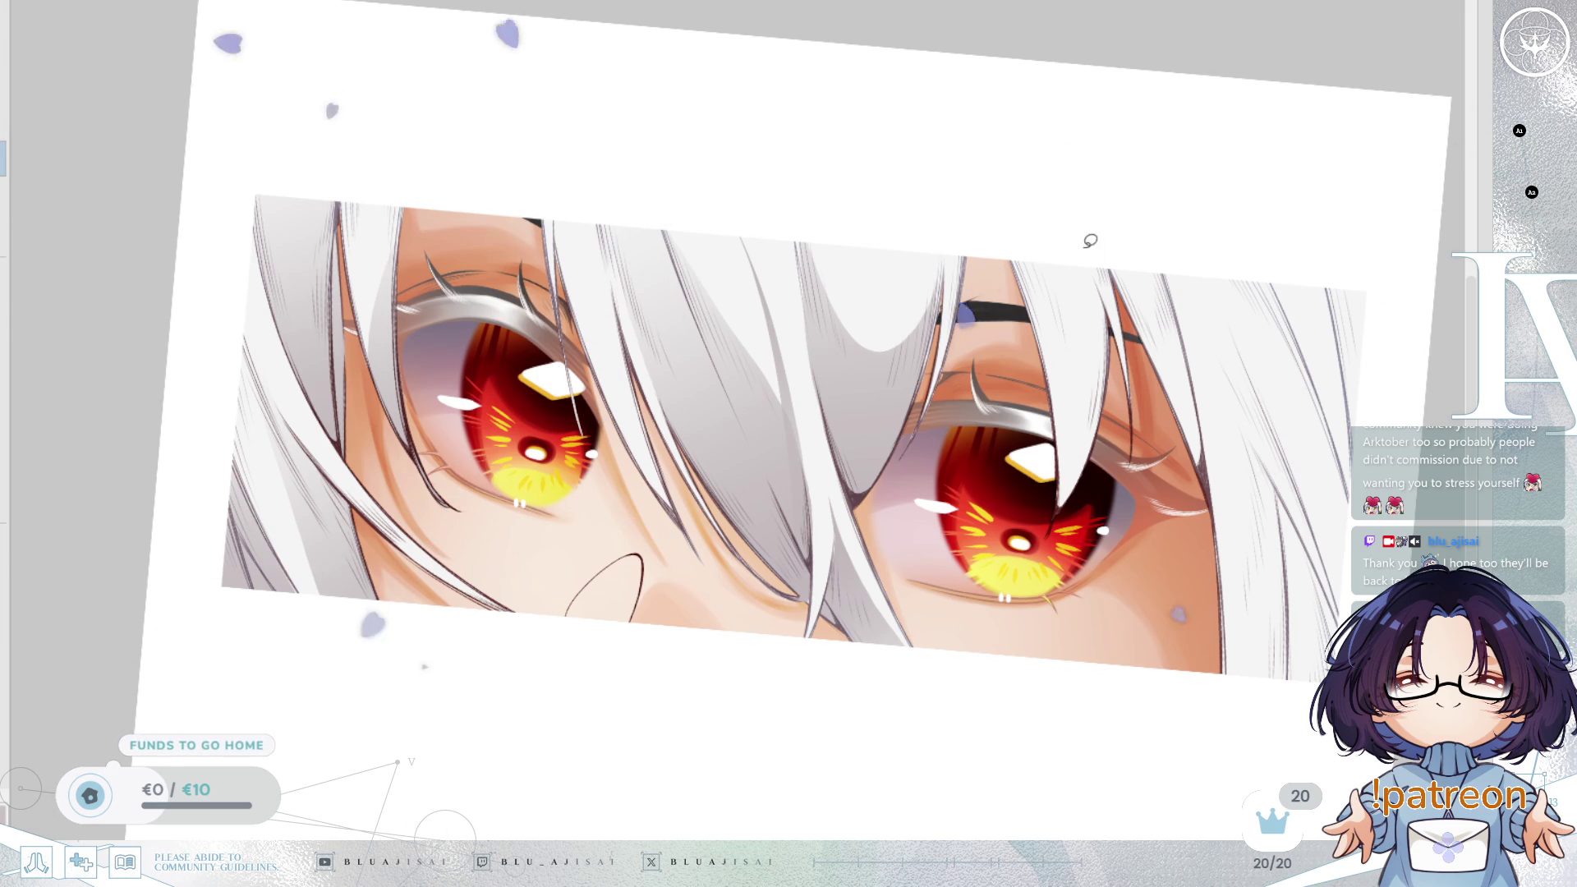
- Airbrush the hair strand over the left eye darker grey, then level the view
{"action": "mouse_move", "coordinate": [1064, 205]}
{"action": "left_mouse_down"}
{"action": "mouse_move", "coordinate": [1069, 509]}
{"action": "mouse_move", "coordinate": [1035, 559]}
{"action": "mouse_move", "coordinate": [1114, 345]}
{"action": "mouse_move", "coordinate": [1059, 177]}
{"action": "mouse_move", "coordinate": [1068, 493]}
{"action": "mouse_move", "coordinate": [1116, 378]}
{"action": "mouse_move", "coordinate": [1052, 175]}
{"action": "left_mouse_up"}
{"action": "key", "text": "ctrl+d"}
{"action": "key", "text": "h"}
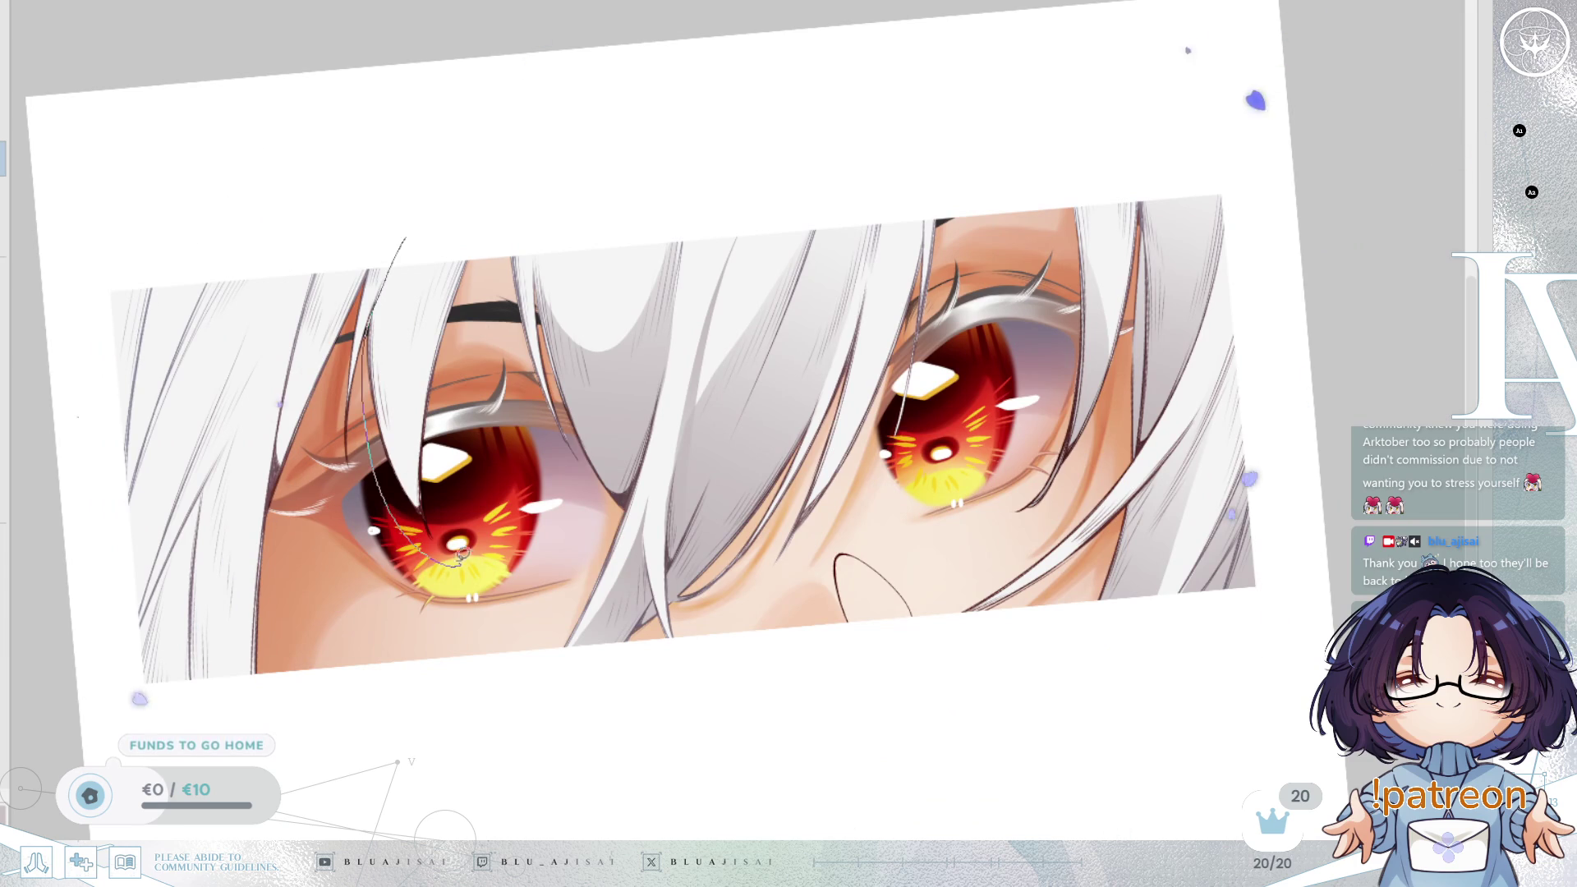
{"action": "left_click_drag", "start_coordinate": [466, 557], "coordinate": [469, 144]}
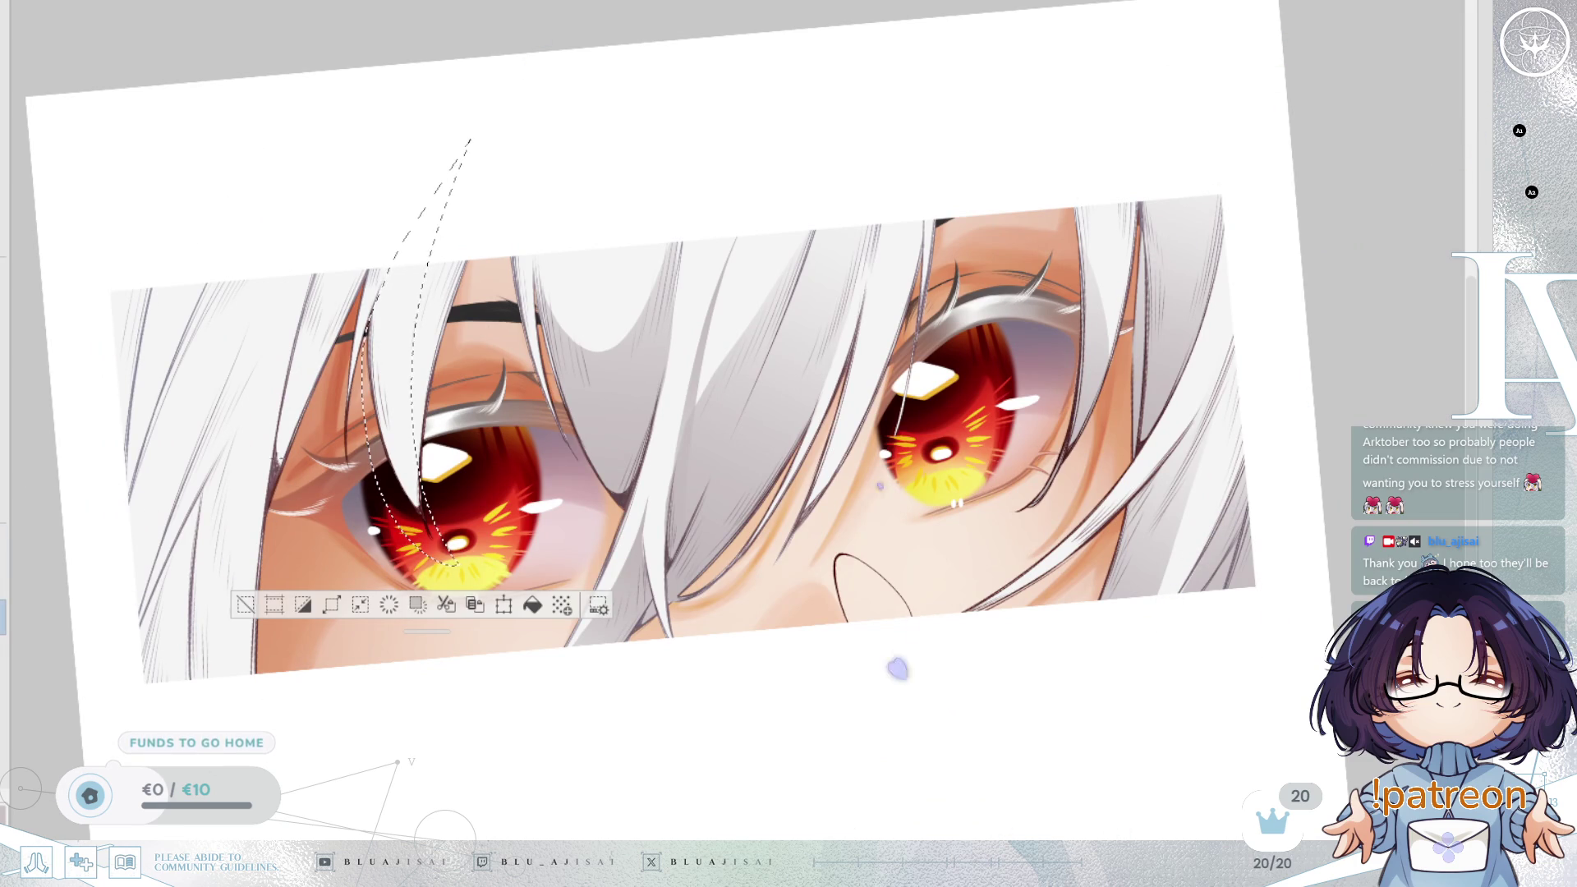
{"action": "left_click_drag", "start_coordinate": [246, 466], "coordinate": [606, 2]}
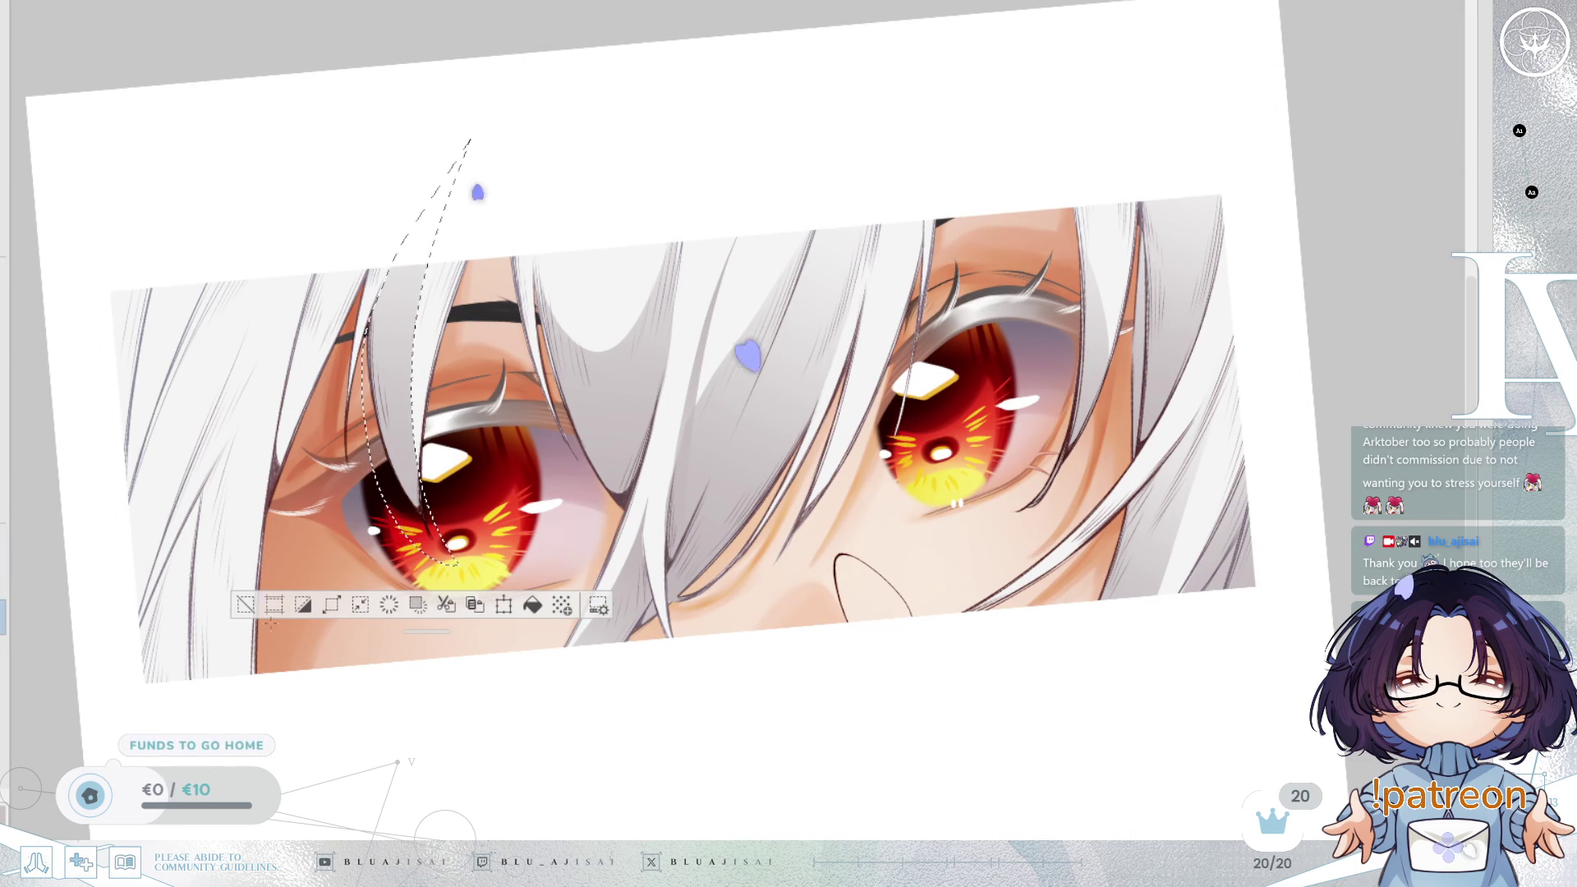
{"action": "key", "text": "ctrl+d"}
{"action": "key", "text": "ctrl+@"}
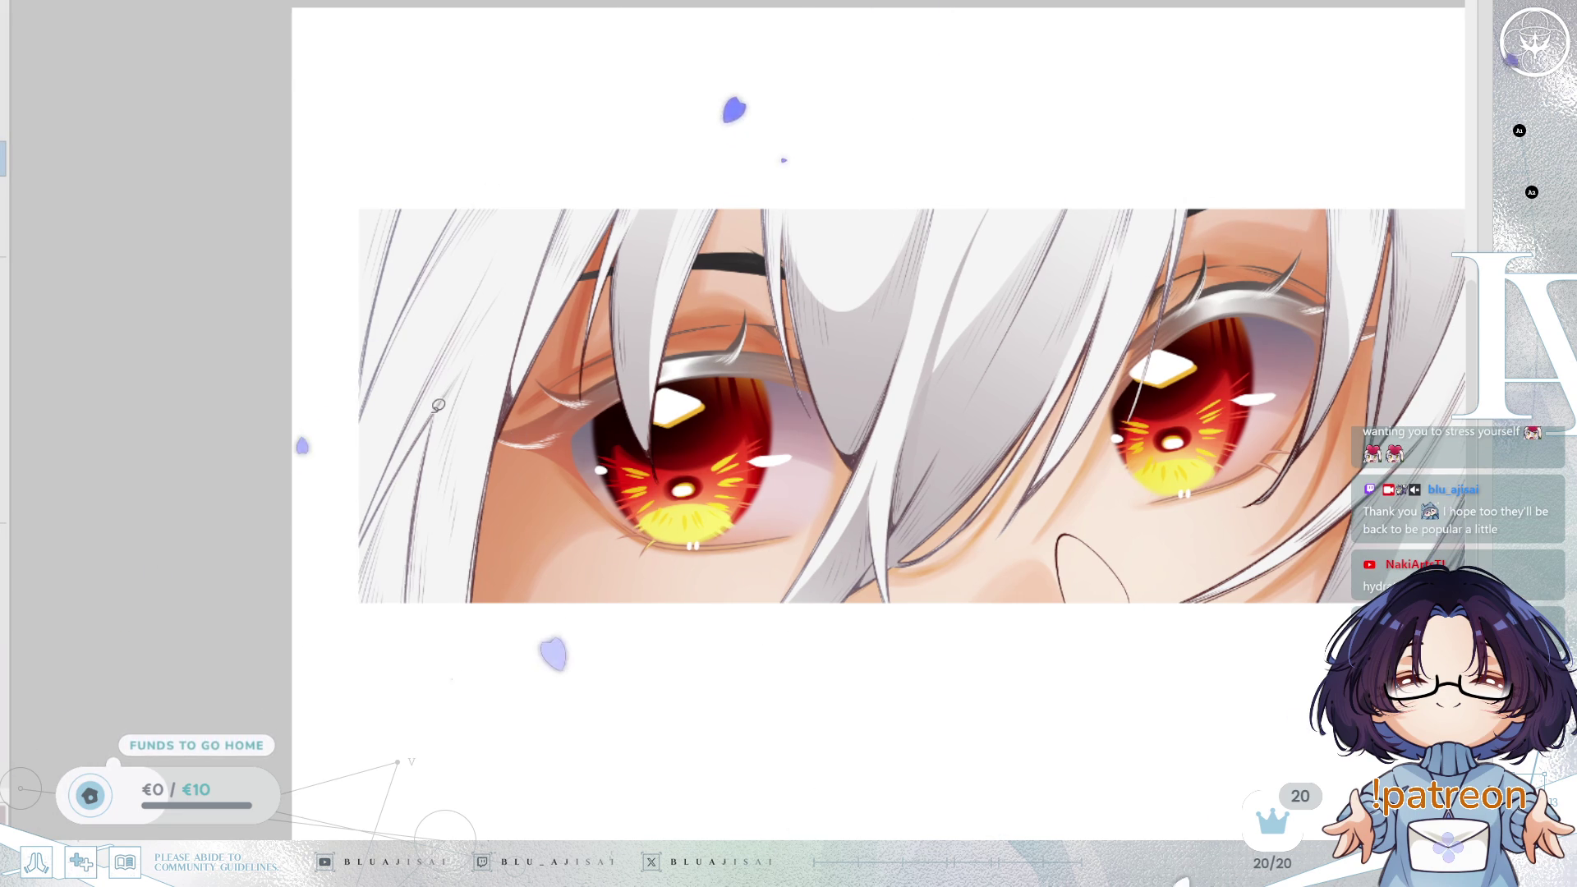
- Build a lasso selection around the hair along the left edge, then clear it
{"action": "mouse_move", "coordinate": [366, 537]}
{"action": "left_mouse_down"}
{"action": "mouse_move", "coordinate": [398, 644]}
{"action": "mouse_move", "coordinate": [444, 379]}
{"action": "mouse_move", "coordinate": [434, 396]}
{"action": "left_mouse_up"}
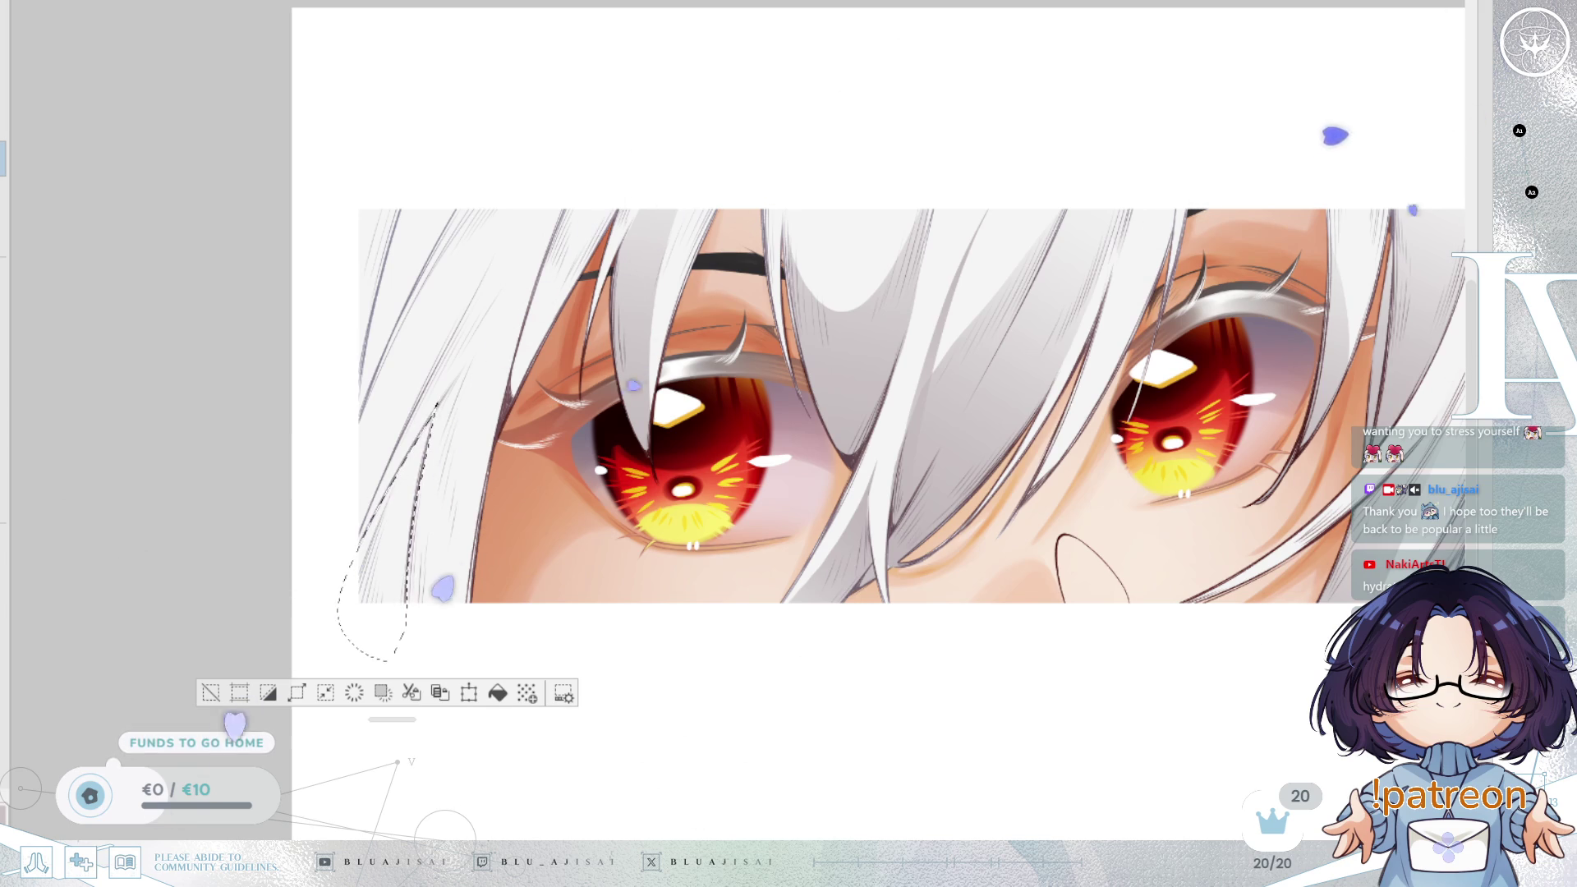
{"action": "left_click_drag", "start_coordinate": [466, 192], "coordinate": [449, 222]}
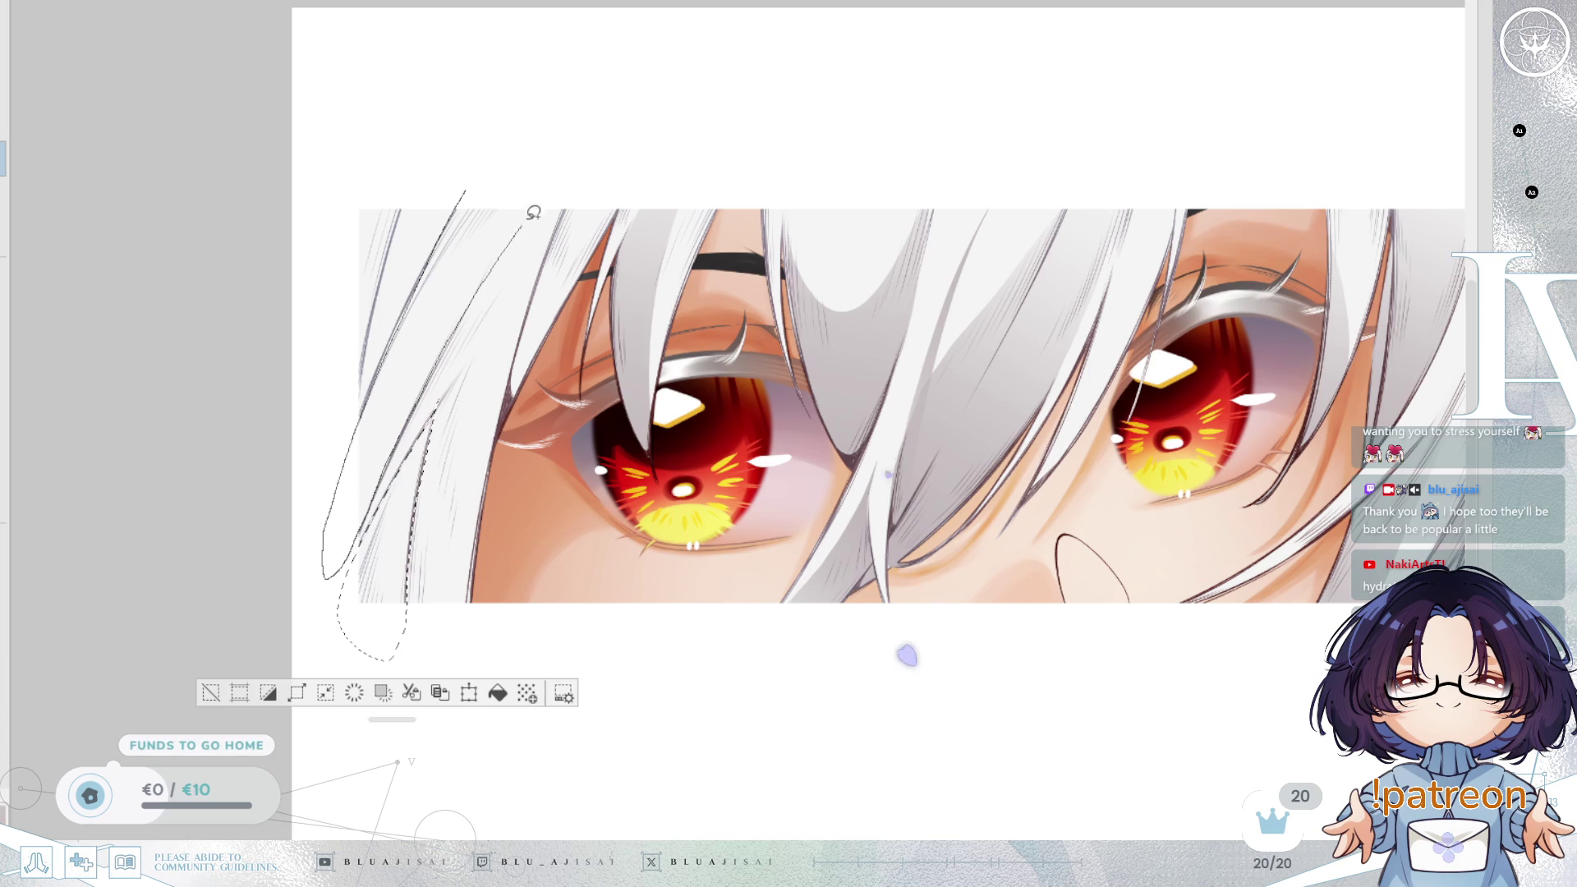
{"action": "left_click_drag", "start_coordinate": [395, 387], "coordinate": [565, 49]}
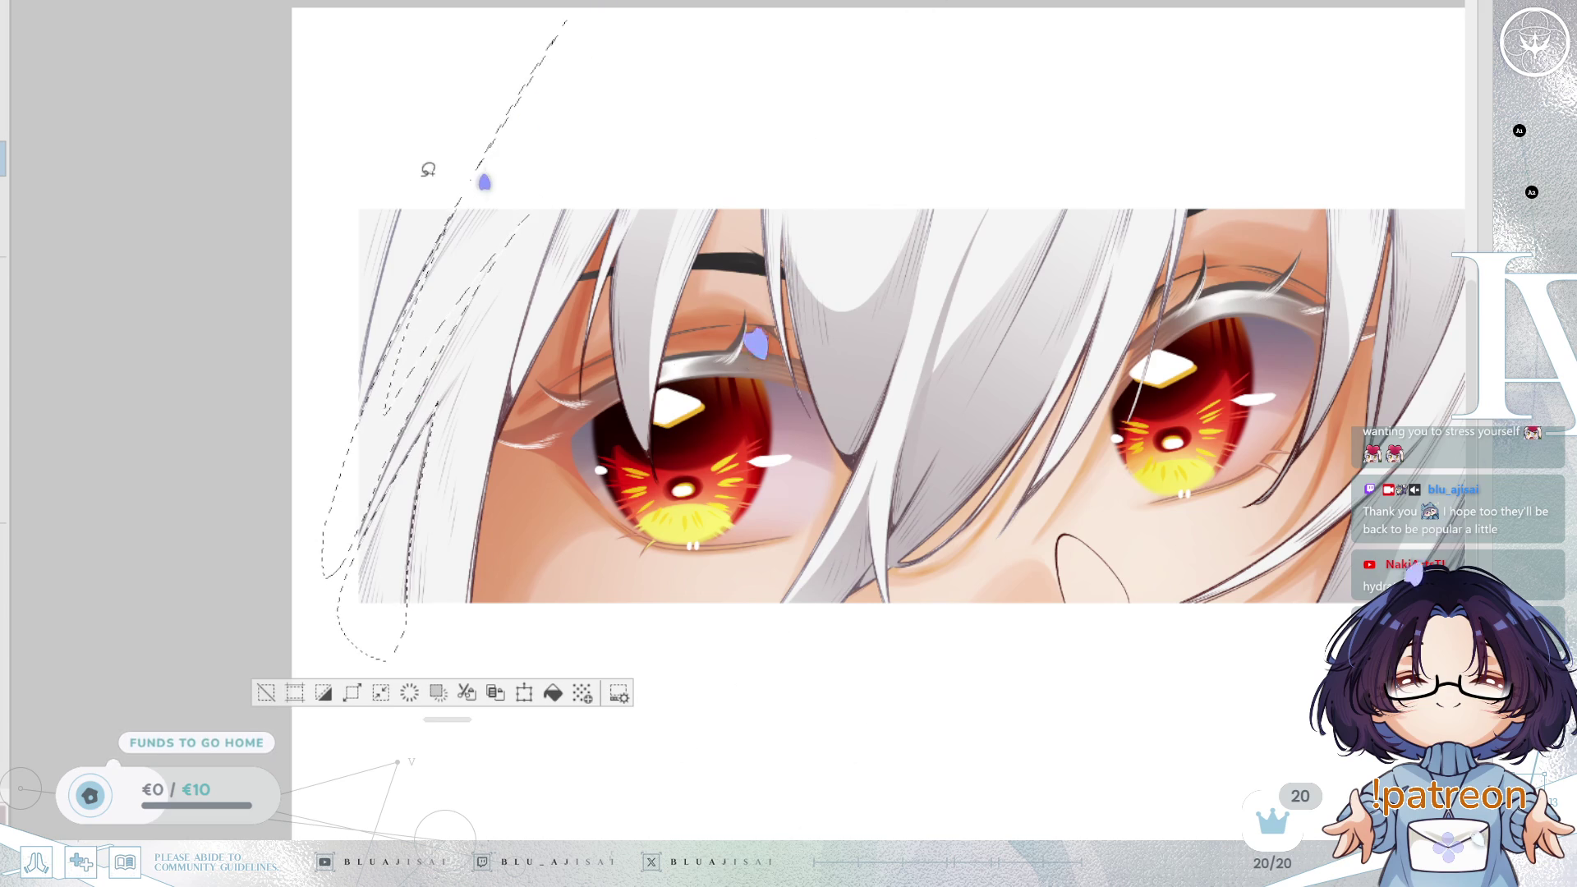
{"action": "left_click_drag", "start_coordinate": [345, 370], "coordinate": [475, 179]}
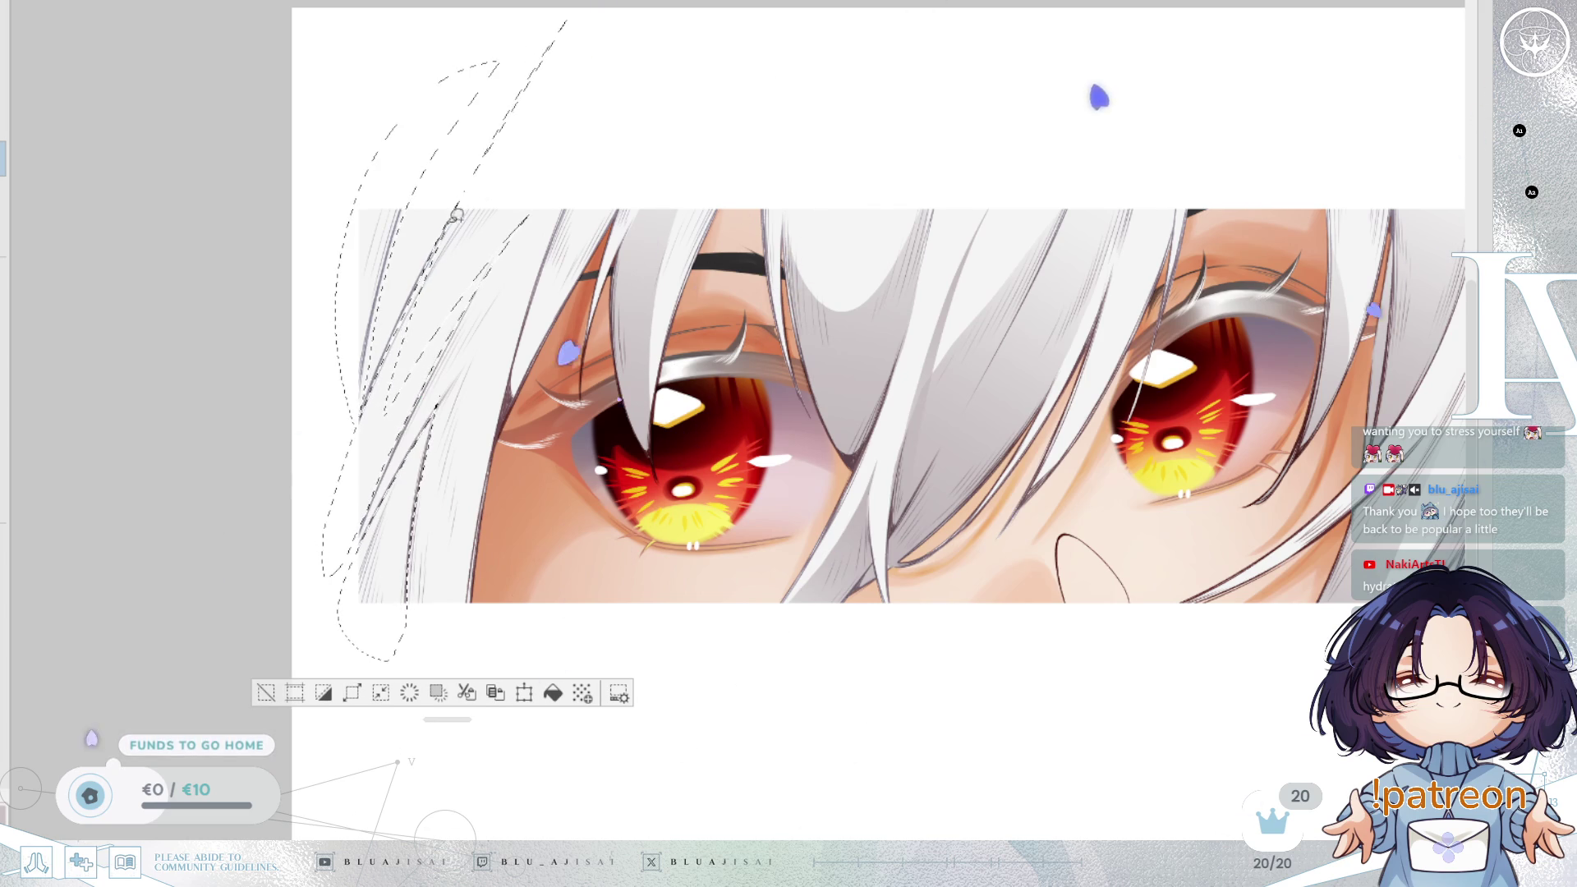
{"action": "scroll", "coordinate": [521, 540], "scroll_direction": "up", "scroll_amount": 2}
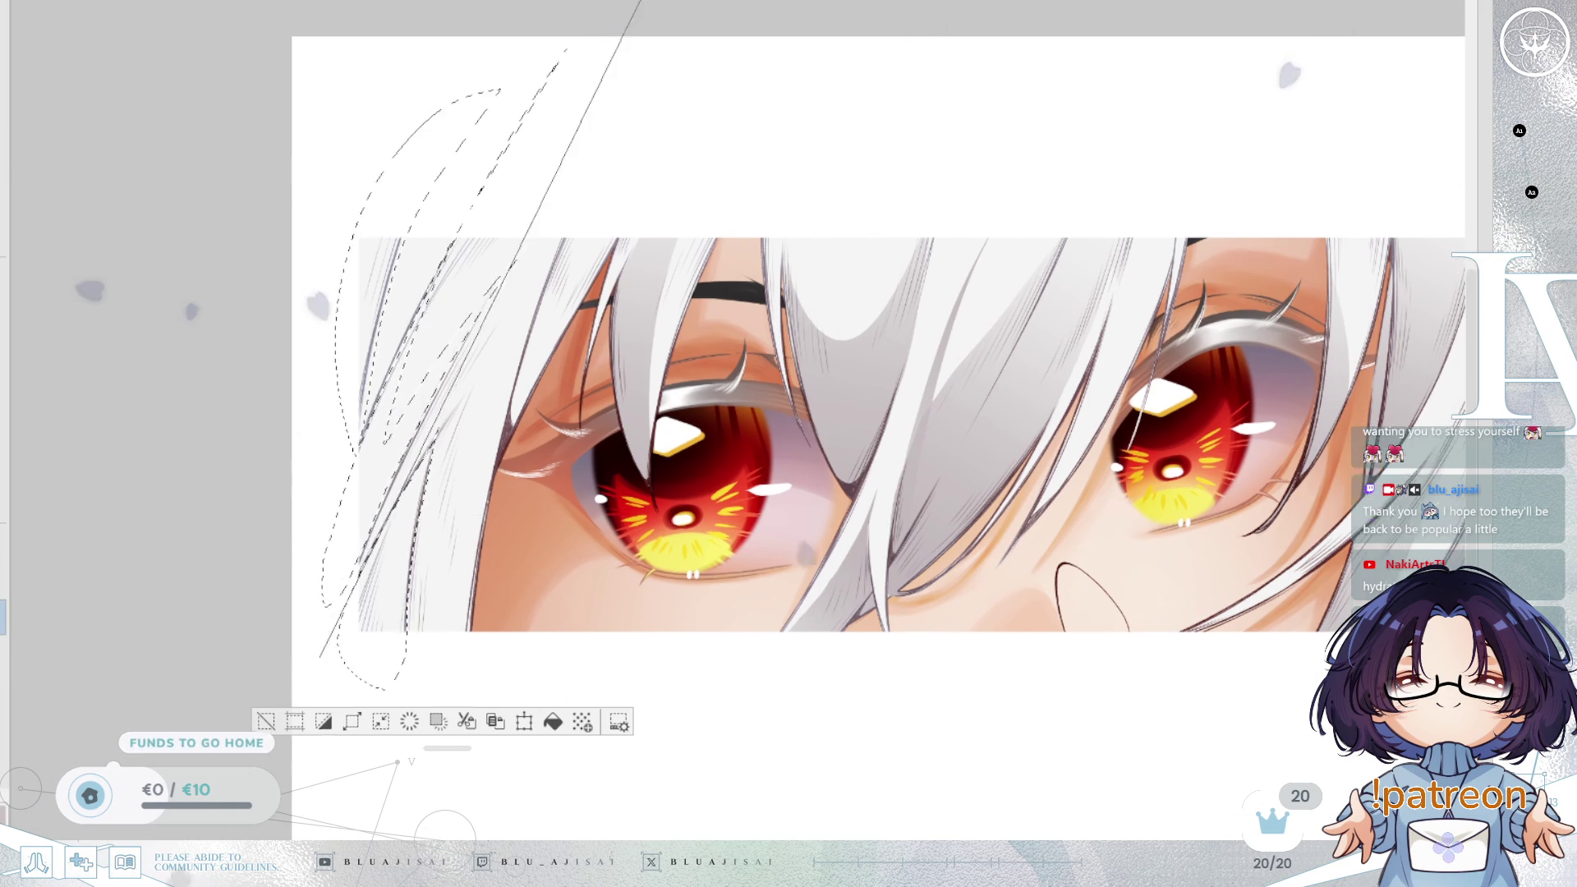
{"action": "key", "text": "ctrl+d"}
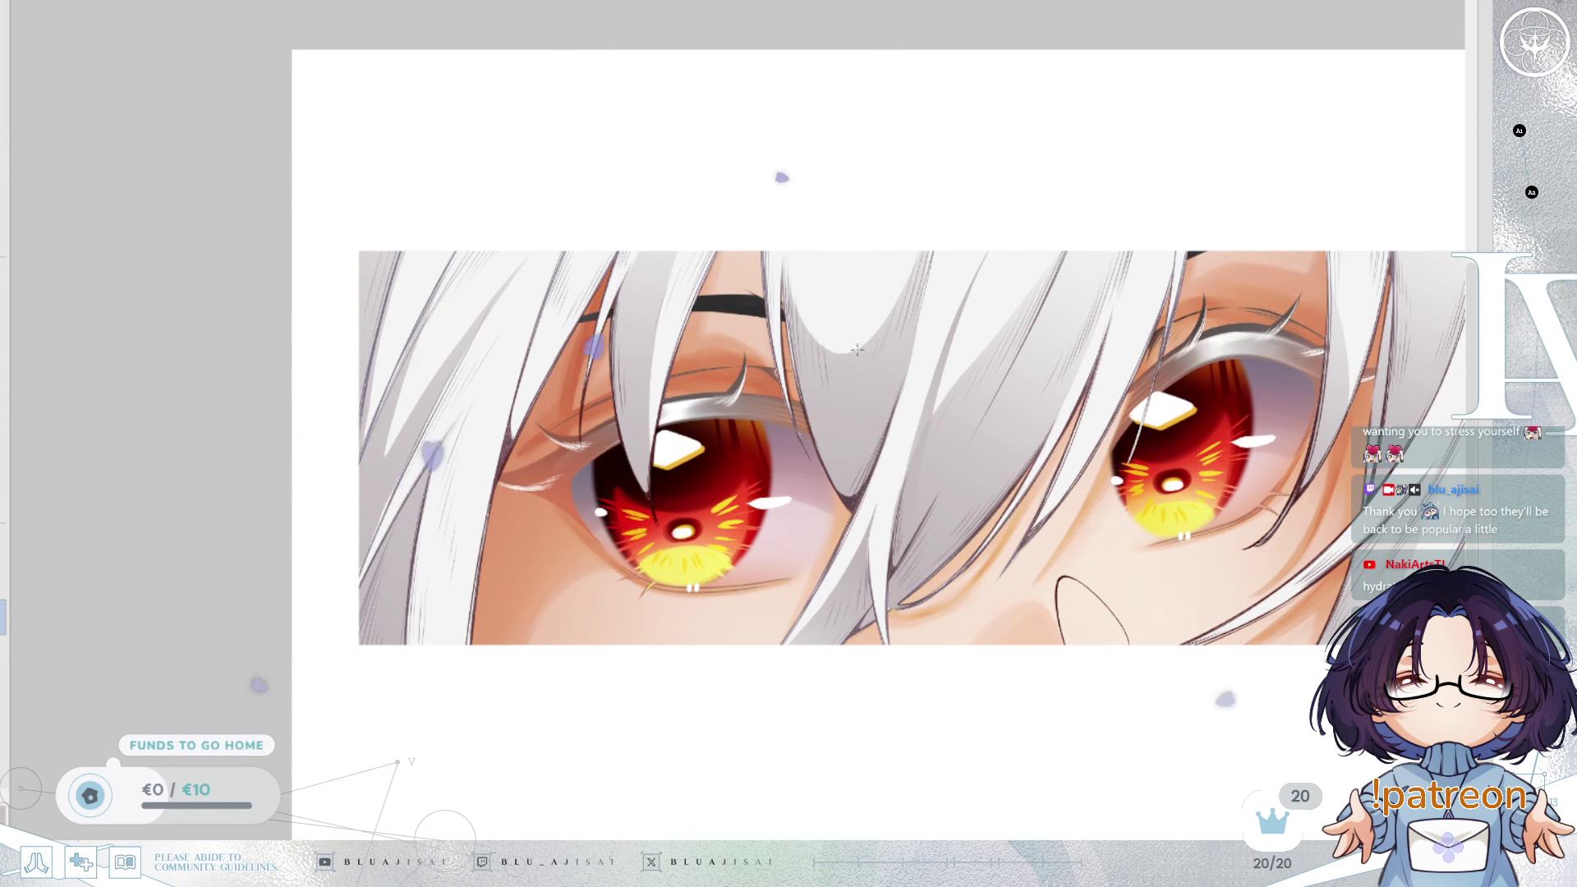
- Zoom out to the full page and flip the view horizontally to check balance
{"action": "key", "text": "h"}
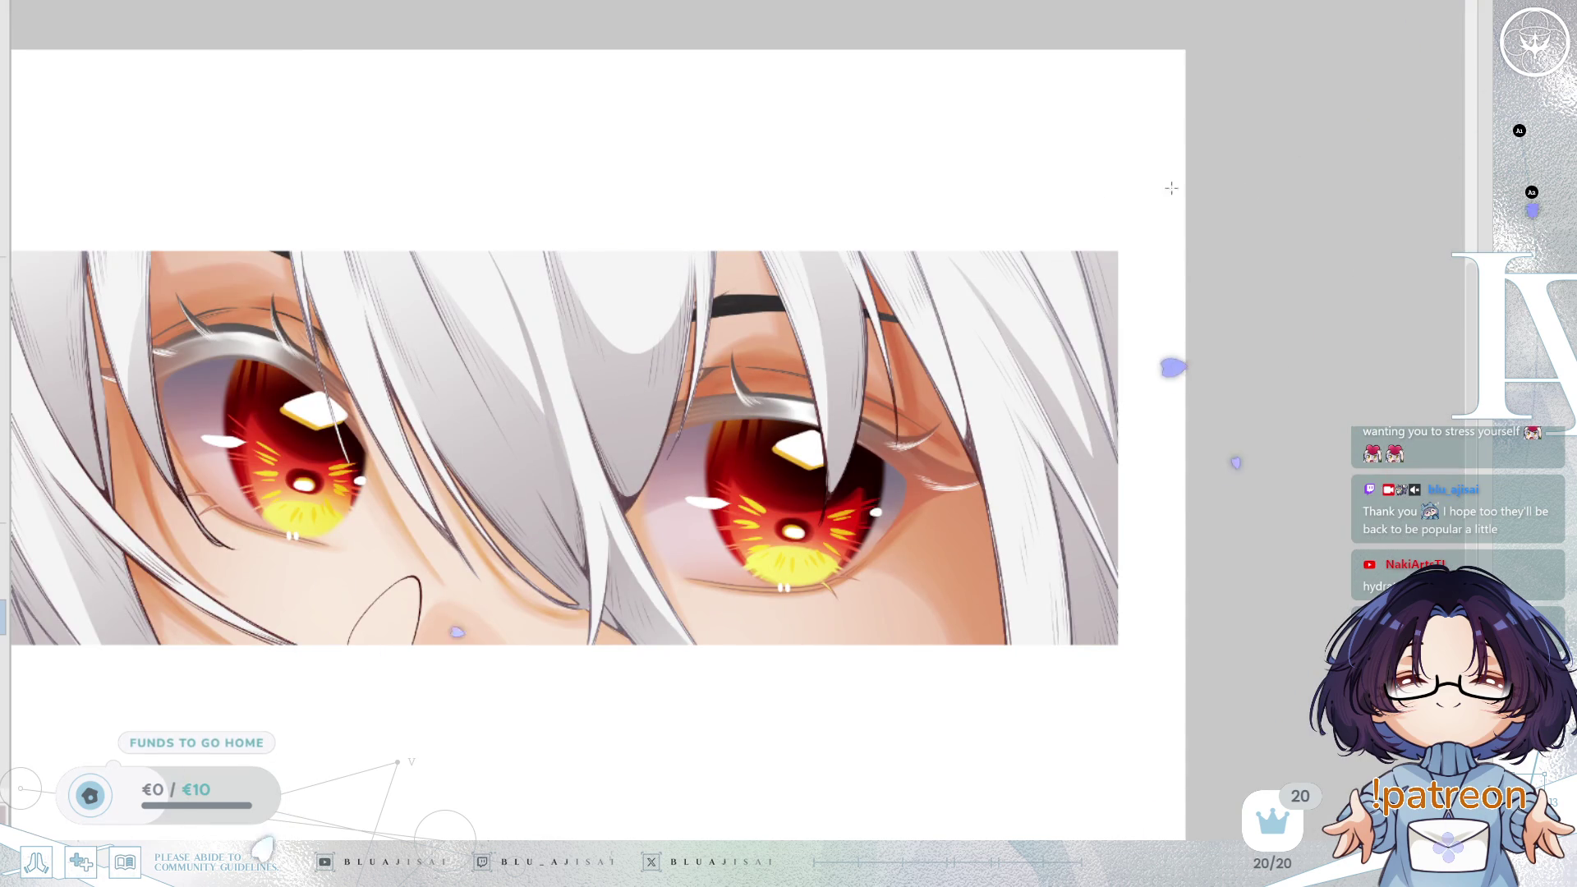
{"action": "key", "text": "h"}
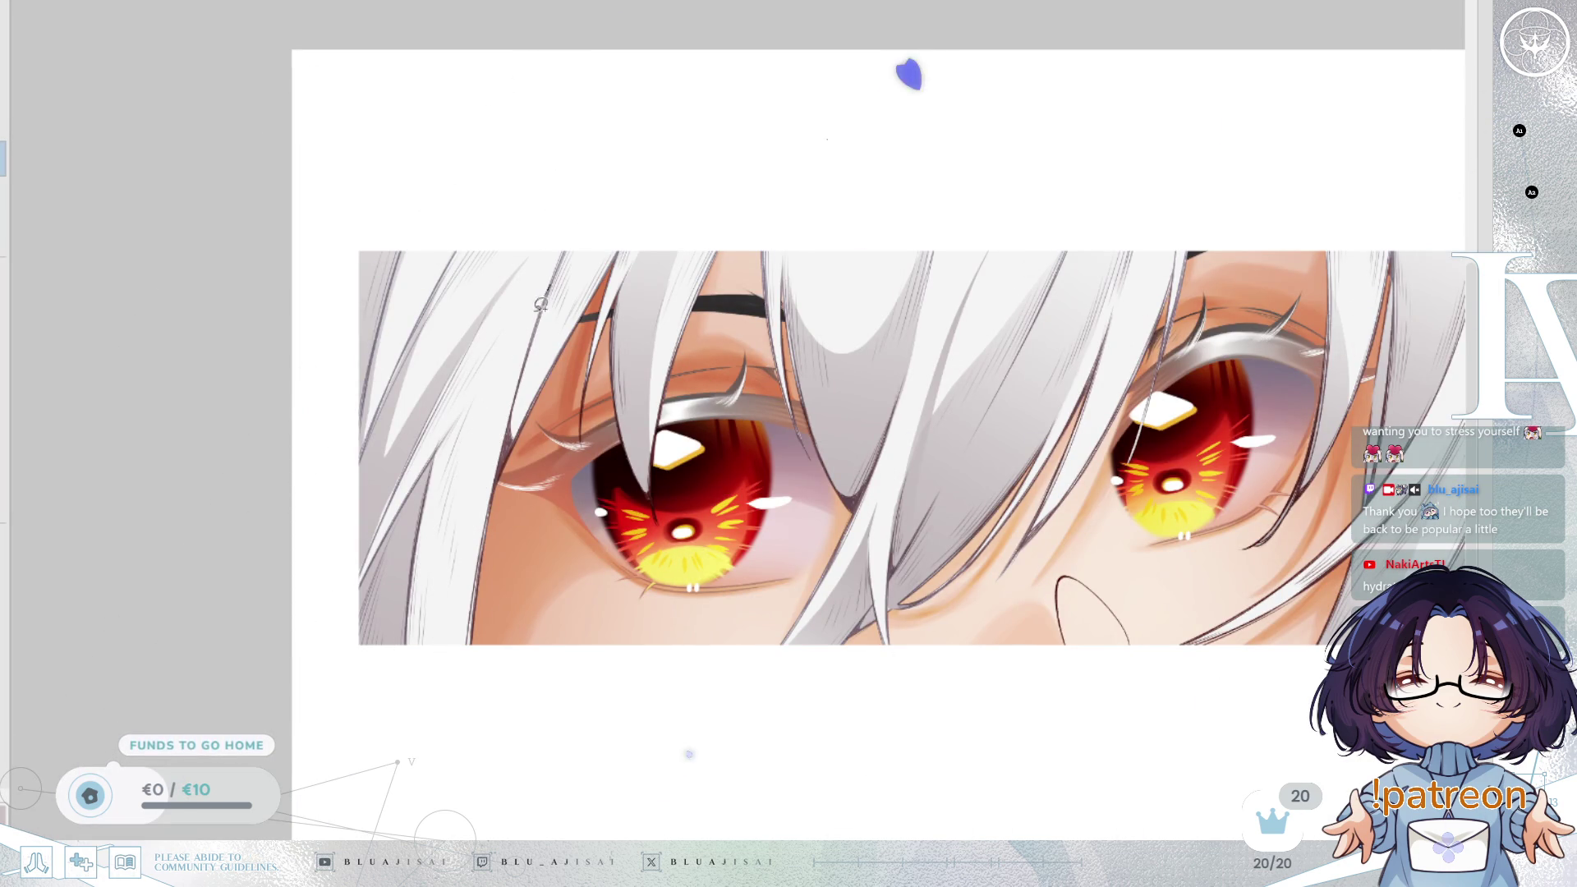
{"action": "mouse_move", "coordinate": [494, 683]}
{"action": "left_mouse_down"}
{"action": "mouse_move", "coordinate": [518, 435]}
{"action": "mouse_move", "coordinate": [565, 234]}
{"action": "left_mouse_up"}
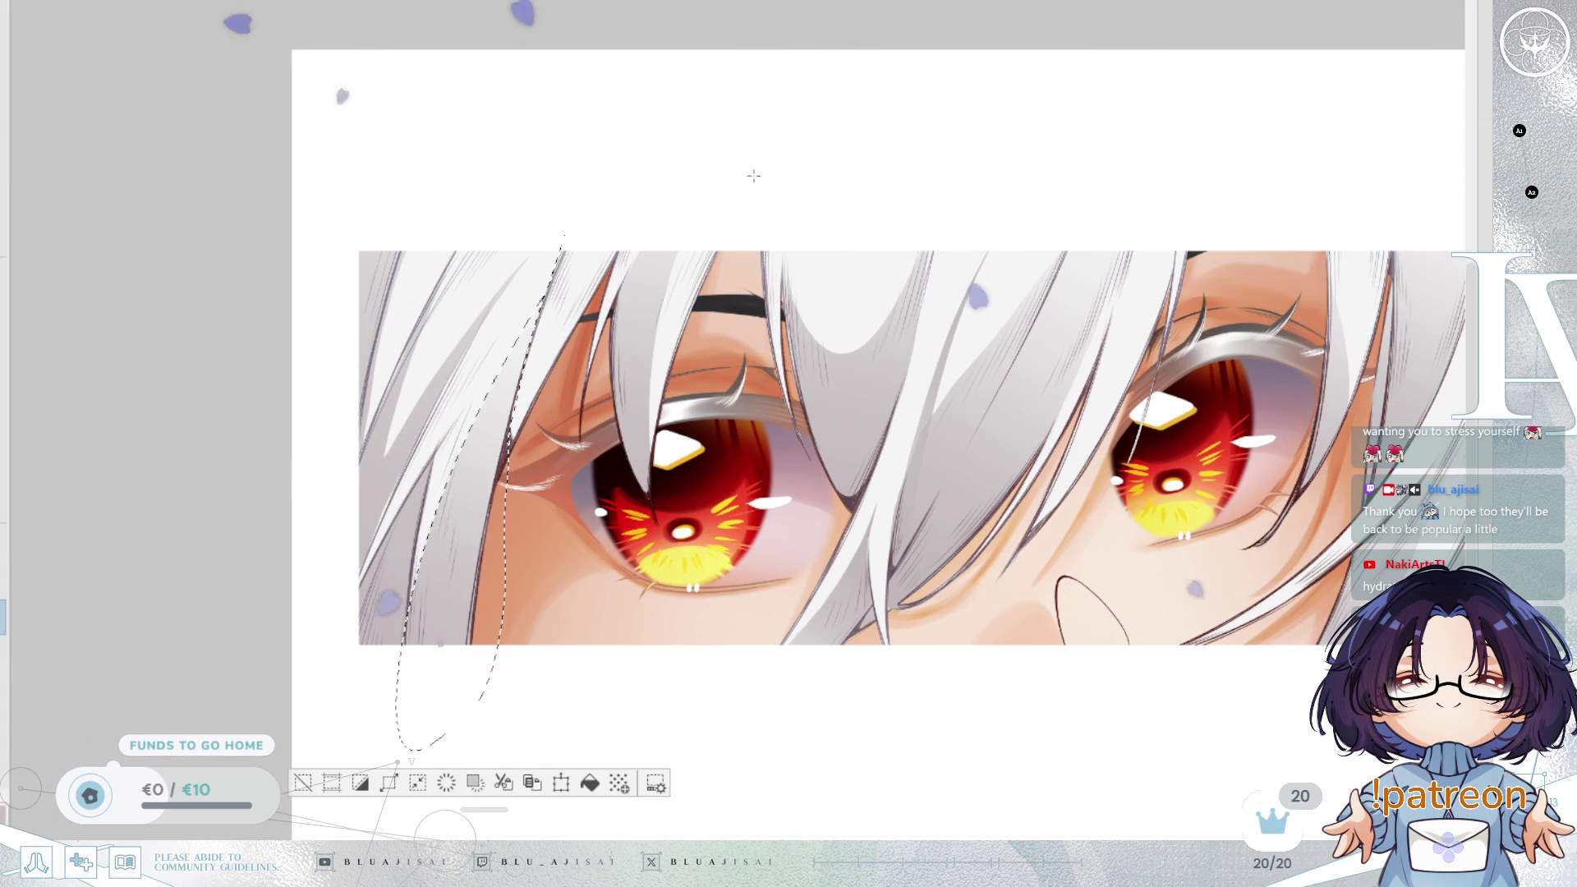
{"action": "key", "text": "ctrl+d"}
{"action": "scroll", "coordinate": [1037, 314], "scroll_direction": "down", "scroll_amount": 2}
{"action": "left_click_drag", "start_coordinate": [1037, 315], "coordinate": [938, 373]}
{"action": "key", "text": "h"}
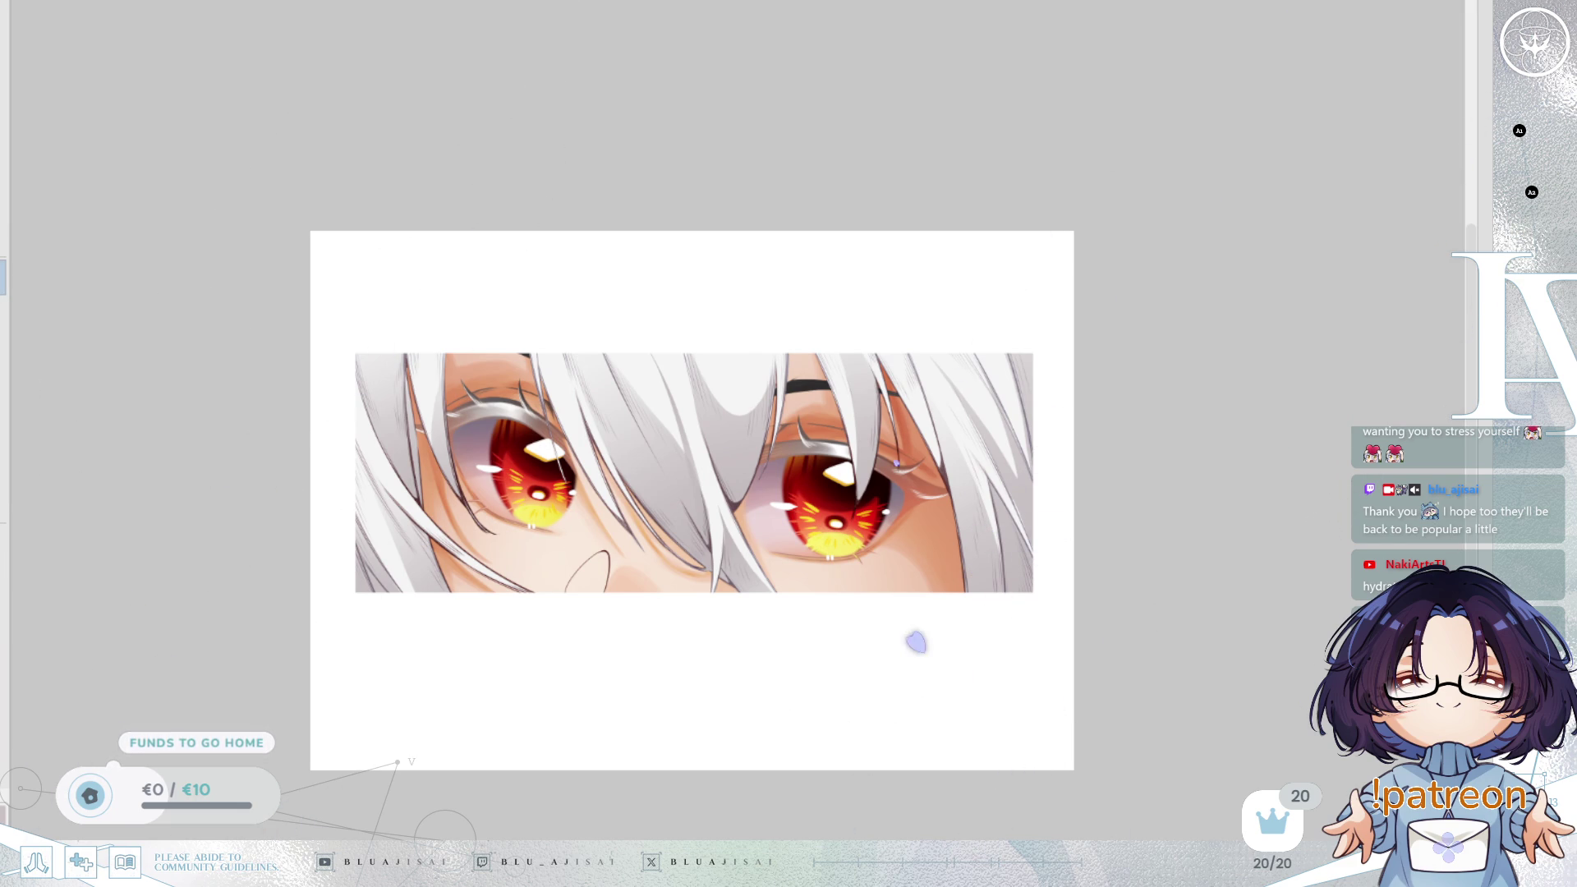
- Tilt and zoom the view to inspect the eye closely, then unmirror it
{"action": "scroll", "coordinate": [922, 355], "scroll_direction": "up", "scroll_amount": 2}
{"action": "left_click_drag", "start_coordinate": [923, 355], "coordinate": [1147, 341]}
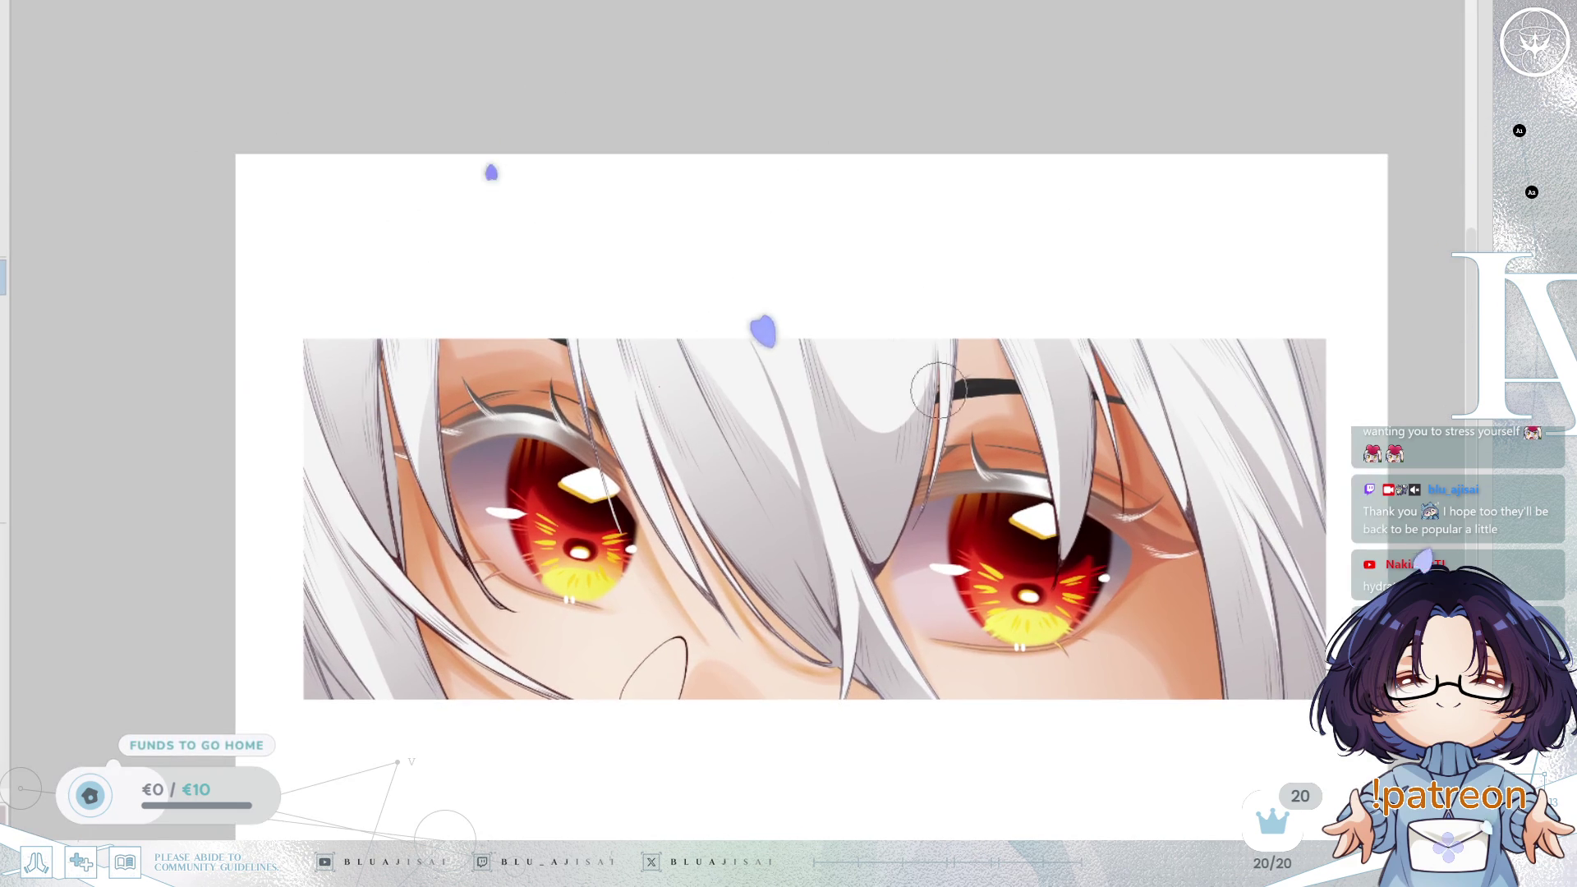
{"action": "left_click_drag", "start_coordinate": [575, 246], "coordinate": [434, 375]}
{"action": "scroll", "coordinate": [501, 205], "scroll_direction": "up", "scroll_amount": 2}
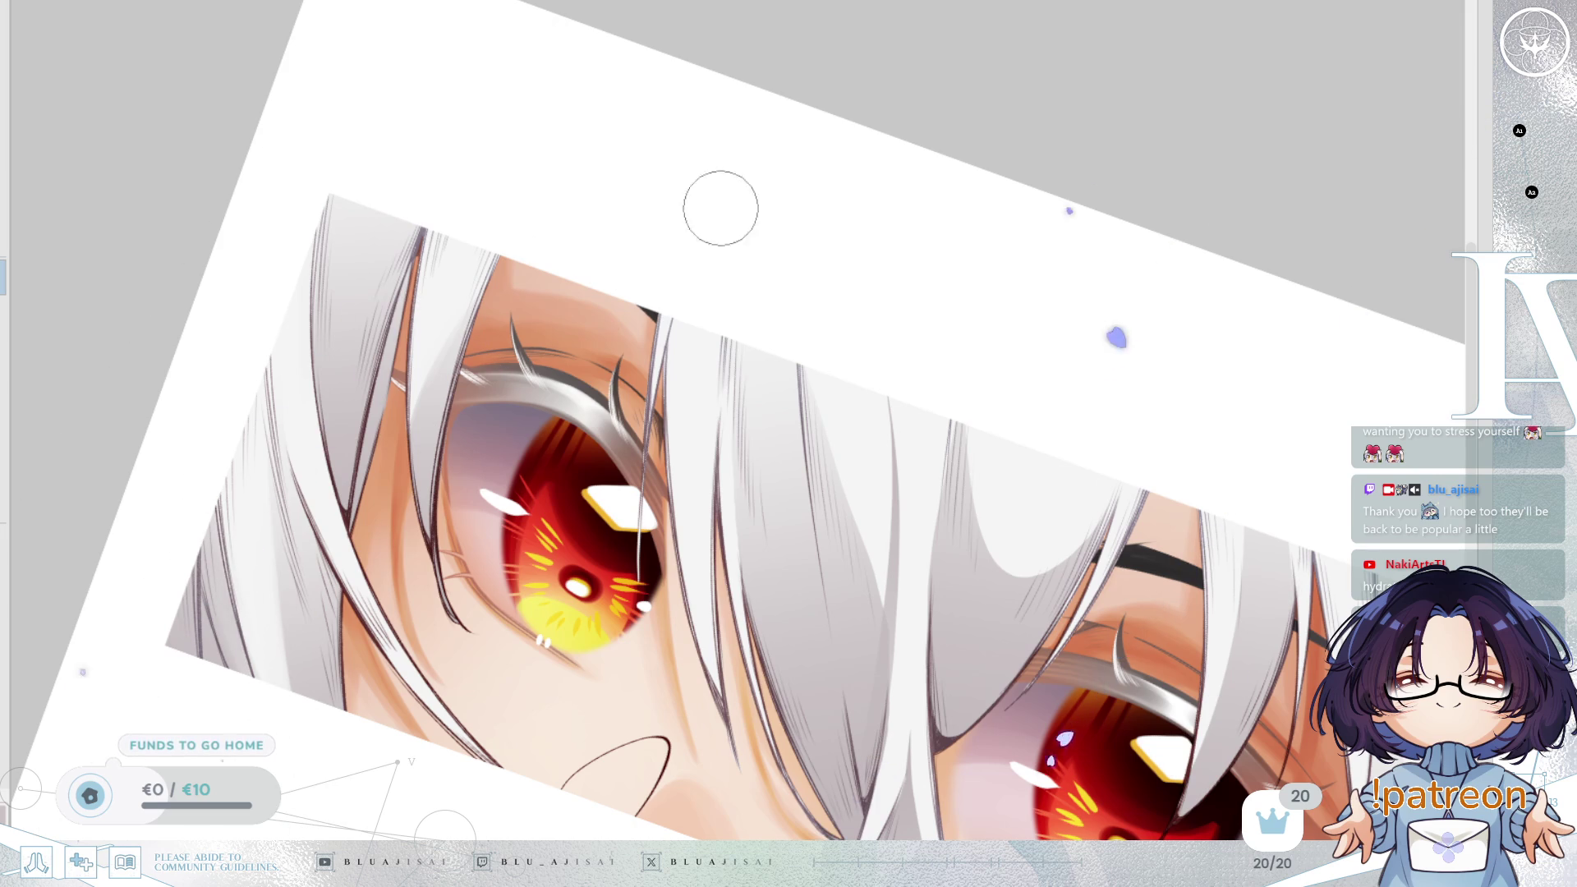
{"action": "left_click_drag", "start_coordinate": [576, 337], "coordinate": [796, 498]}
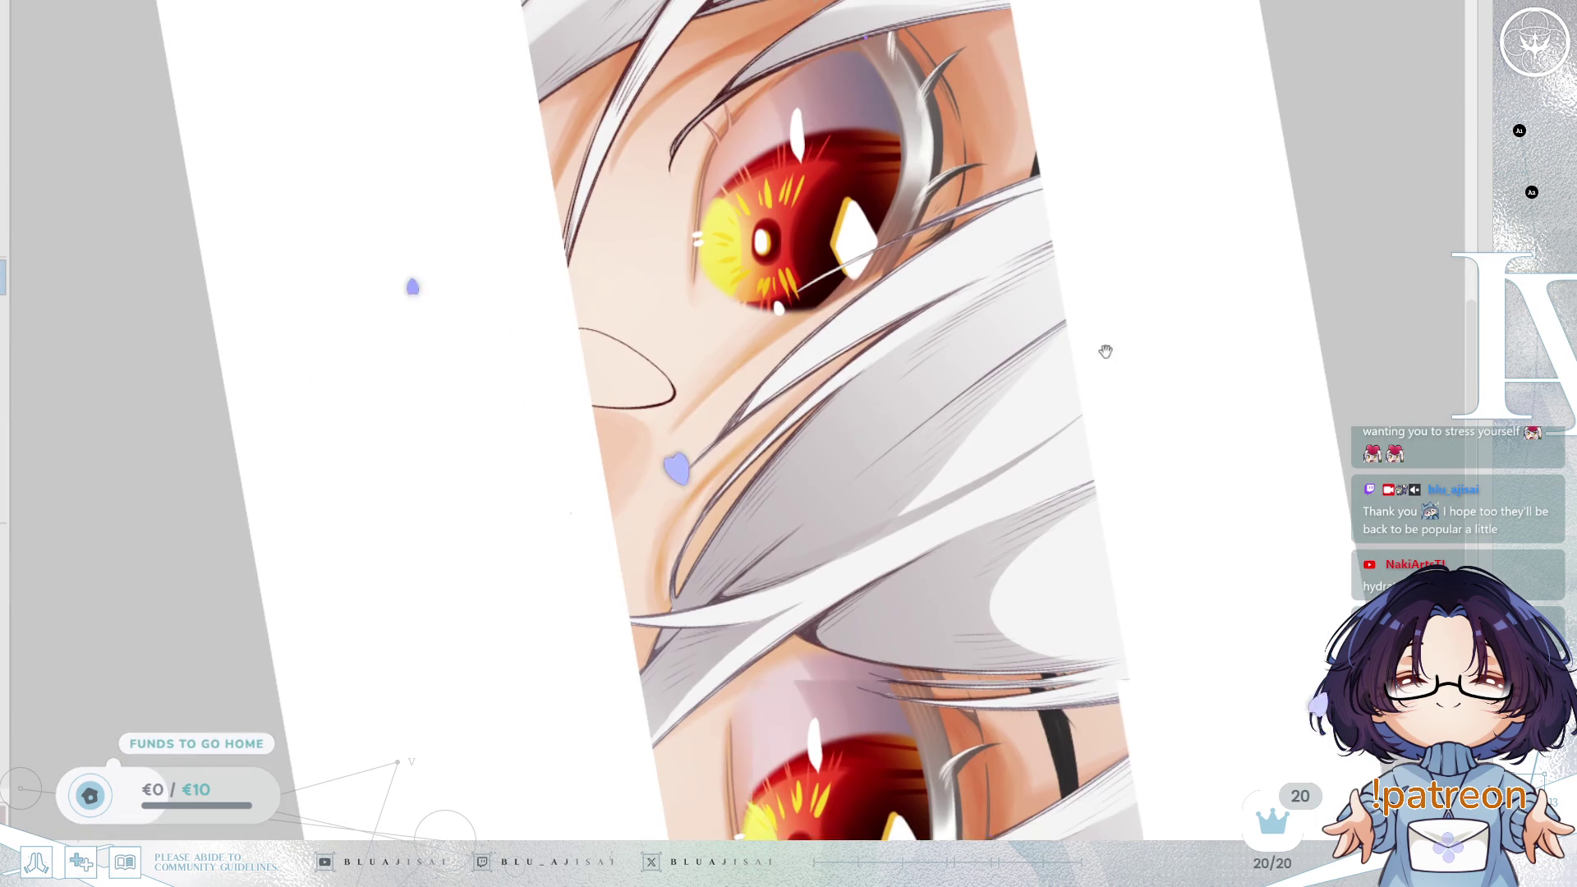
{"action": "left_click_drag", "start_coordinate": [1079, 367], "coordinate": [1172, 255]}
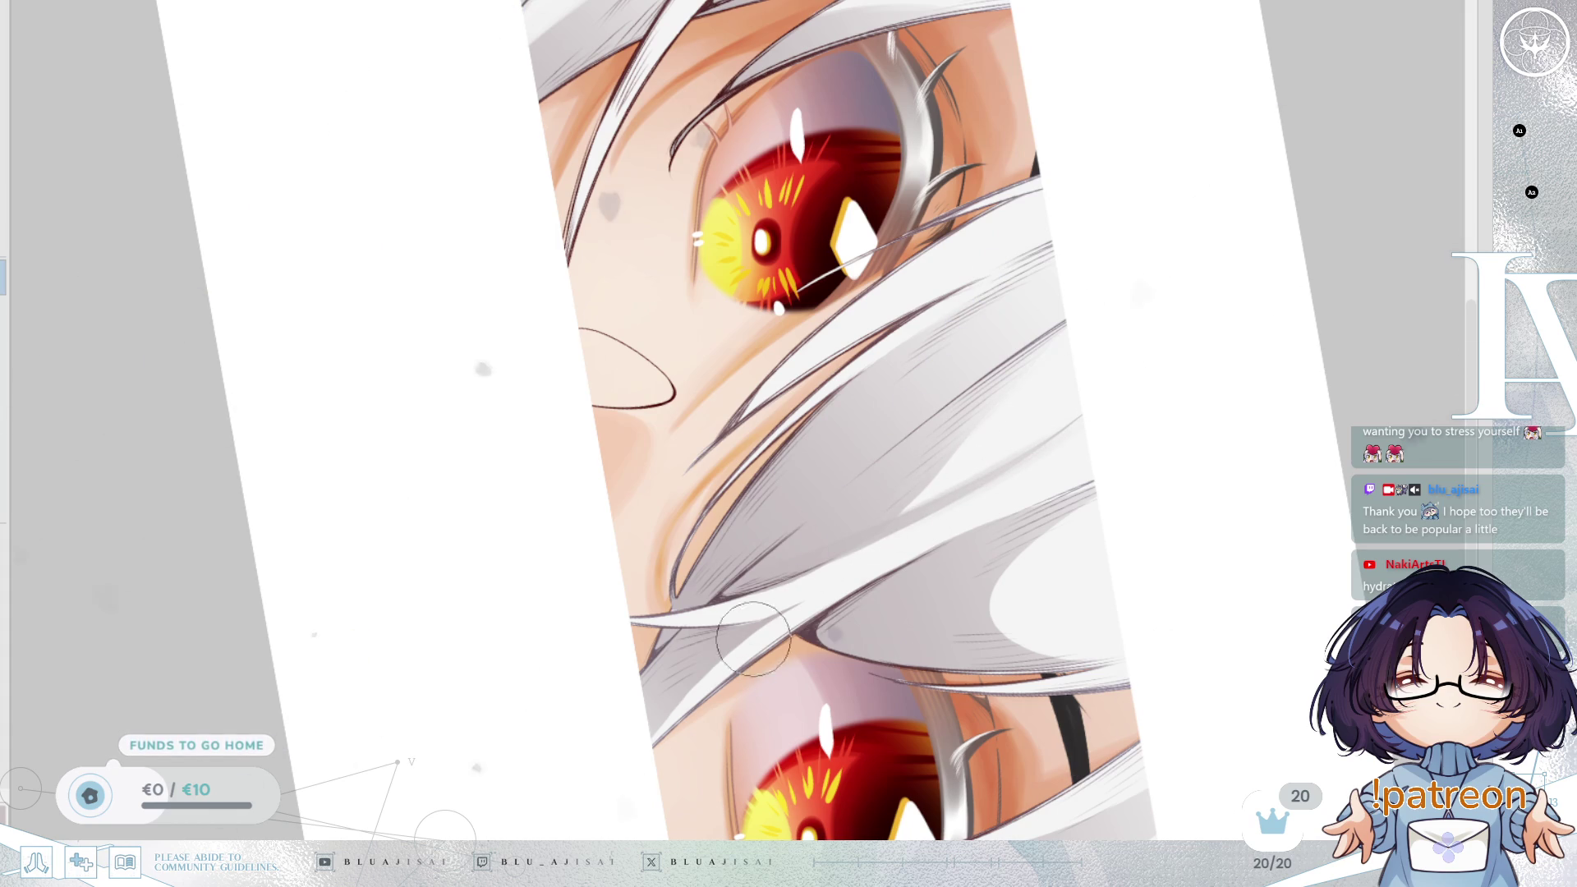
{"action": "key", "text": "minus"}
{"action": "key", "text": "minus"}
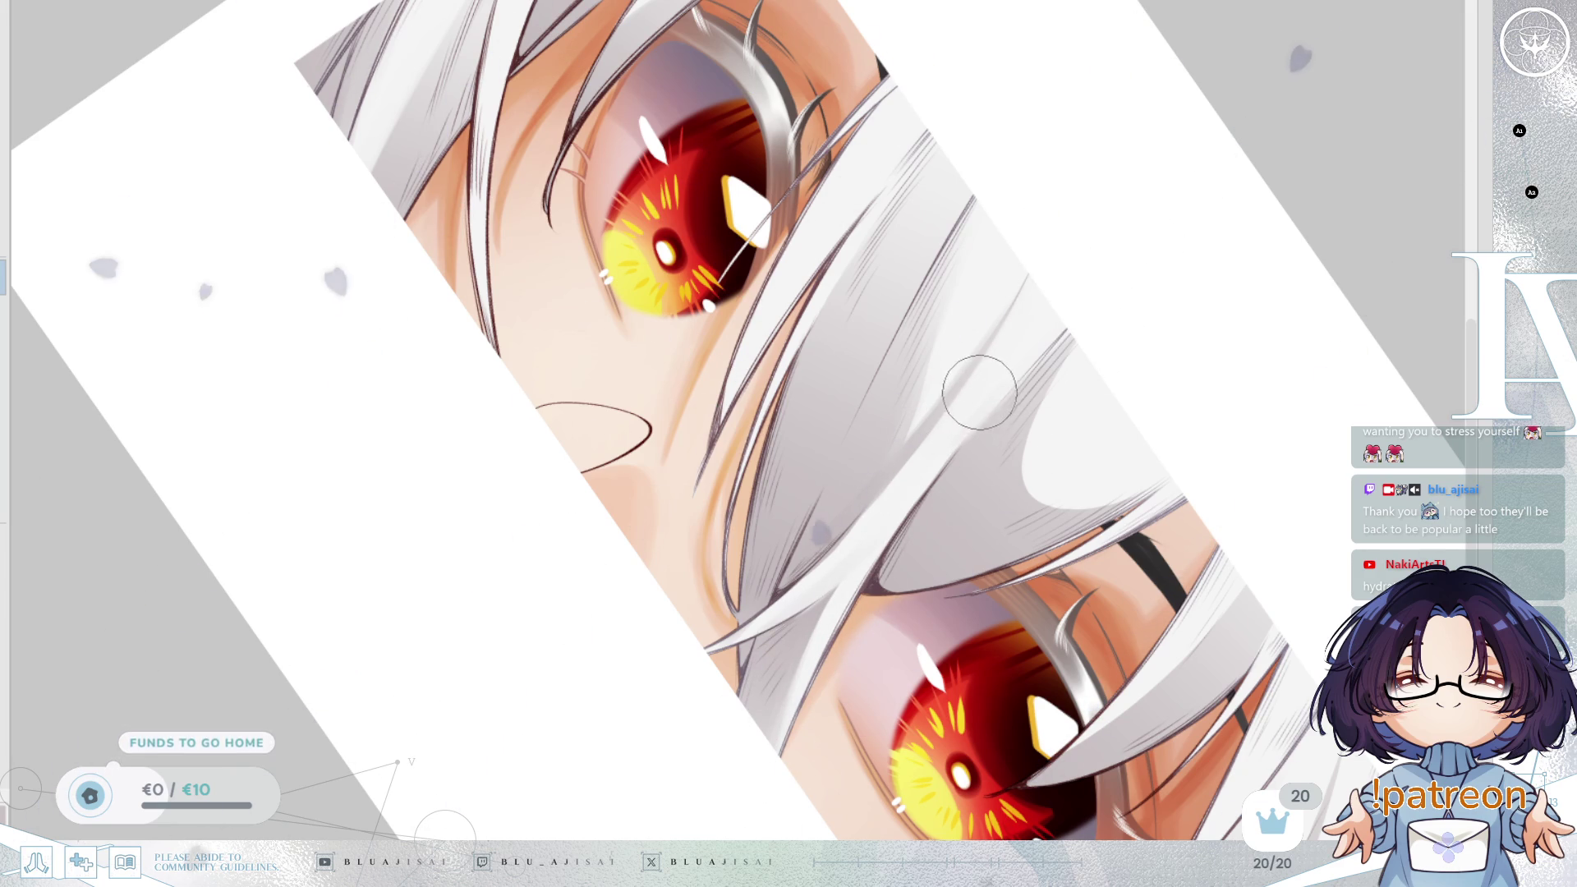
{"action": "key", "text": "h"}
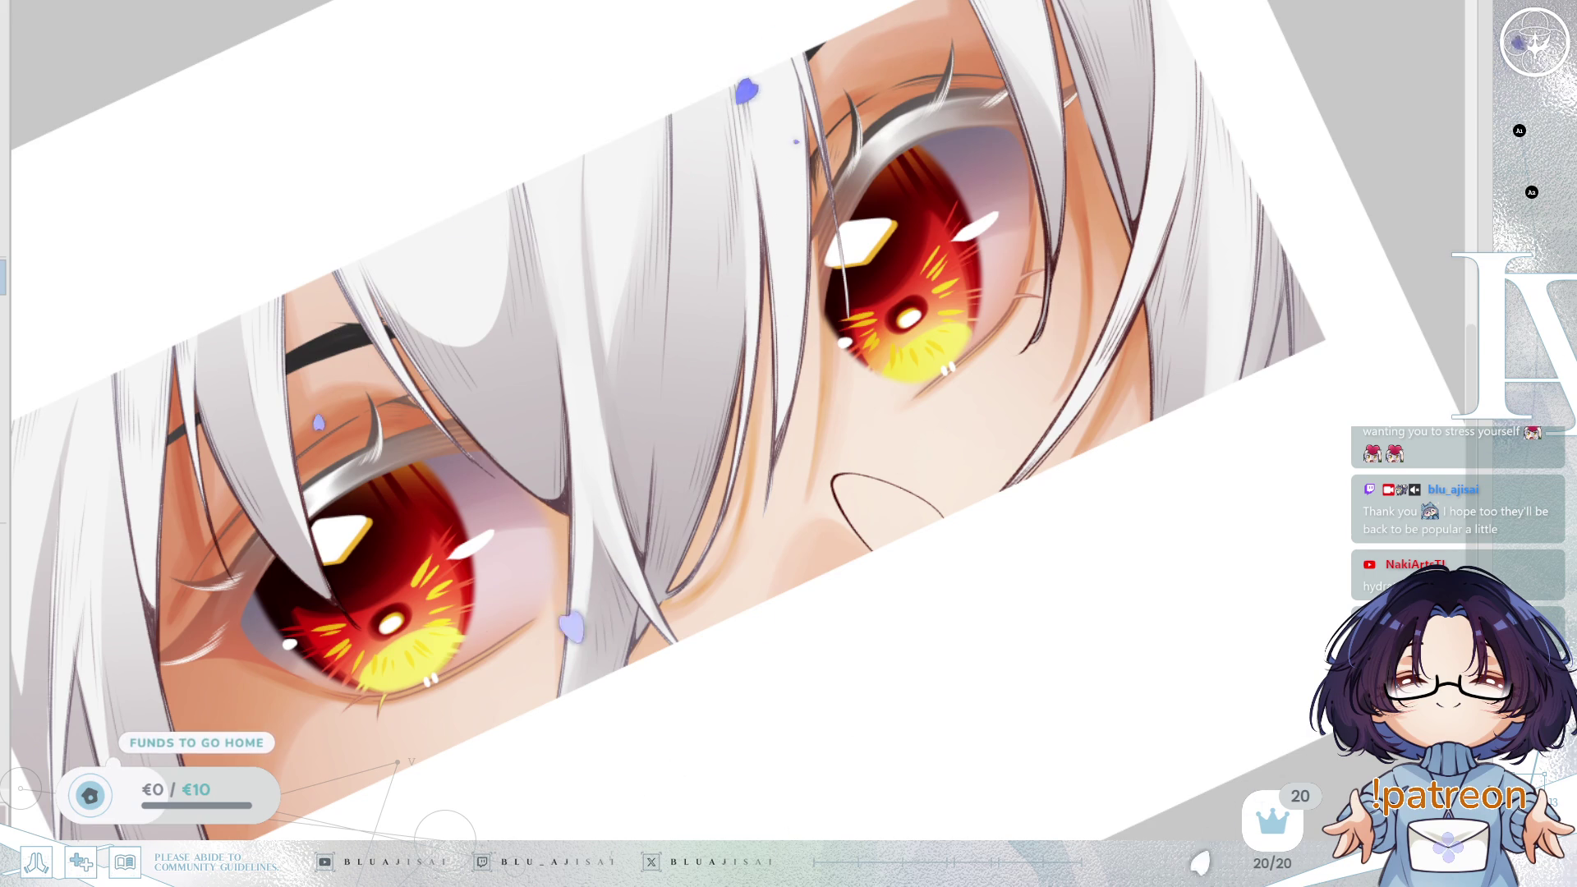
- Reset the view rotation to level, pan across both eyes, and zoom back out
{"action": "left_click_drag", "start_coordinate": [889, 518], "coordinate": [935, 239]}
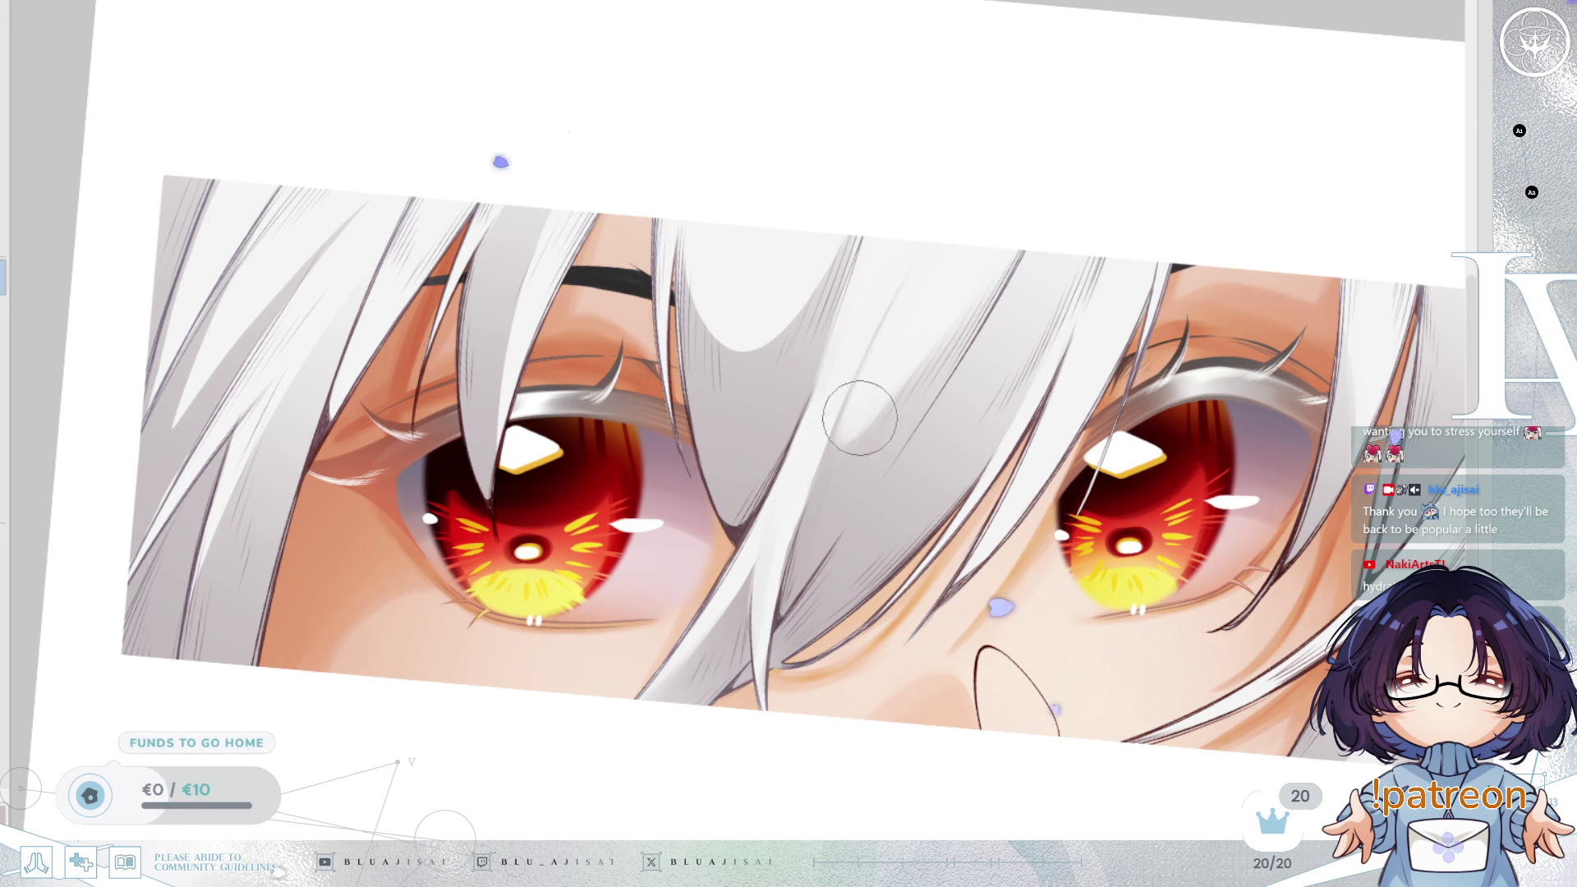
{"action": "left_click_drag", "start_coordinate": [936, 264], "coordinate": [835, 240]}
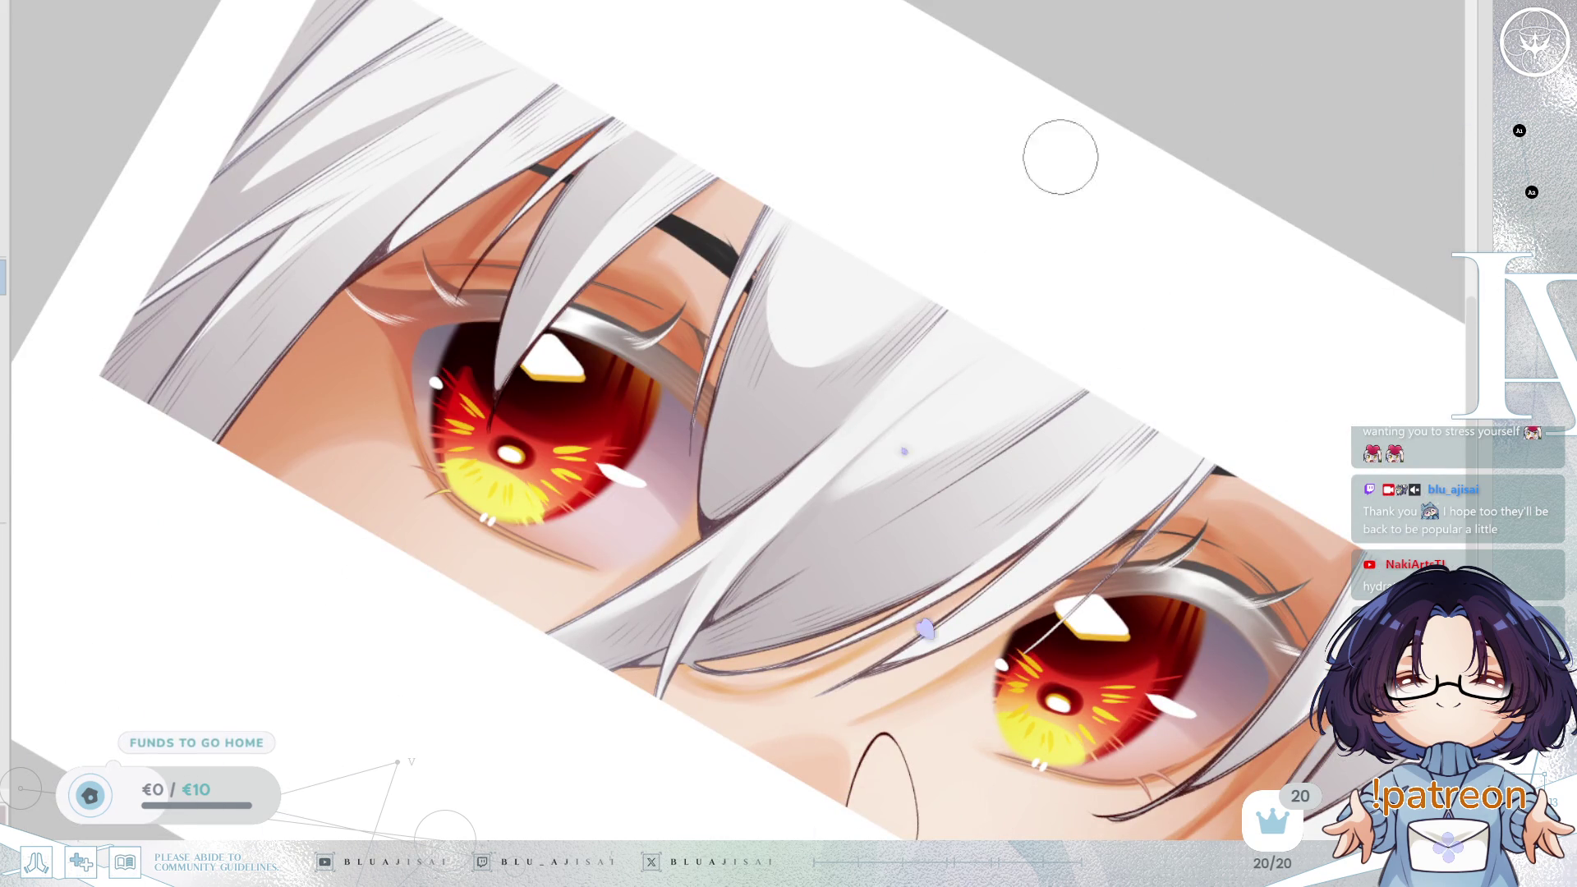
{"action": "key", "text": "minus"}
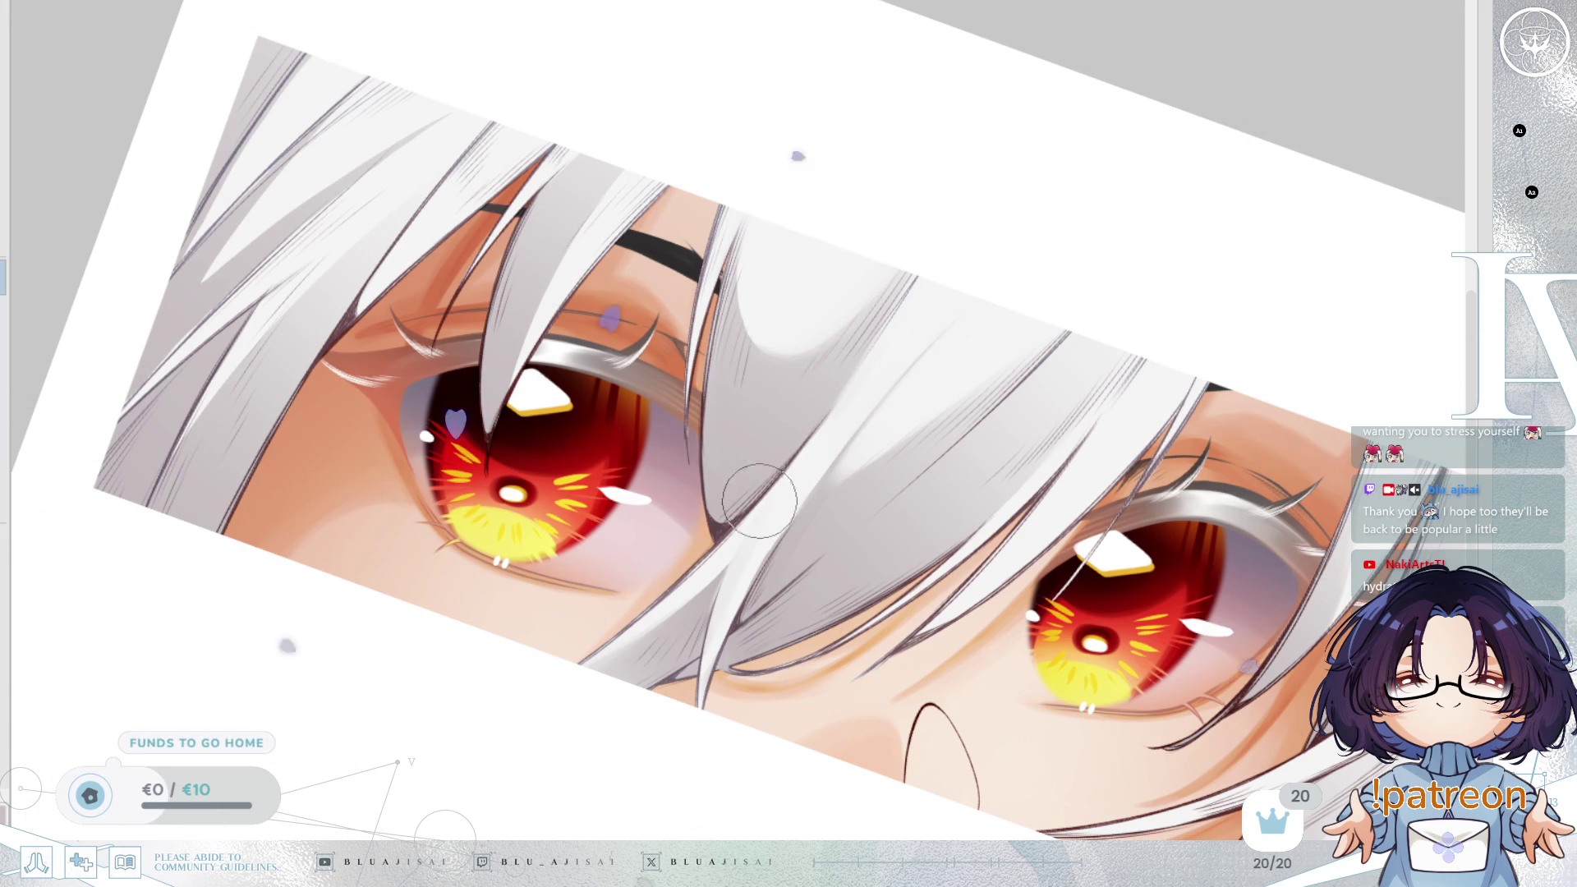
{"action": "mouse_move", "coordinate": [856, 356]}
{"action": "left_mouse_down"}
{"action": "mouse_move", "coordinate": [1025, 560]}
{"action": "mouse_move", "coordinate": [1015, 579]}
{"action": "left_mouse_up"}
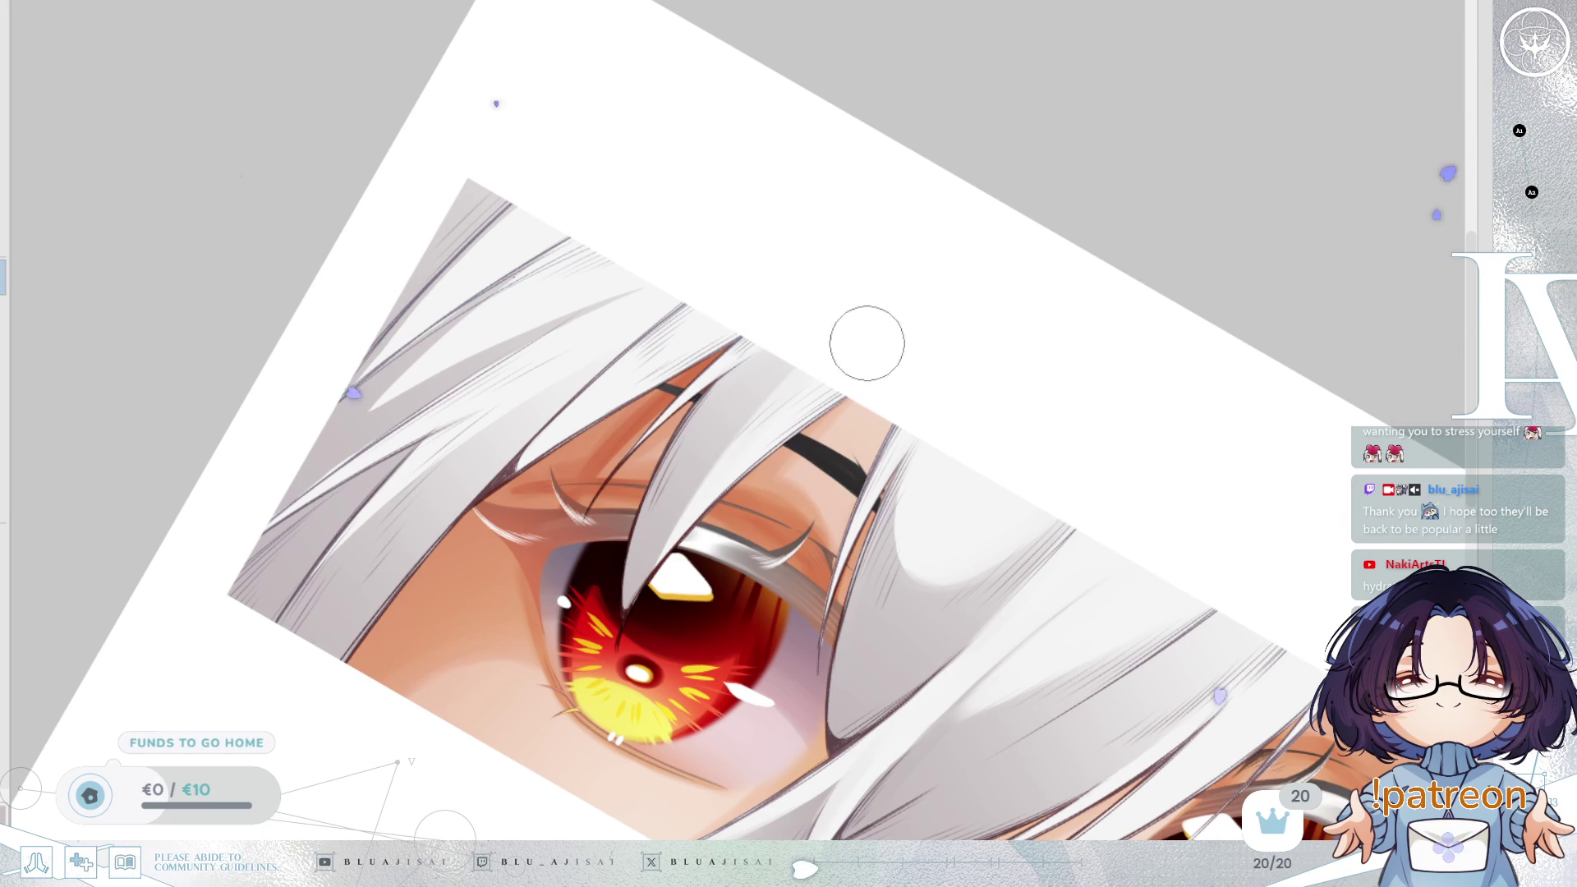
{"action": "key", "text": "Escape"}
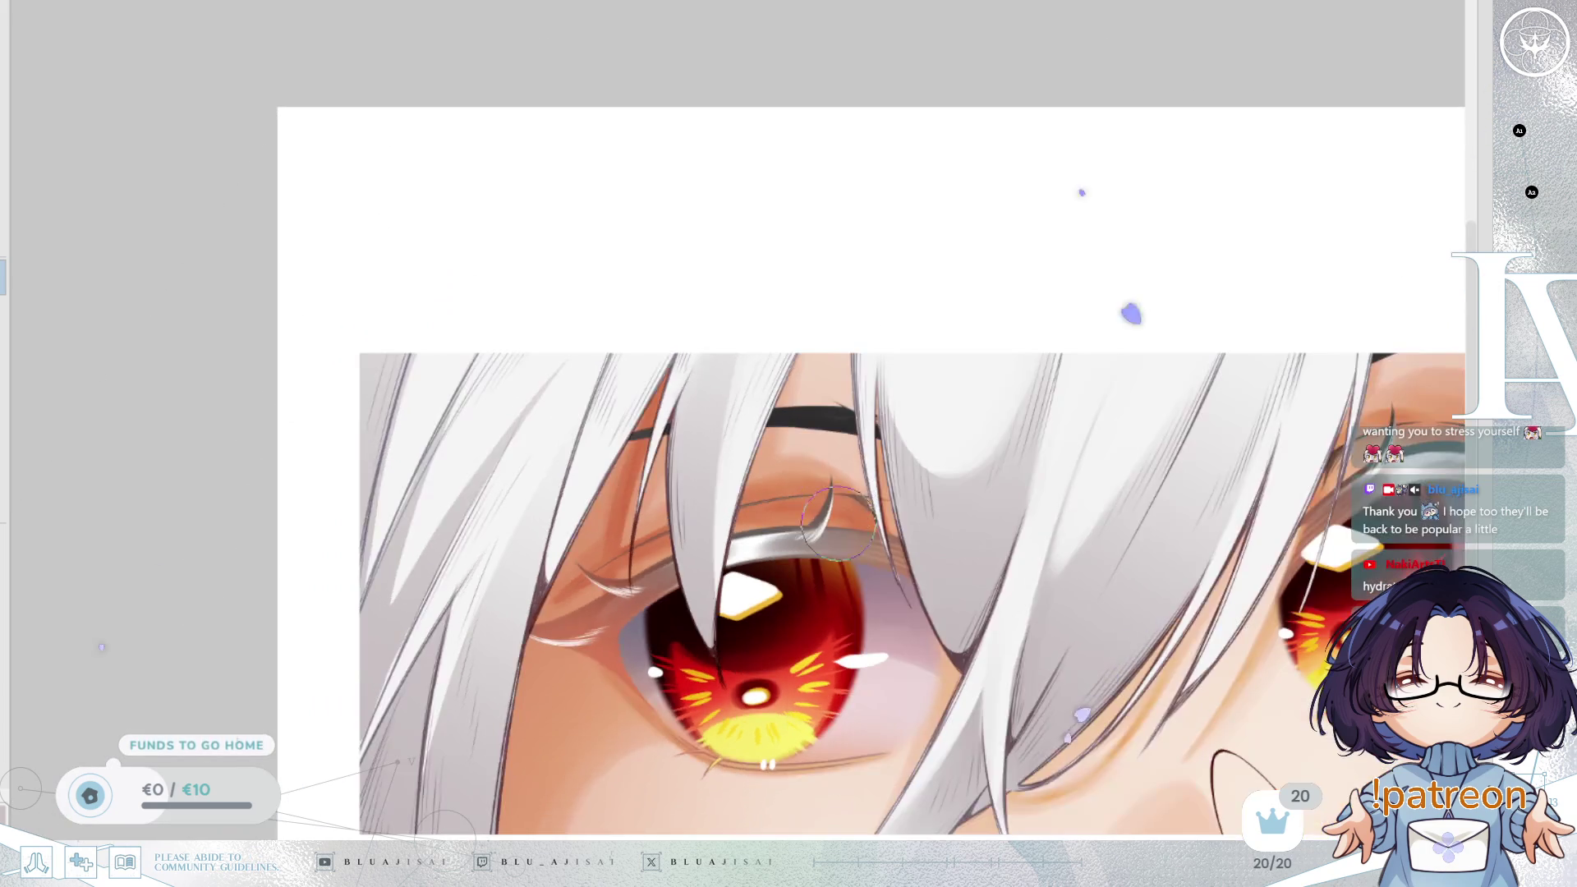
{"action": "left_click_drag", "start_coordinate": [871, 526], "coordinate": [994, 372]}
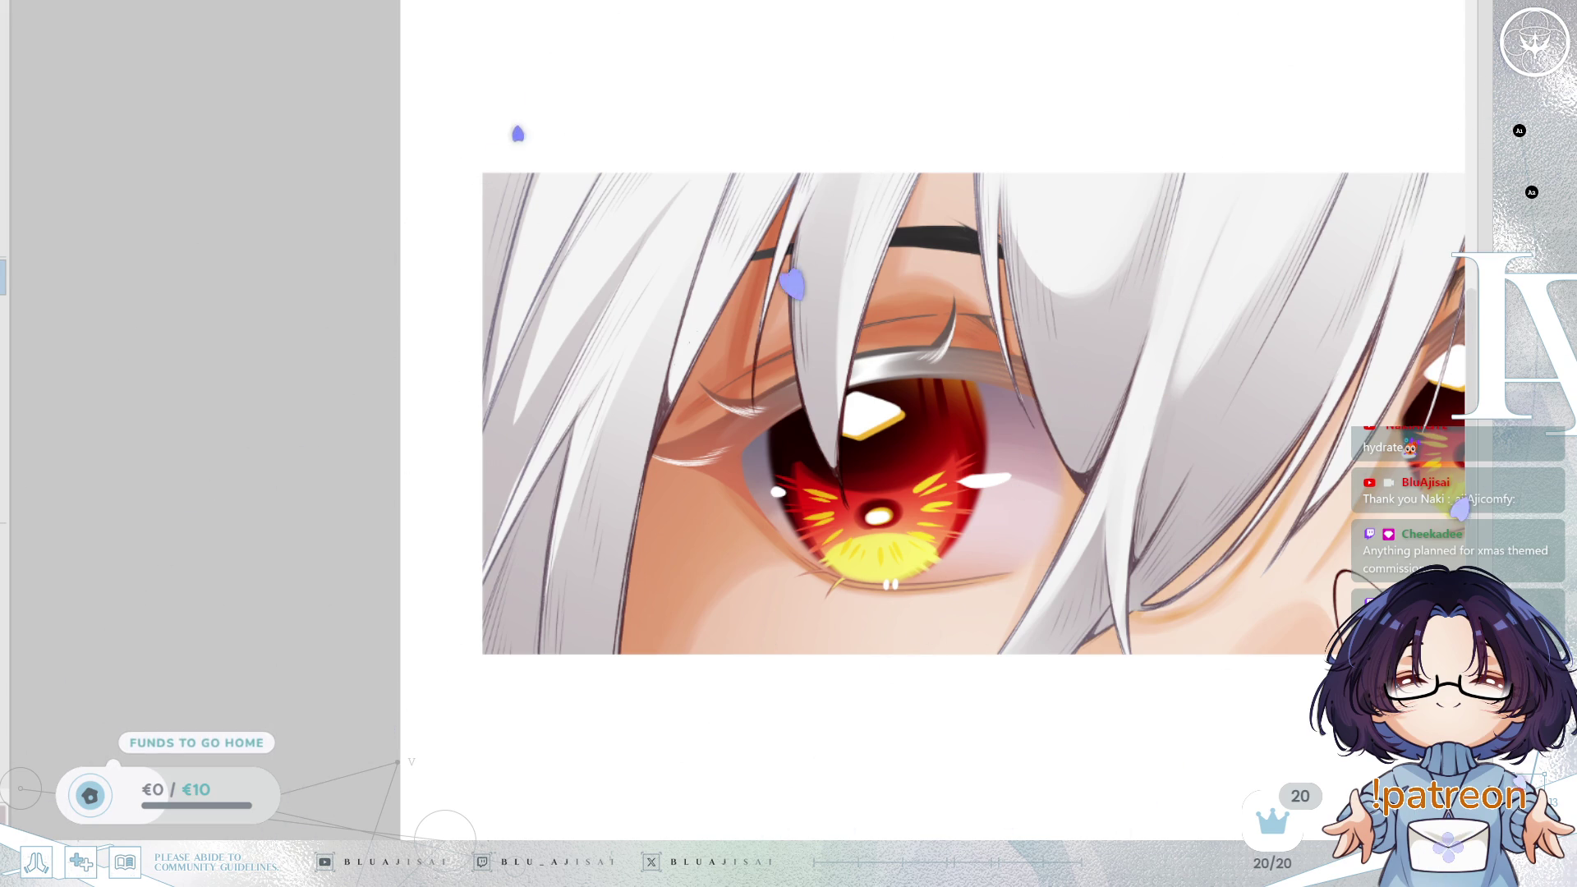
{"action": "left_click_drag", "start_coordinate": [1204, 658], "coordinate": [944, 613]}
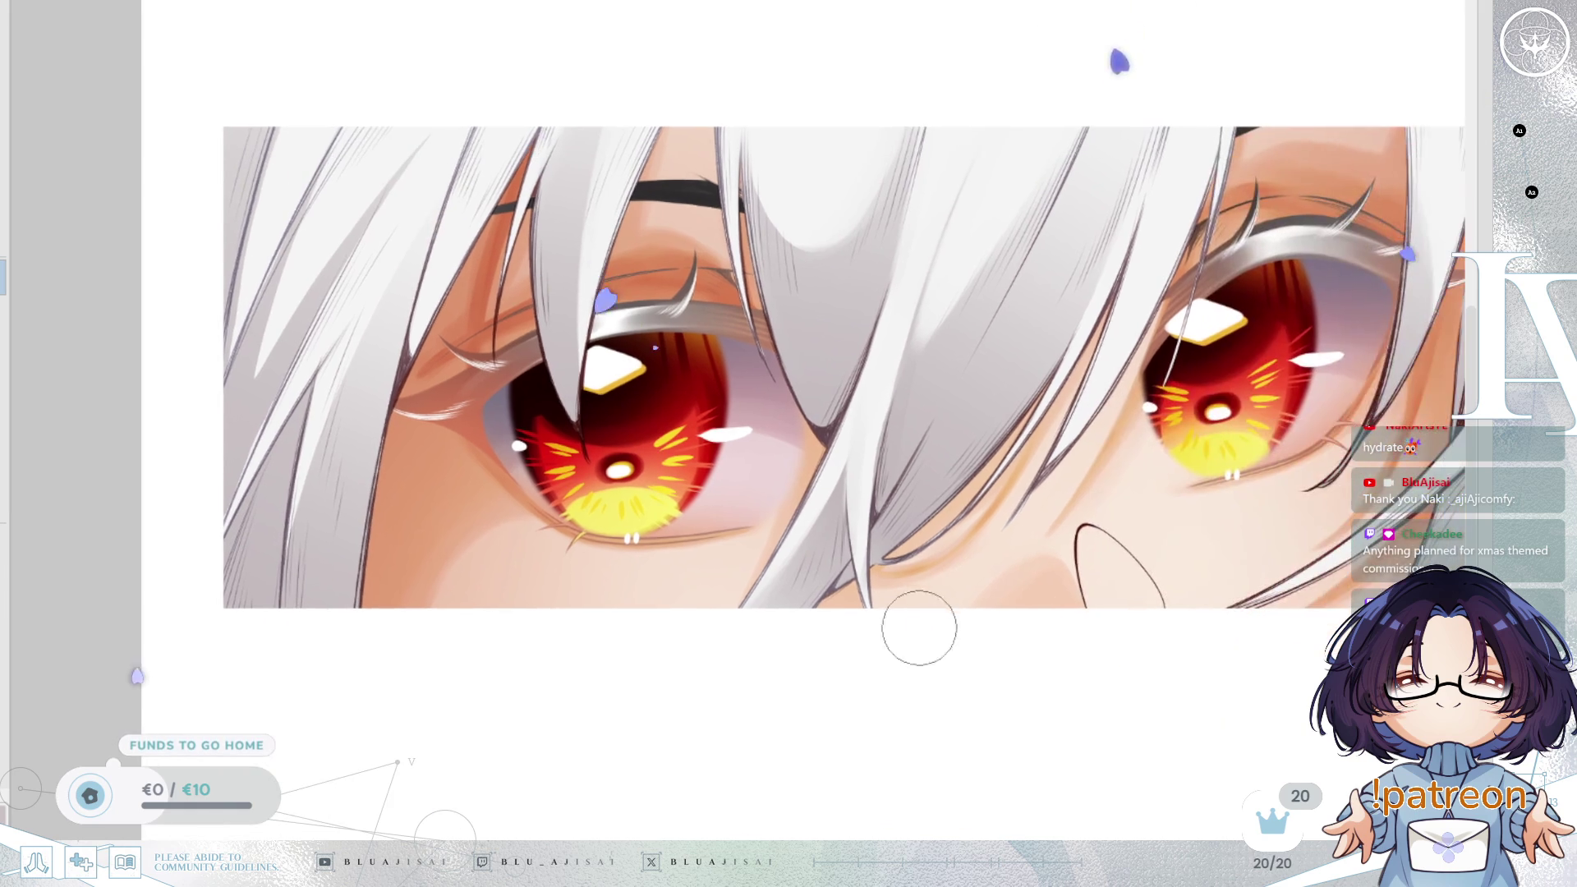
{"action": "left_click_drag", "start_coordinate": [612, 186], "coordinate": [739, 301]}
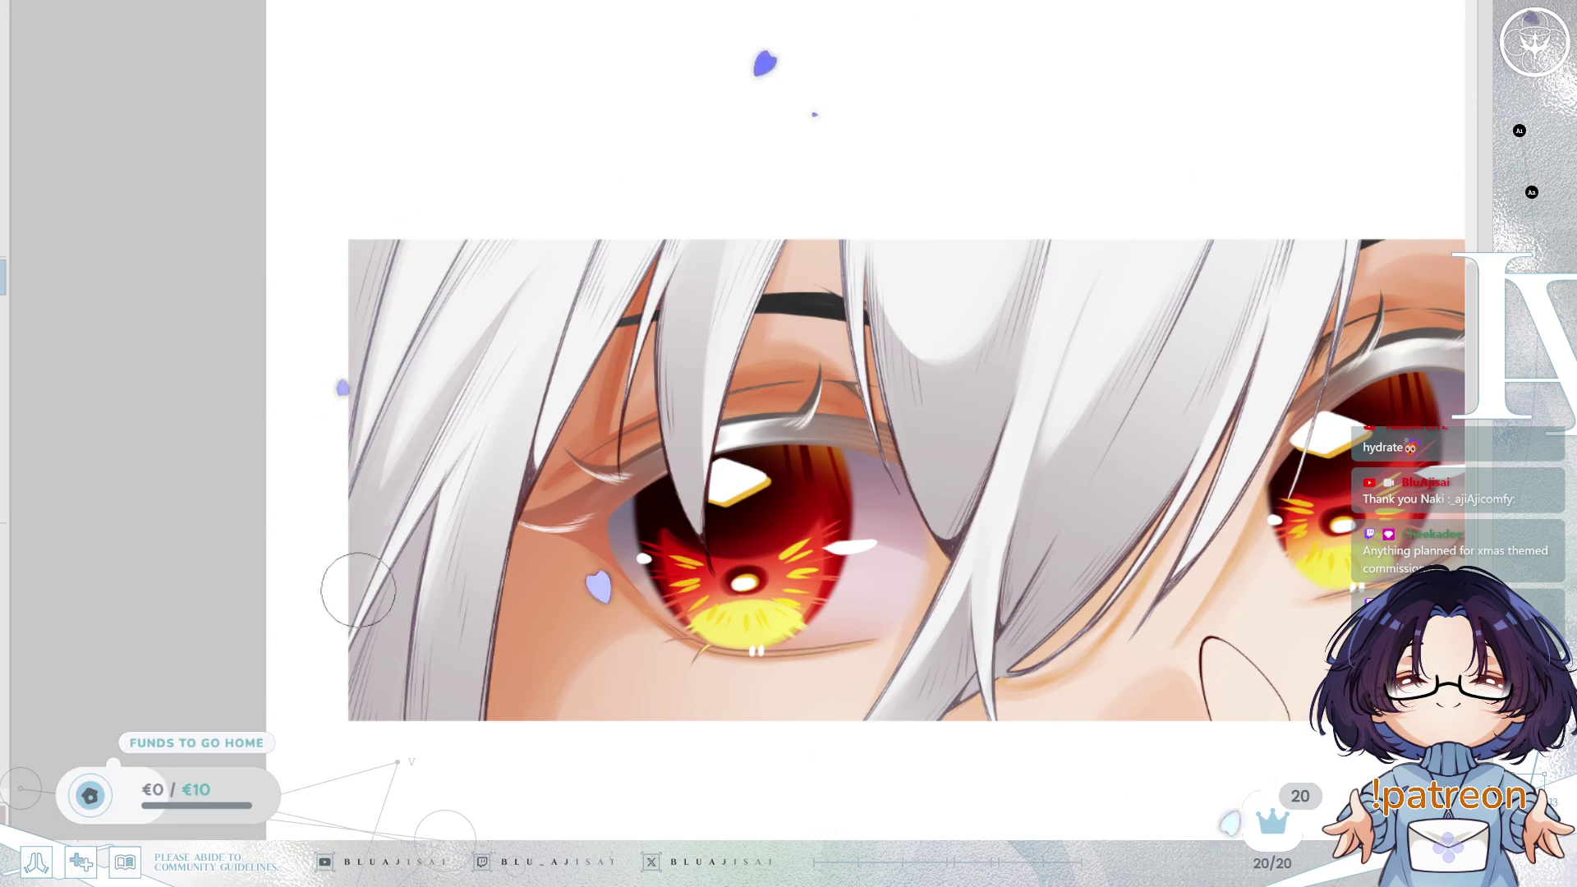
{"action": "scroll", "coordinate": [1088, 151], "scroll_direction": "down", "scroll_amount": 3}
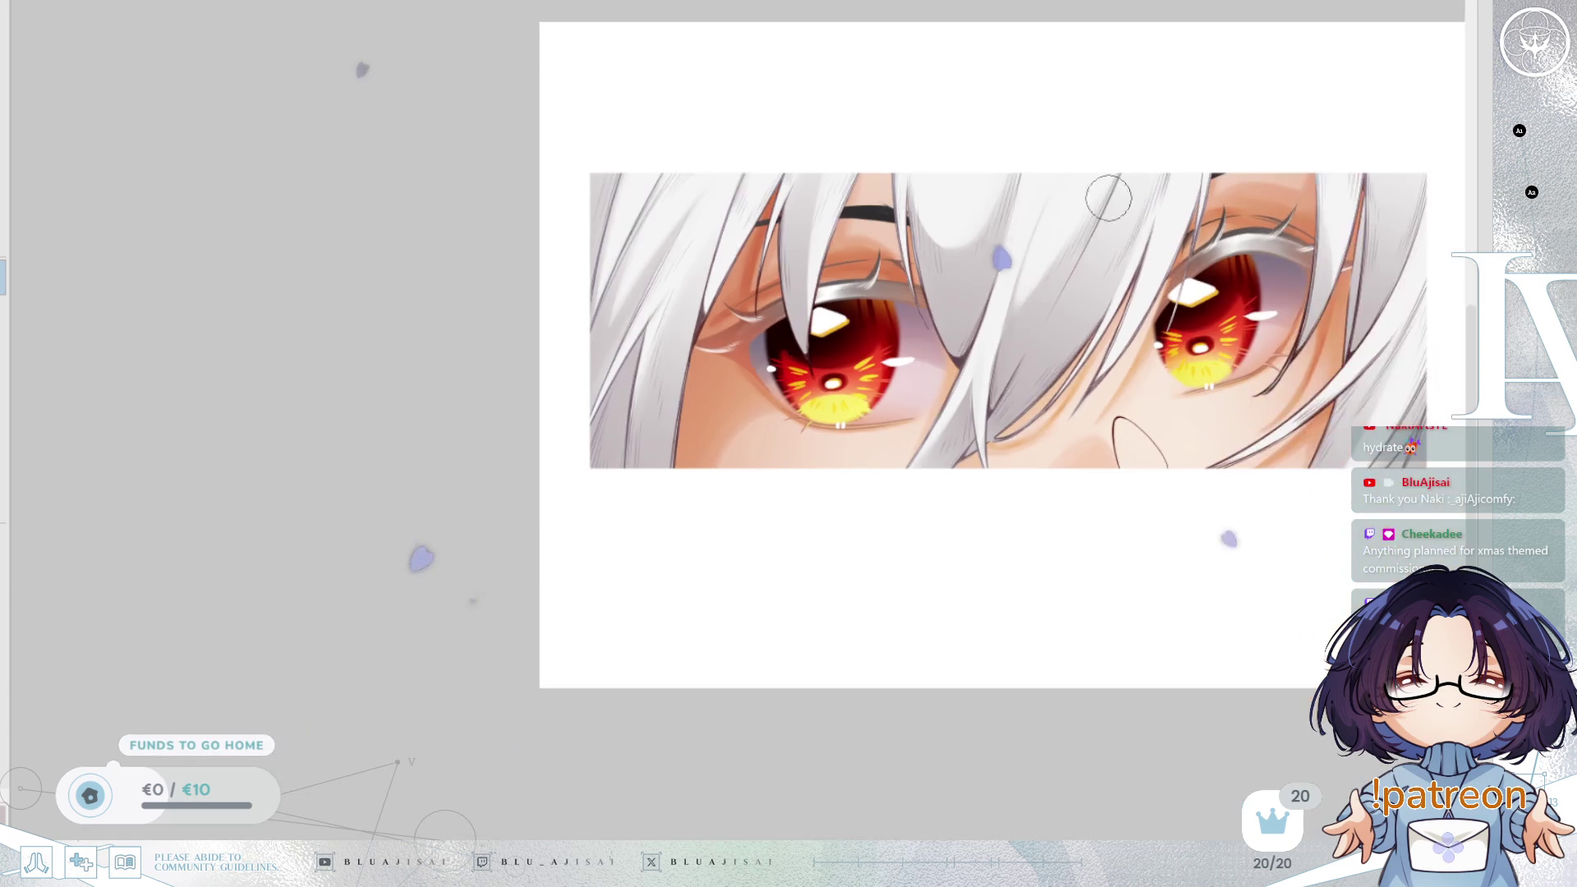
- Pan the page and zoom in toward the hair strand at the painting's left edge
{"action": "left_click_drag", "start_coordinate": [922, 664], "coordinate": [815, 721]}
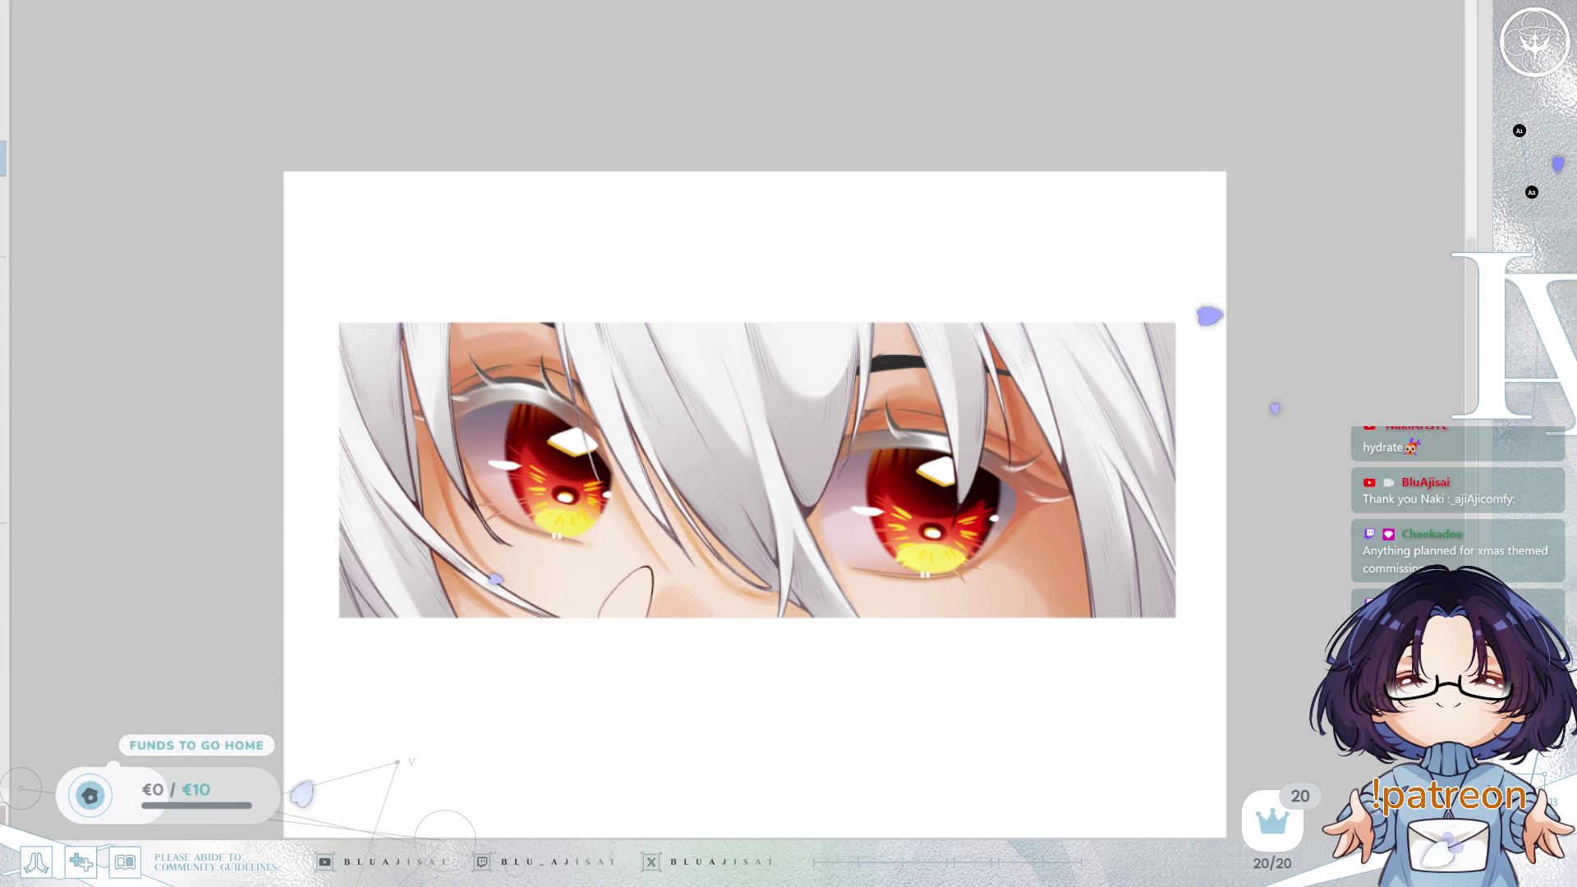
{"action": "scroll", "coordinate": [409, 339], "scroll_direction": "up", "scroll_amount": 2}
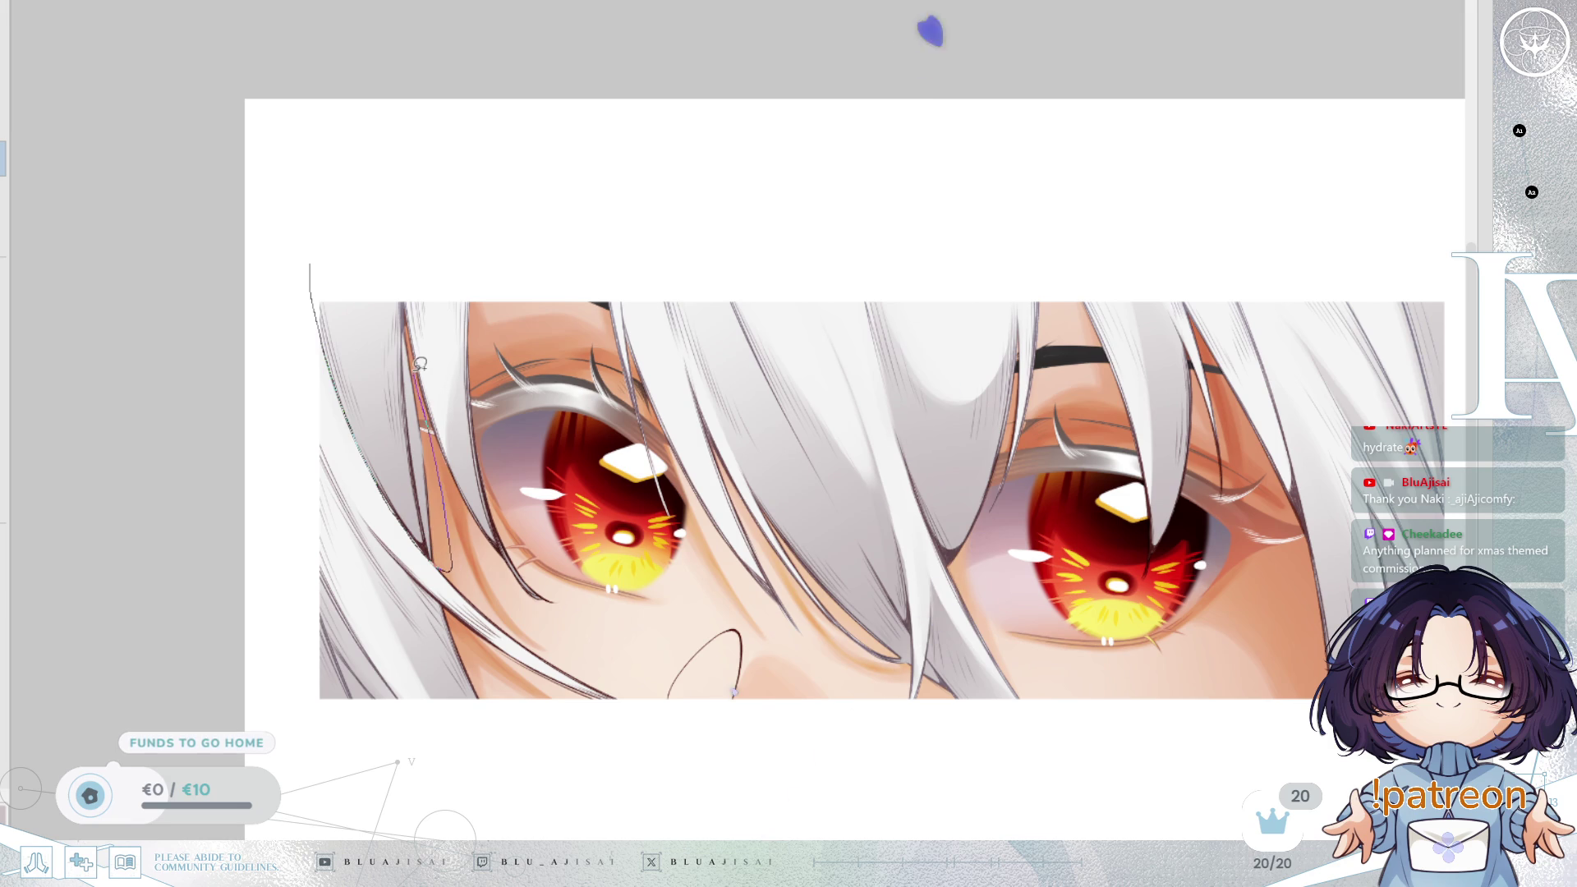
{"action": "left_click_drag", "start_coordinate": [421, 370], "coordinate": [312, 259]}
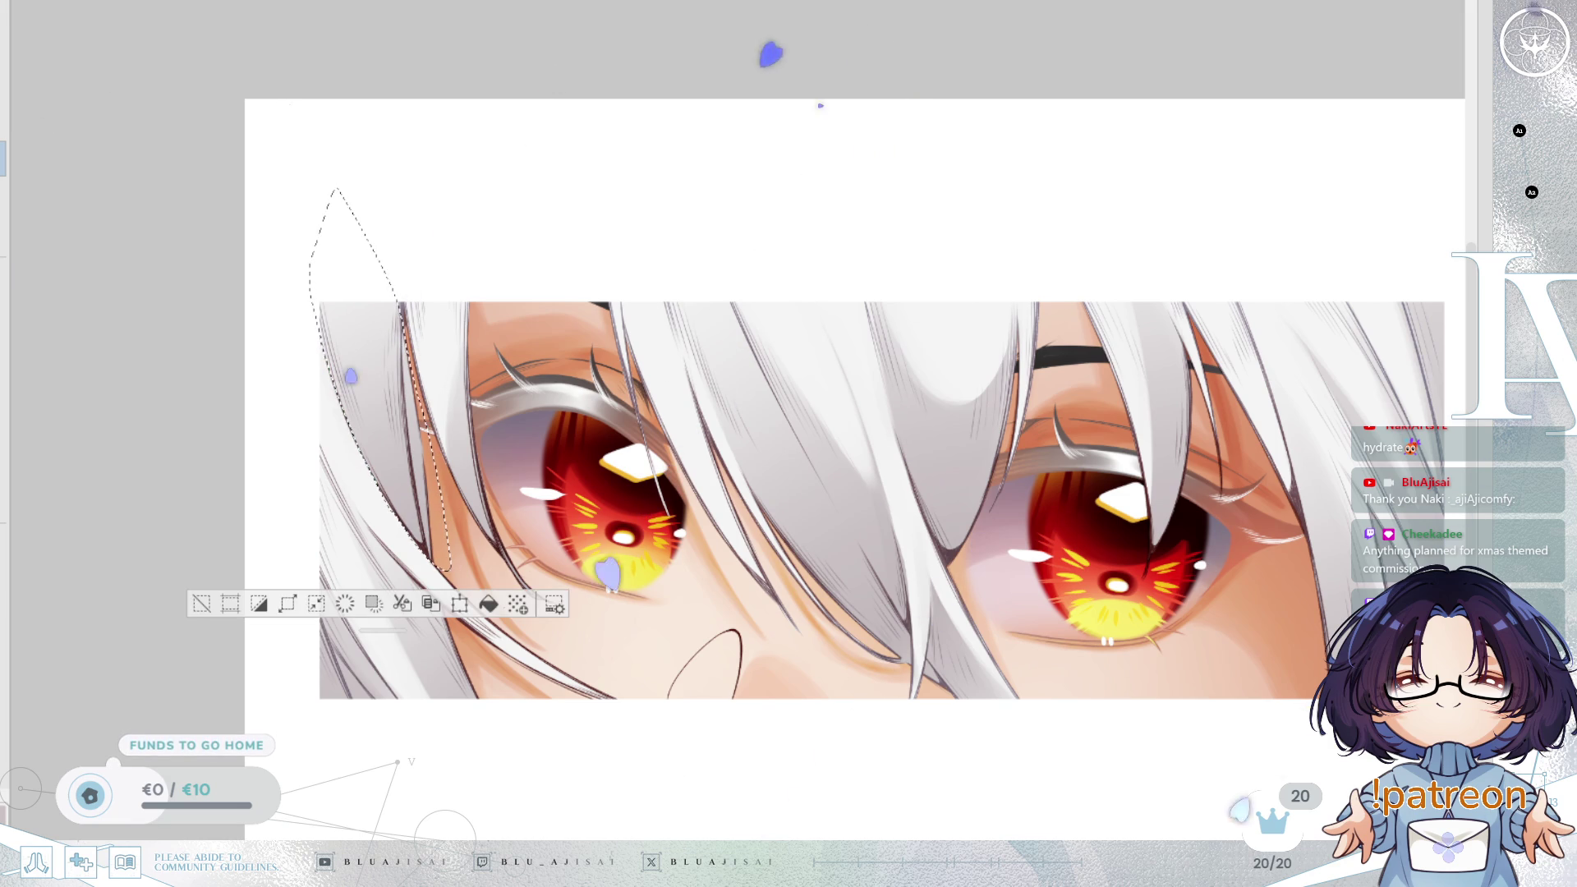
{"action": "left_click_drag", "start_coordinate": [51, 530], "coordinate": [290, 64]}
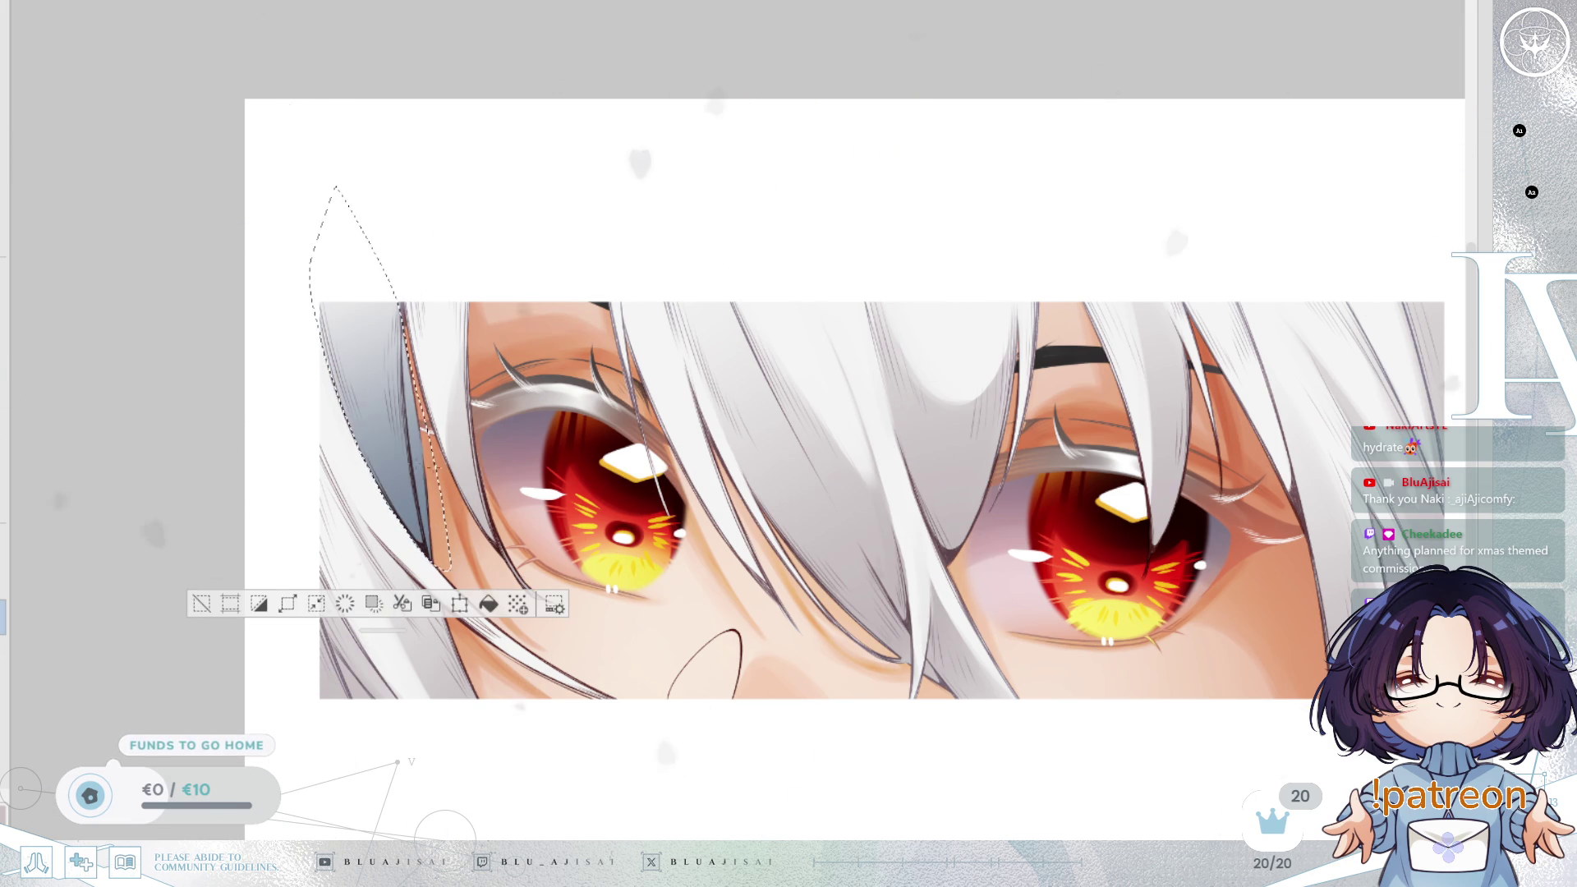
{"action": "key", "text": "ctrl+z"}
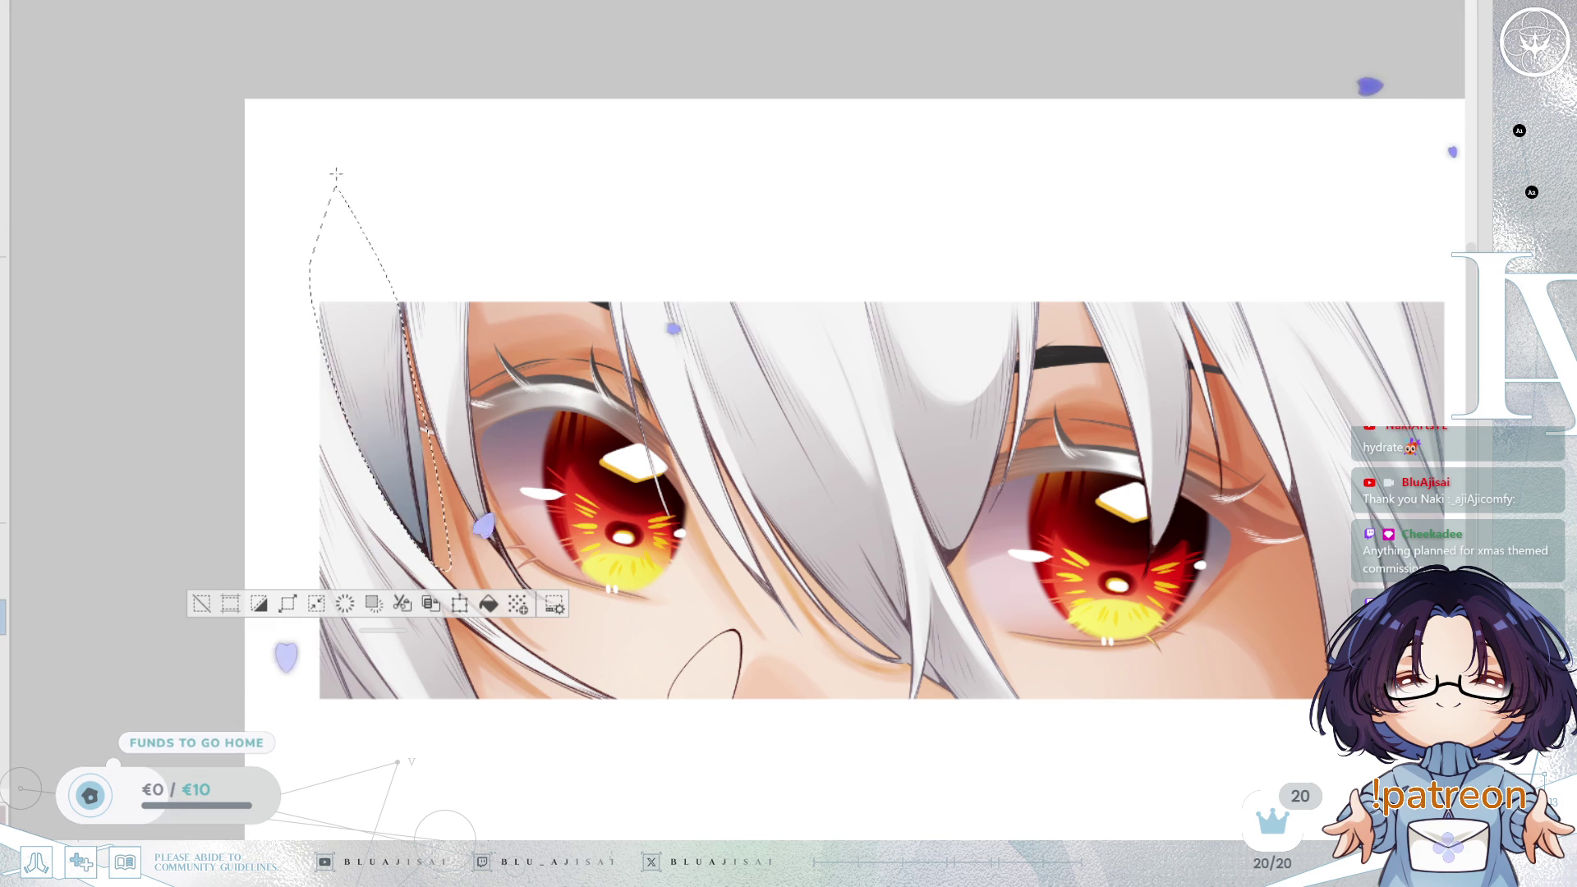
{"action": "key", "text": "ctrl+Tab"}
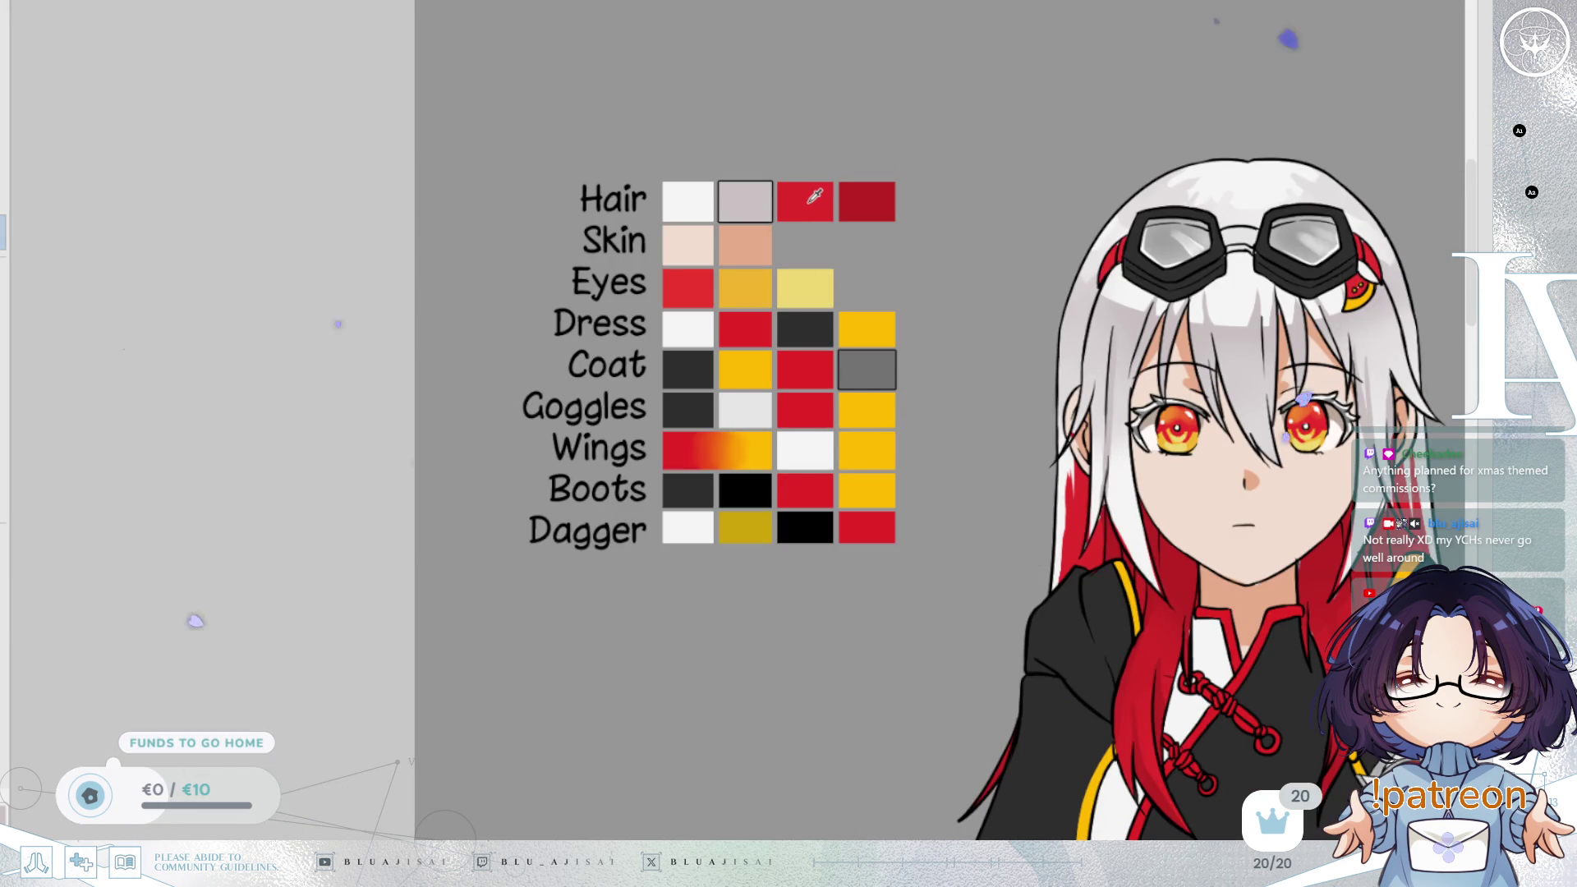
{"action": "key", "text": "ctrl+Tab"}
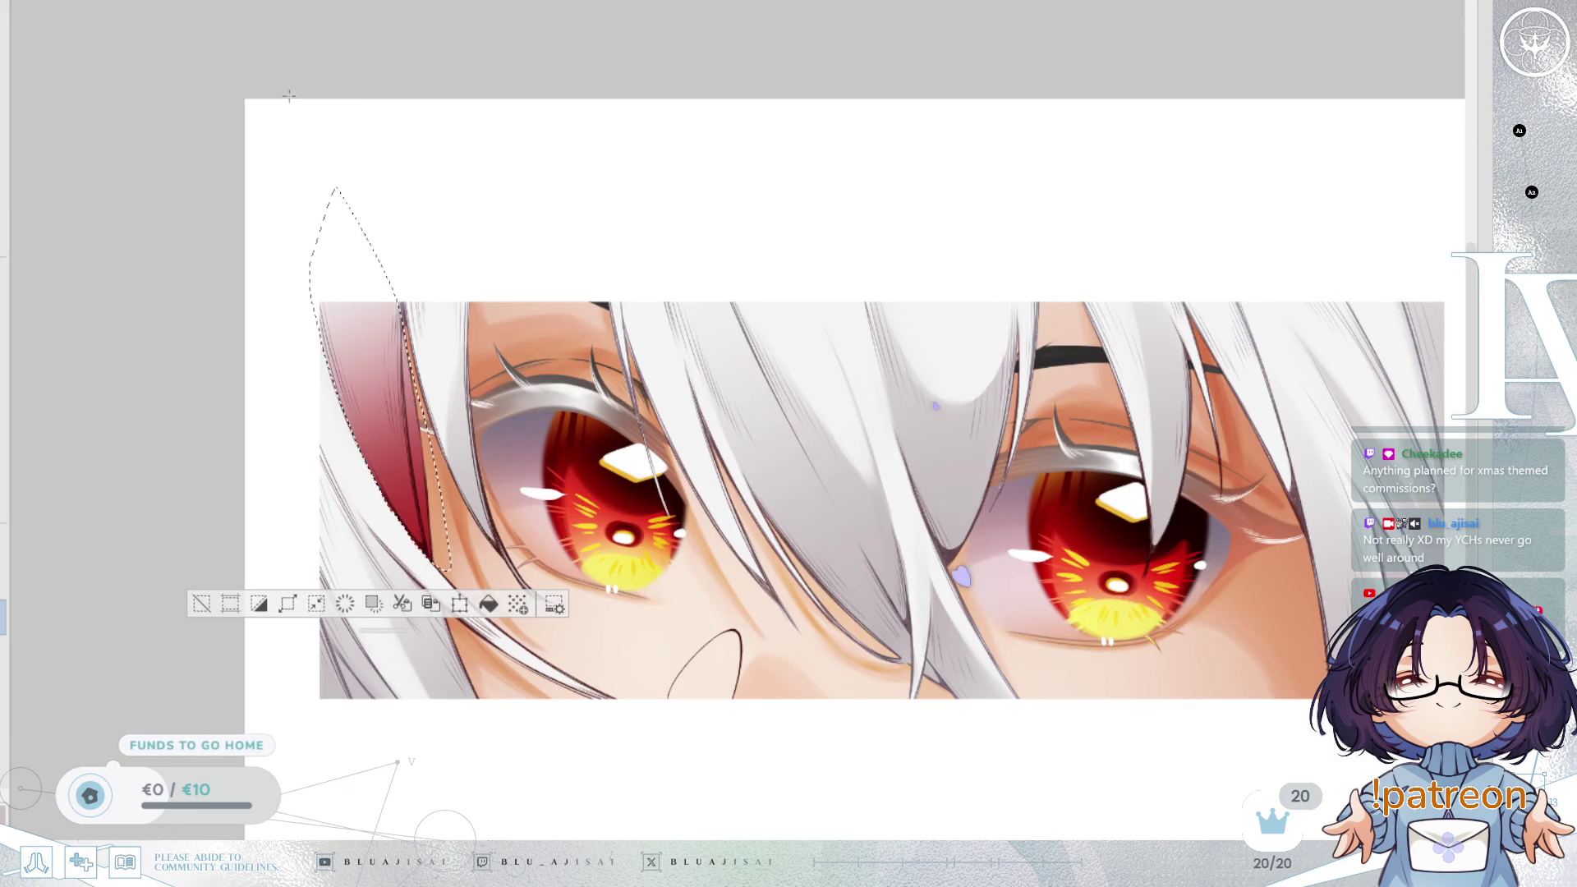
{"action": "key", "text": "ctrl+y"}
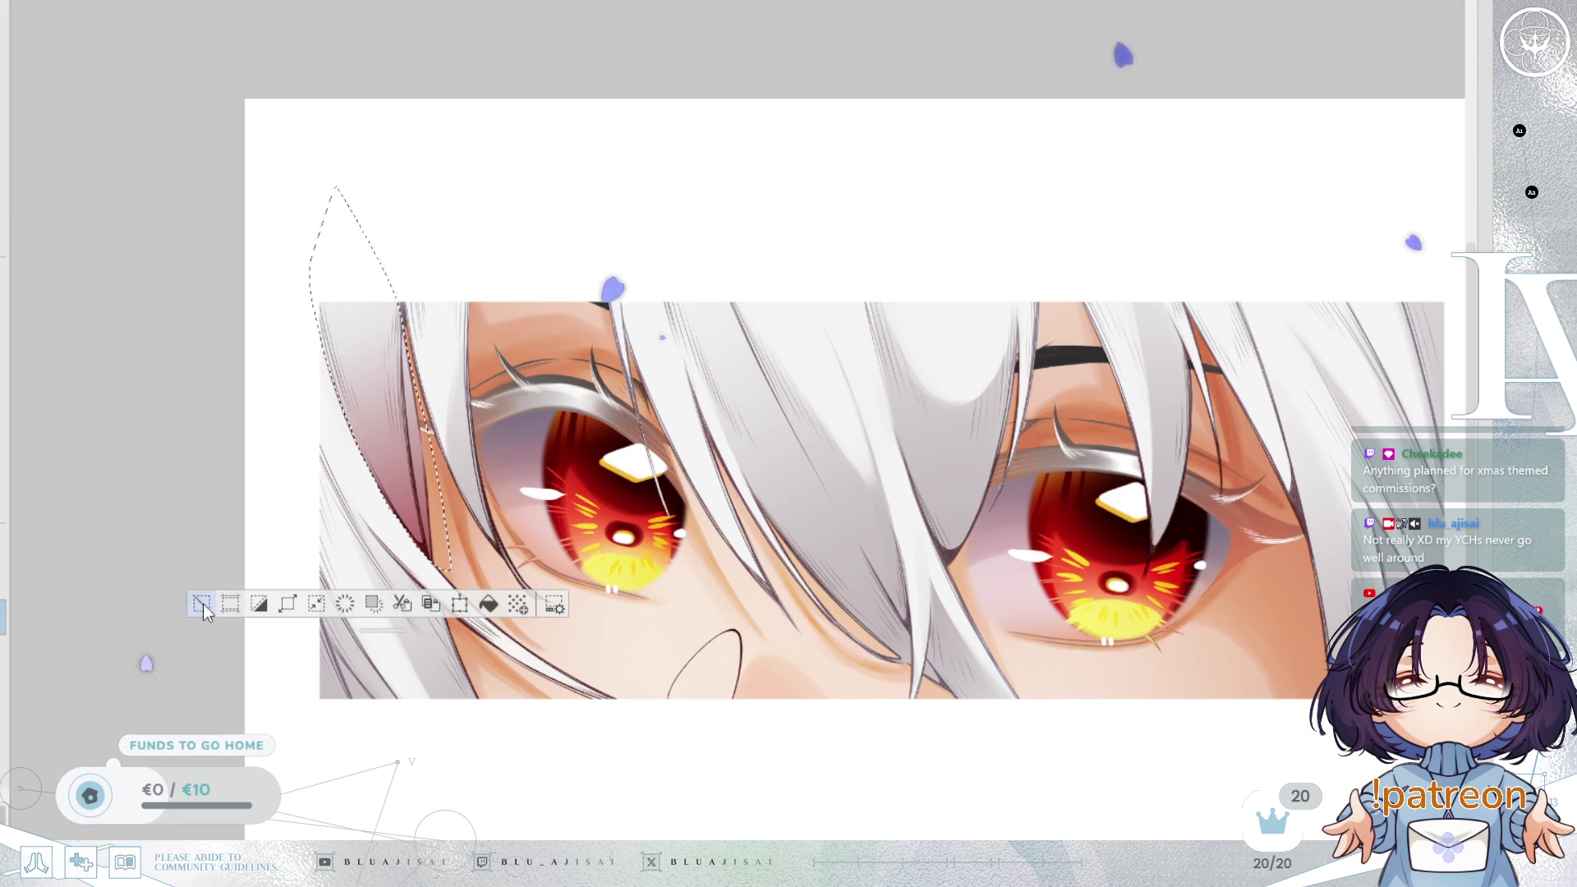
{"action": "key", "text": "ctrl+d"}
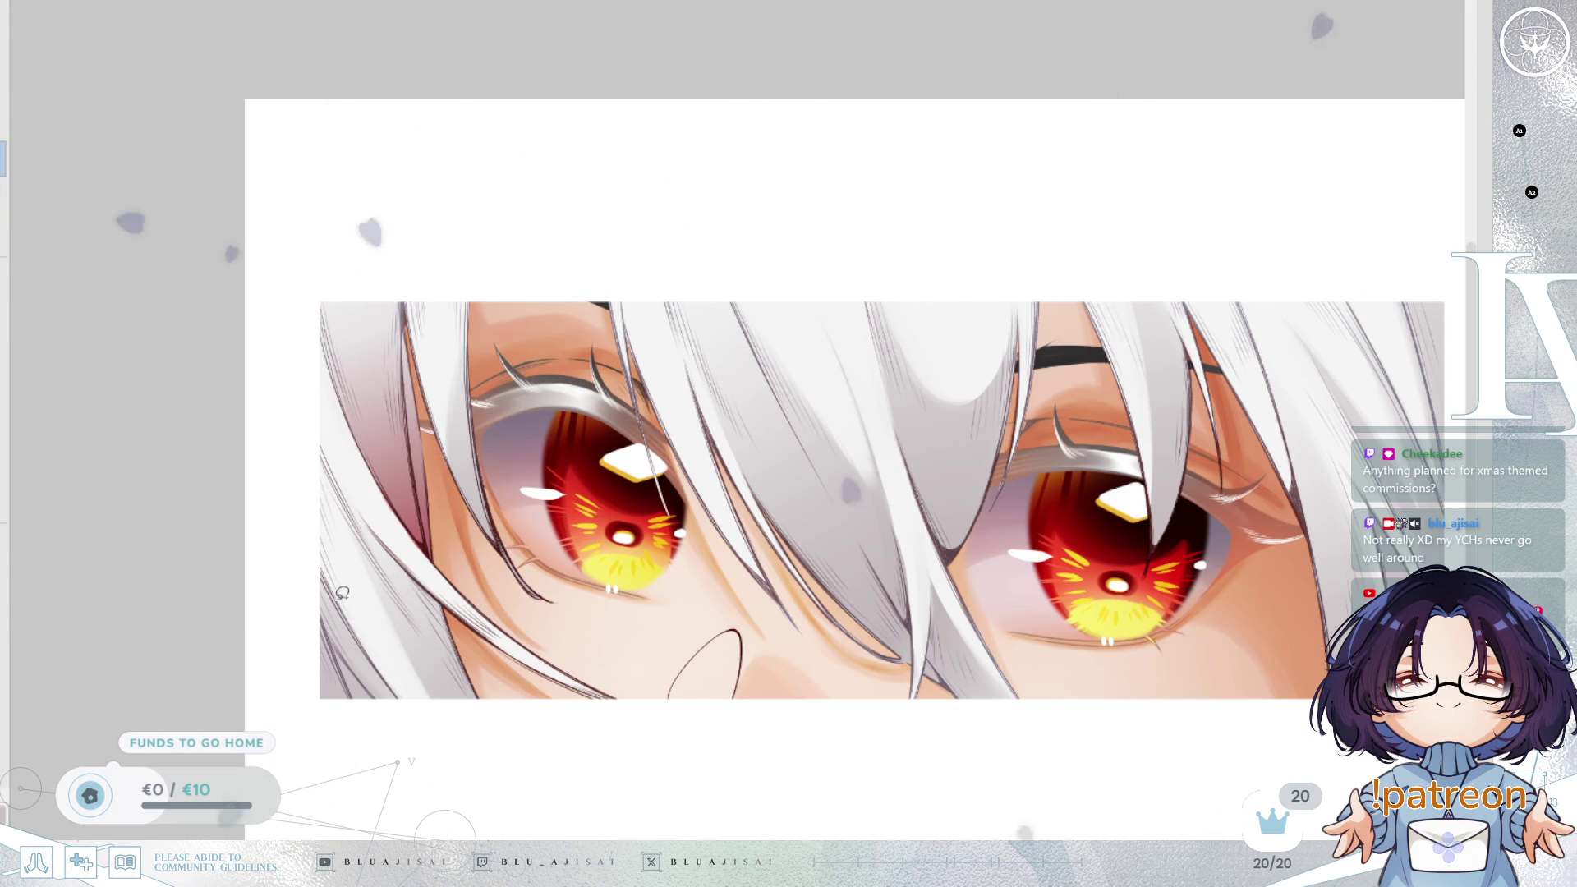
{"action": "mouse_move", "coordinate": [296, 556]}
{"action": "left_mouse_down"}
{"action": "mouse_move", "coordinate": [386, 744]}
{"action": "mouse_move", "coordinate": [298, 707]}
{"action": "mouse_move", "coordinate": [281, 476]}
{"action": "left_mouse_up"}
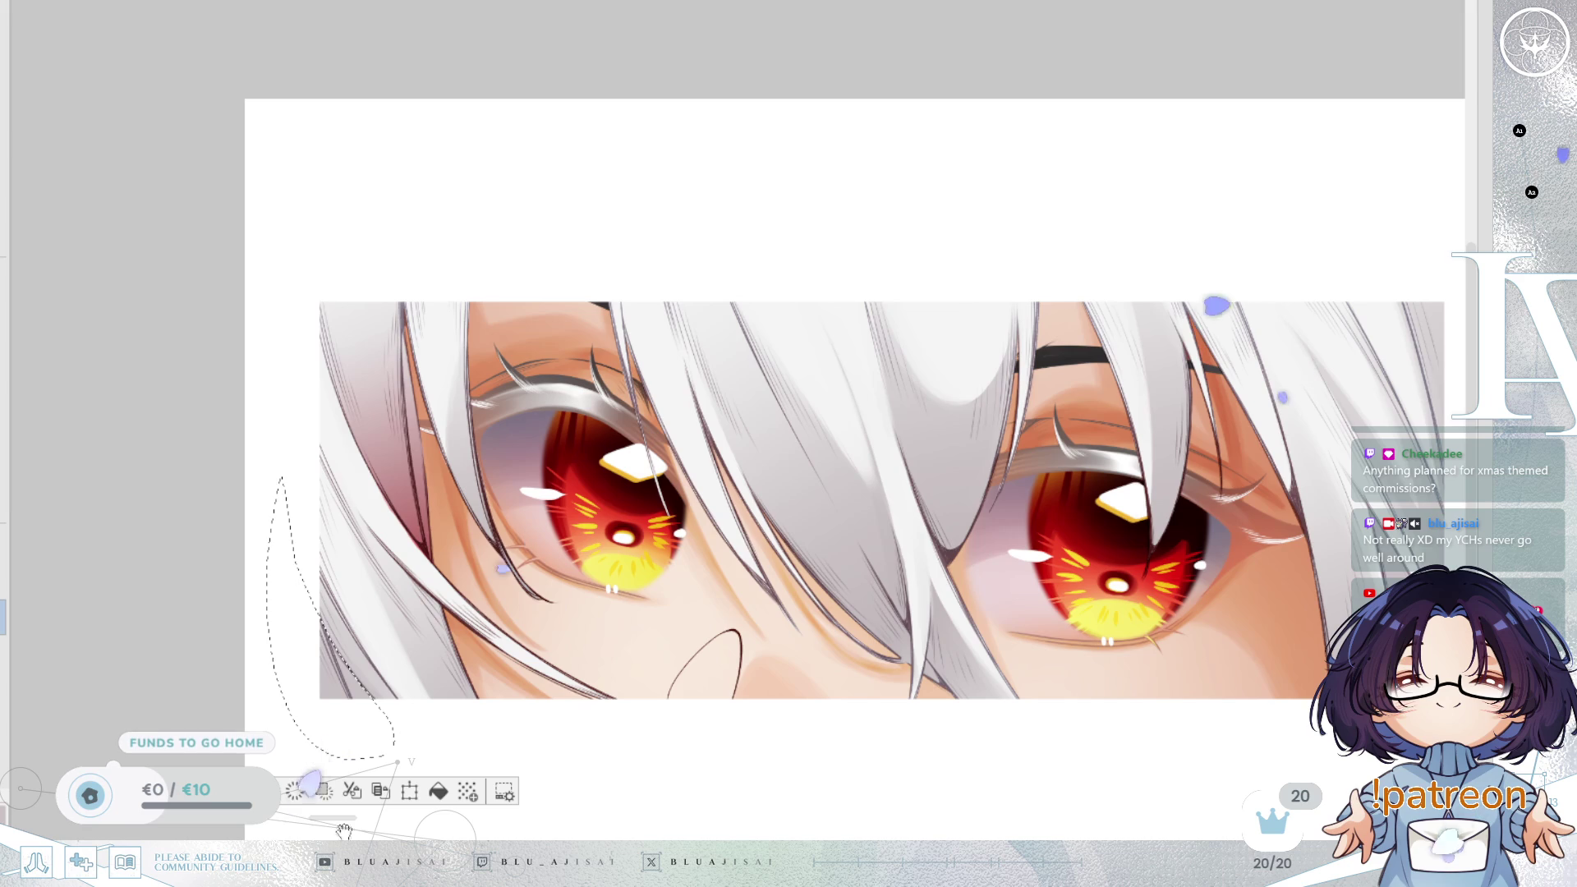
{"action": "key", "text": "Delete"}
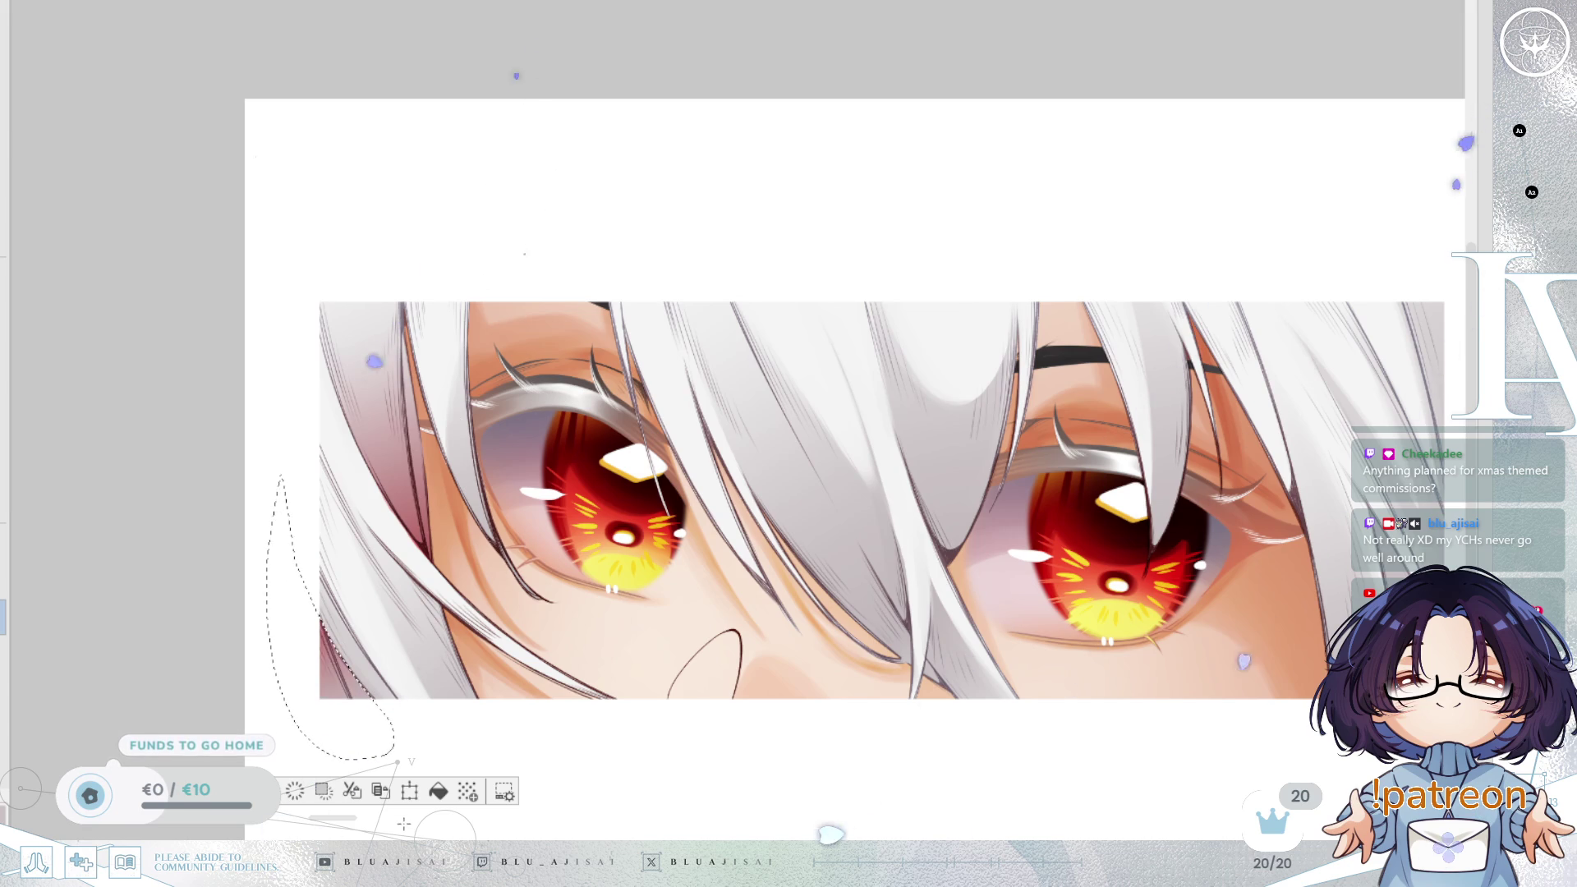
{"action": "key", "text": "ctrl+d"}
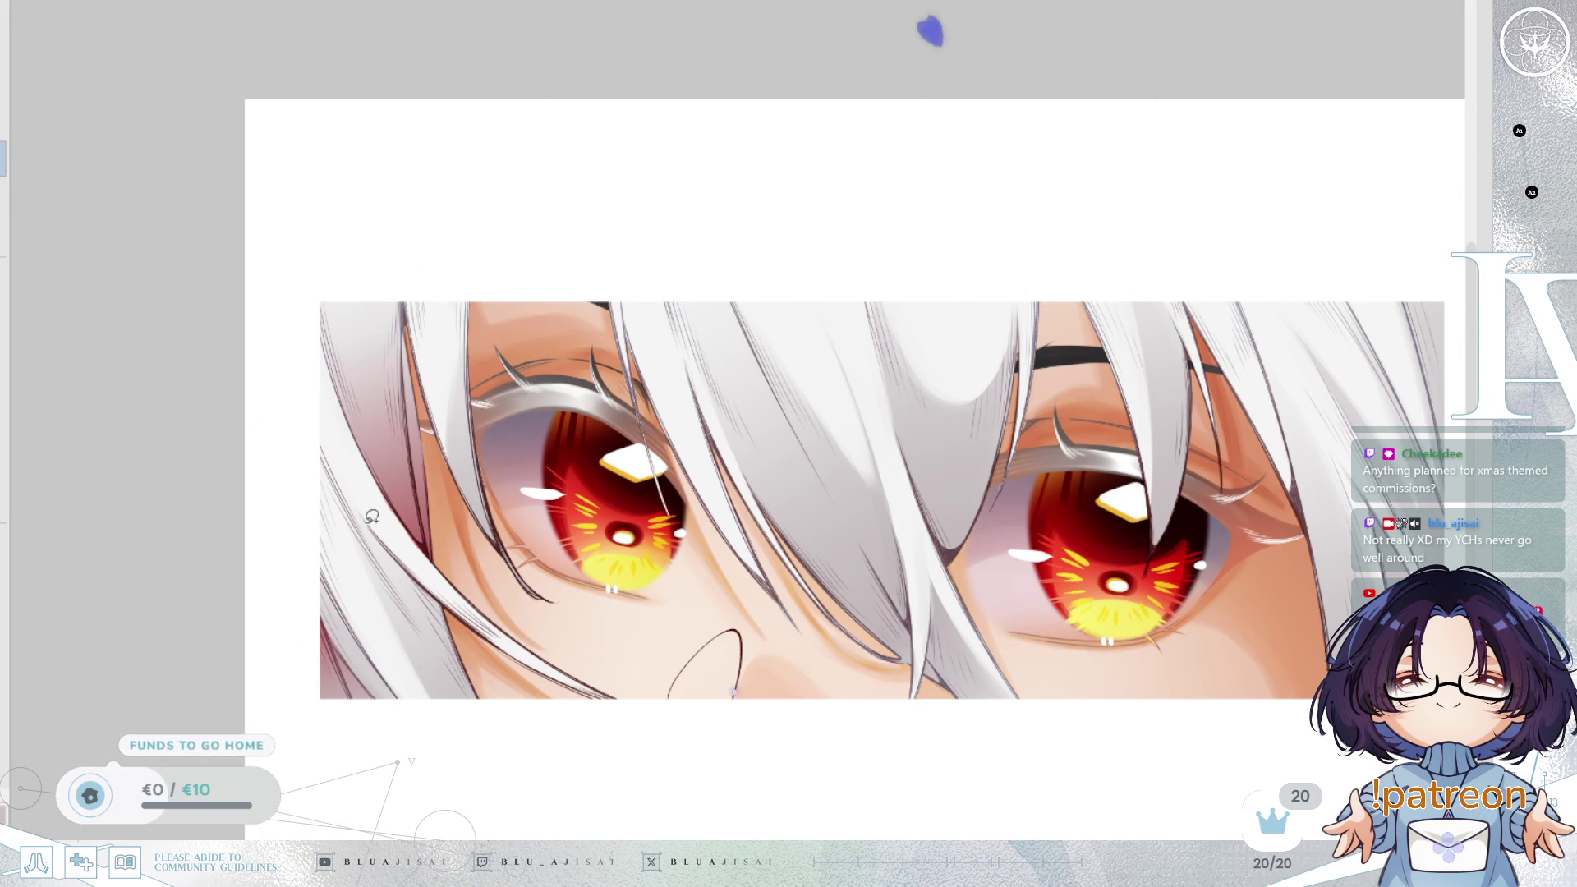
{"action": "left_click_drag", "start_coordinate": [493, 736], "coordinate": [341, 472]}
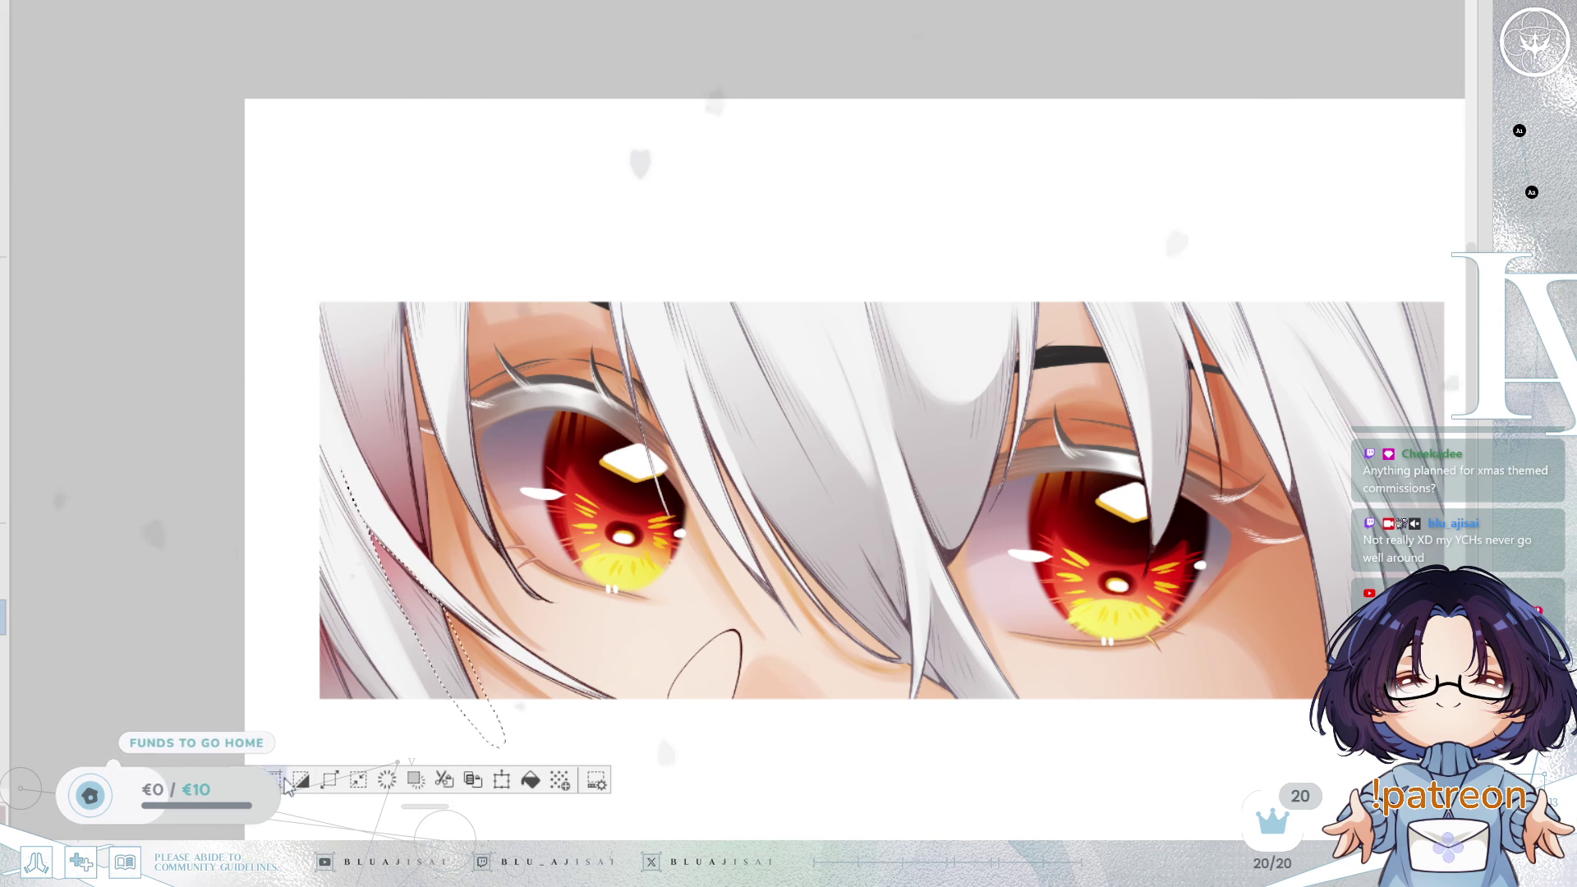
{"action": "key", "text": "ctrl+d"}
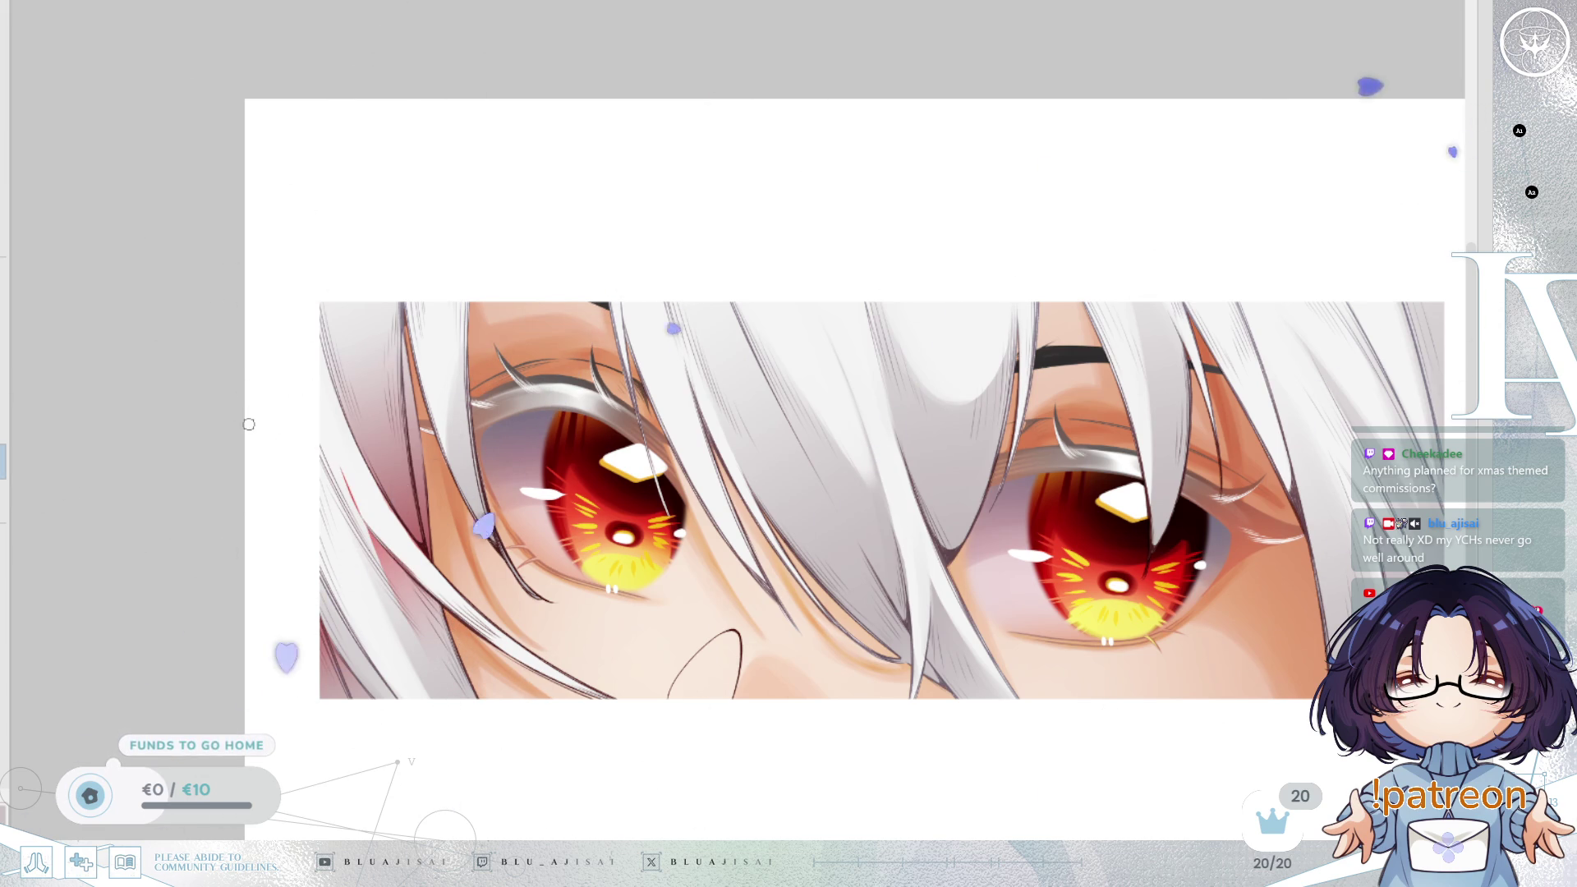
{"action": "scroll", "coordinate": [324, 431], "scroll_direction": "up", "scroll_amount": 1}
{"action": "scroll", "coordinate": [324, 432], "scroll_direction": "down", "scroll_amount": 1}
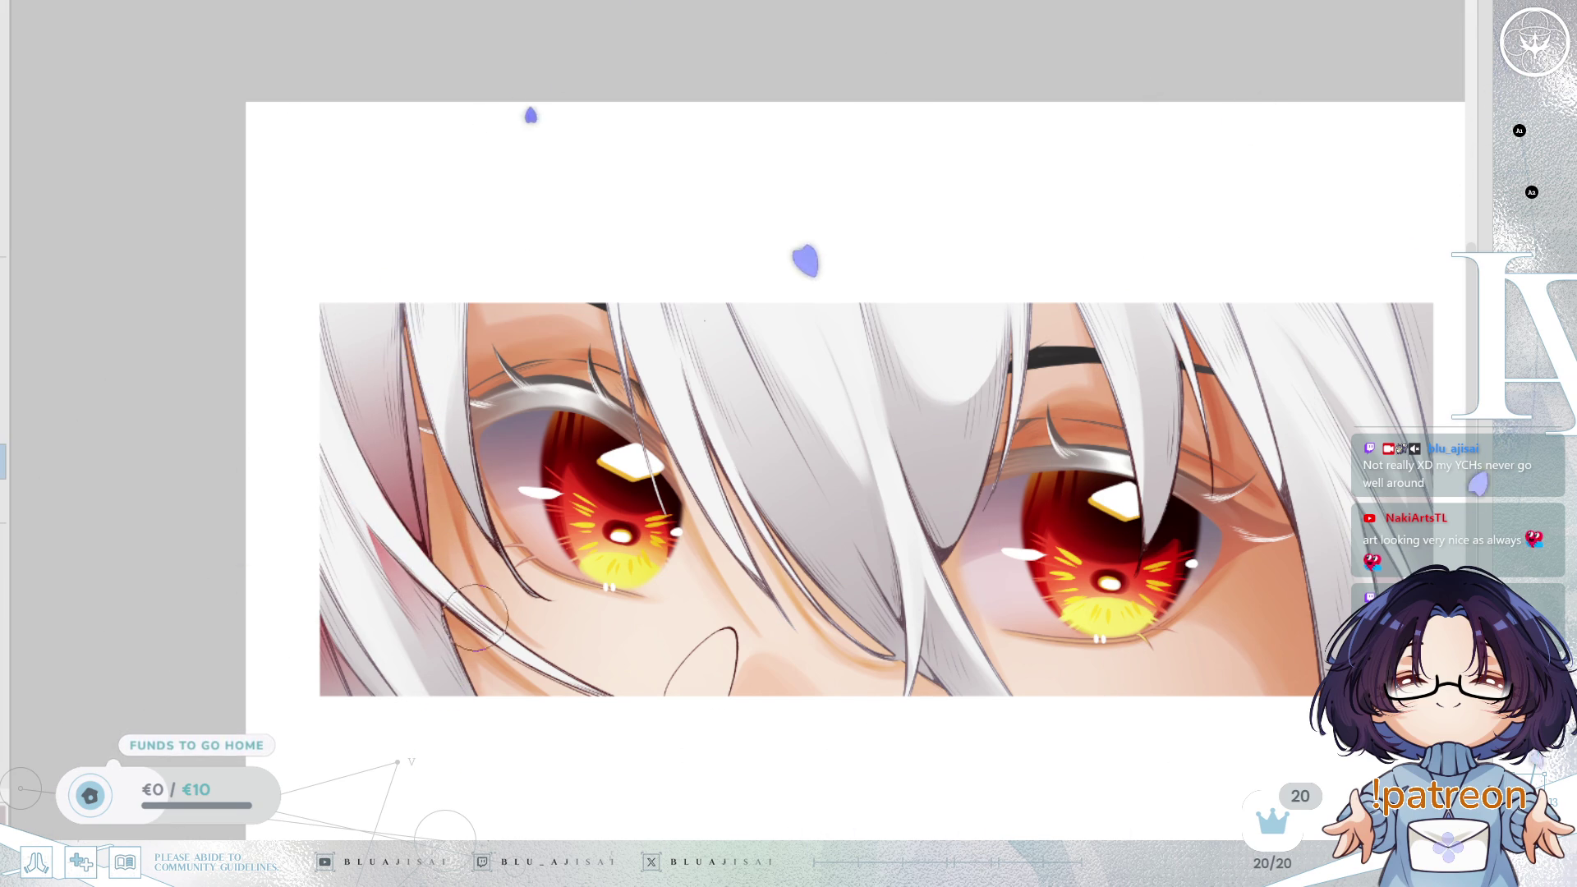
- Zoom out, tilt the canvas view about 10° clockwise, and zoom back in on the eyes
{"action": "scroll", "coordinate": [856, 399], "scroll_direction": "down", "scroll_amount": 2}
{"action": "left_click_drag", "start_coordinate": [1038, 514], "coordinate": [1032, 510]}
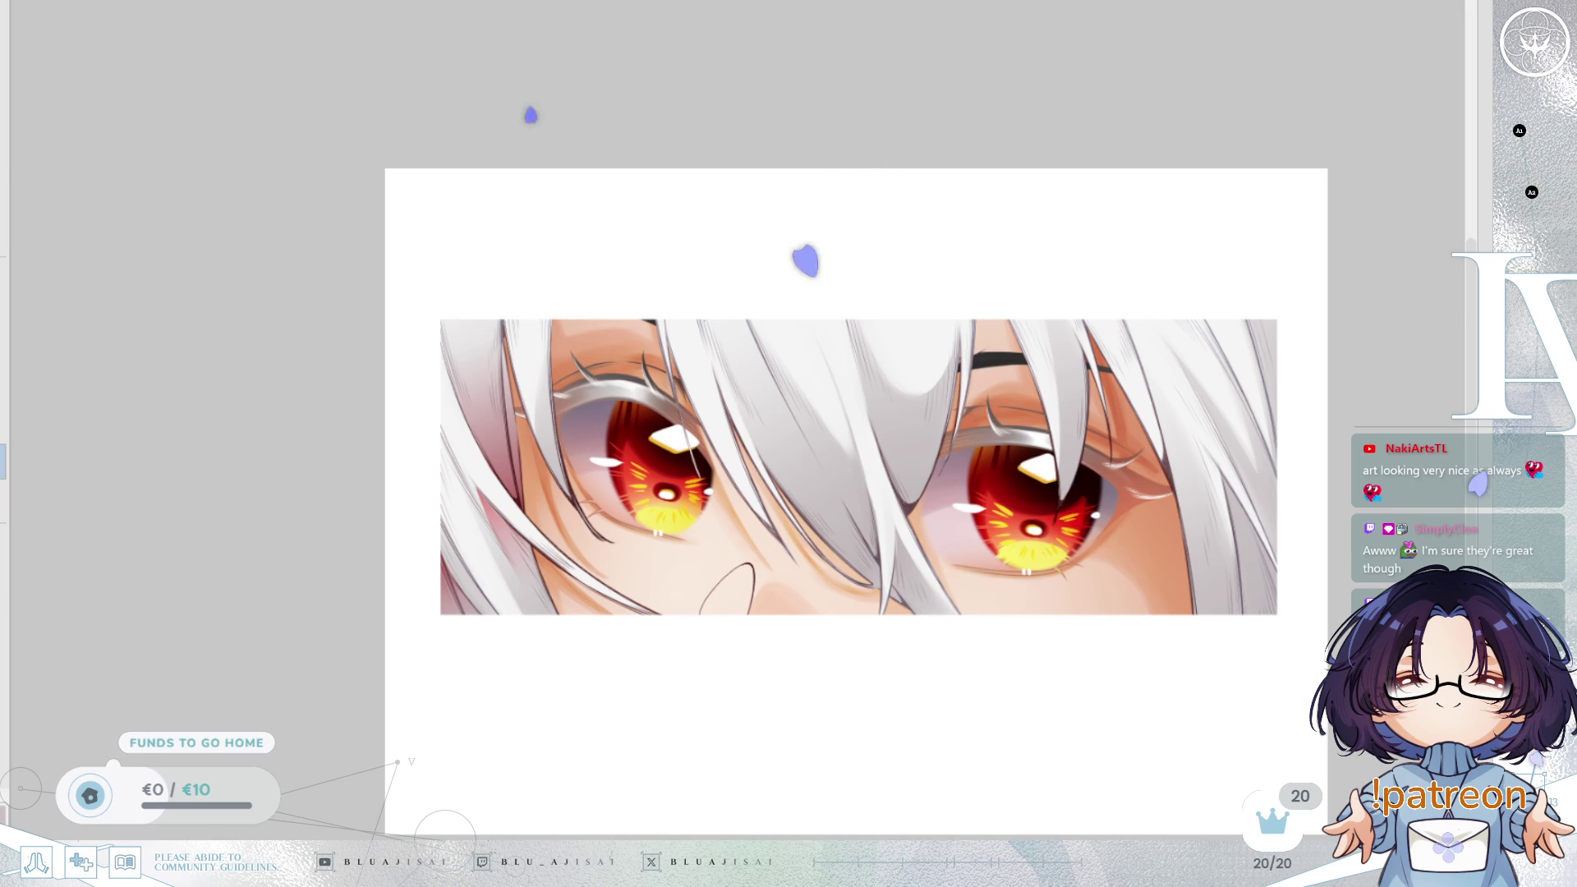
{"action": "left_click_drag", "start_coordinate": [756, 194], "coordinate": [867, 354]}
{"action": "scroll", "coordinate": [867, 353], "scroll_direction": "up", "scroll_amount": 2}
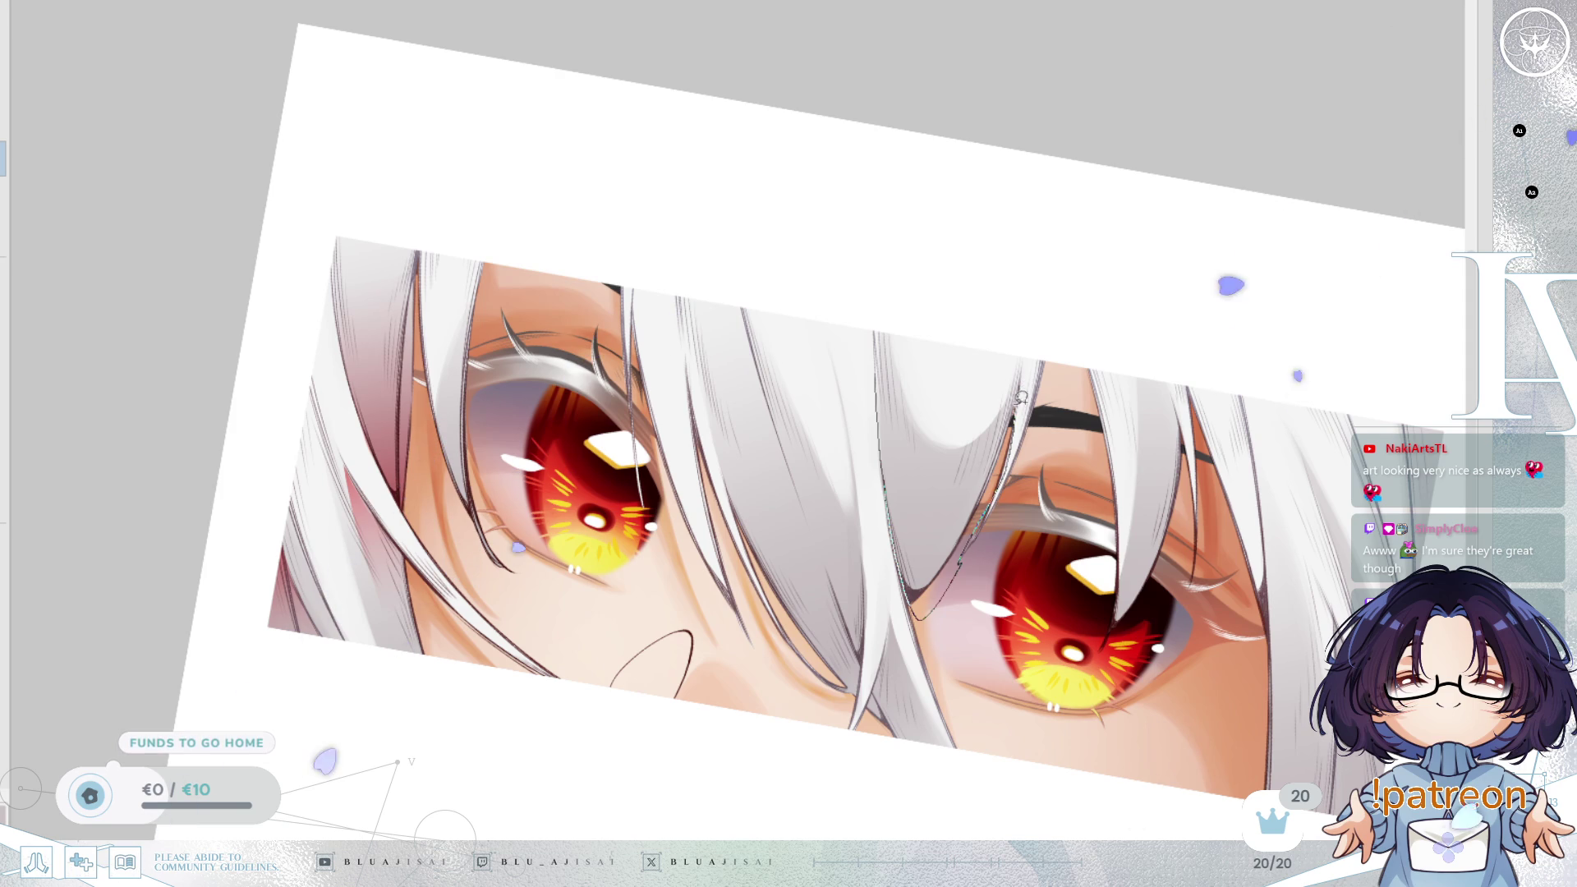
- Airbrush pinkish shading inside the strand between the eyes, then level and recentre the view
{"action": "left_click_drag", "start_coordinate": [934, 452], "coordinate": [935, 456]}
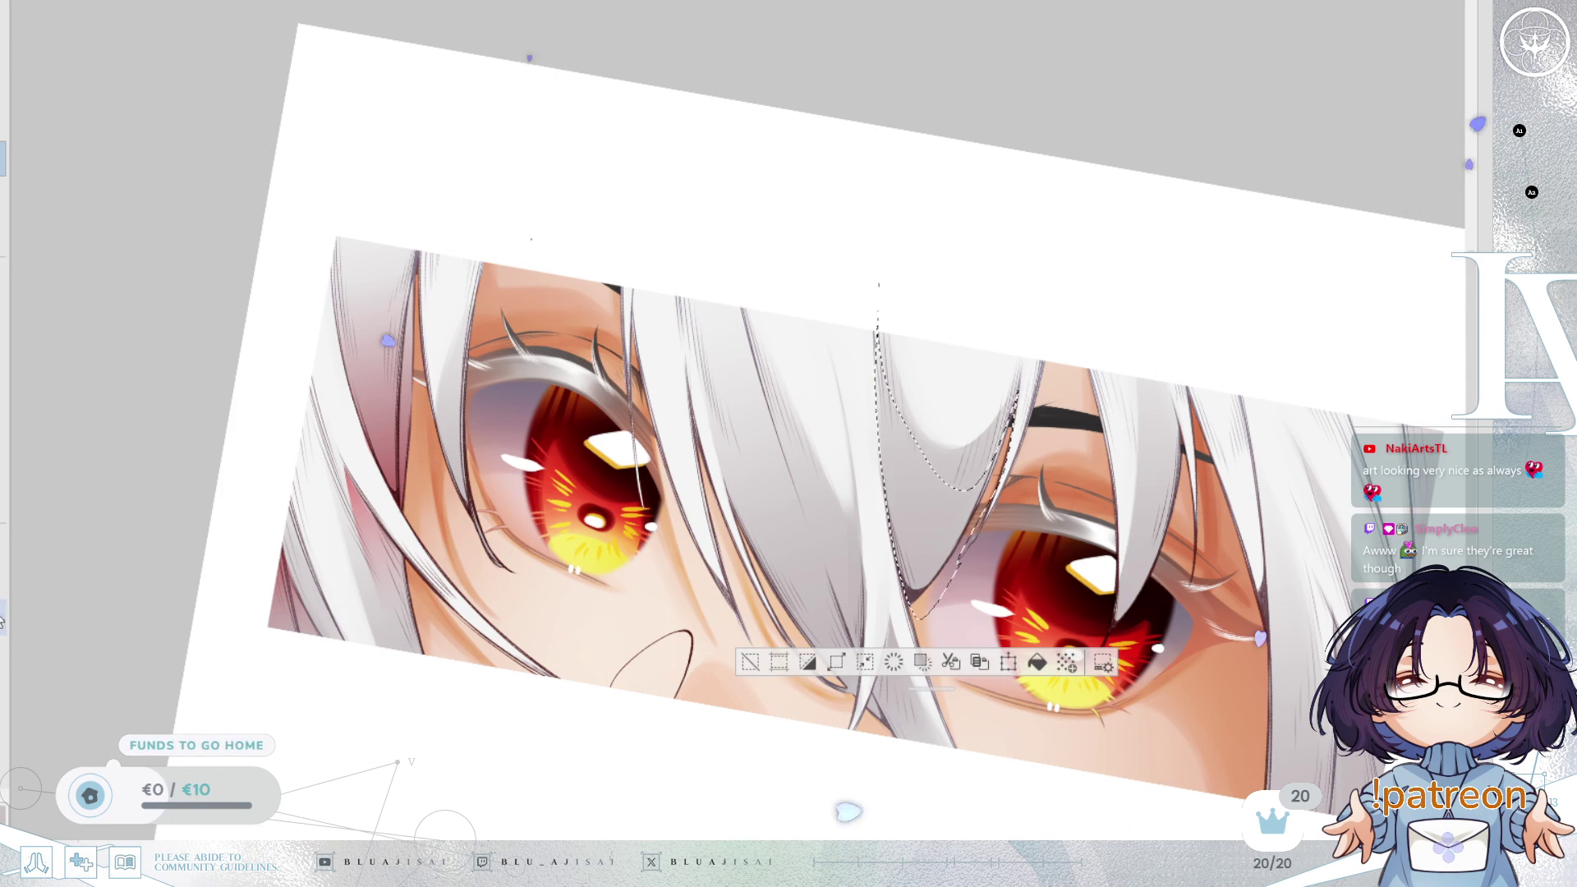
{"action": "left_click_drag", "start_coordinate": [920, 534], "coordinate": [1018, 248]}
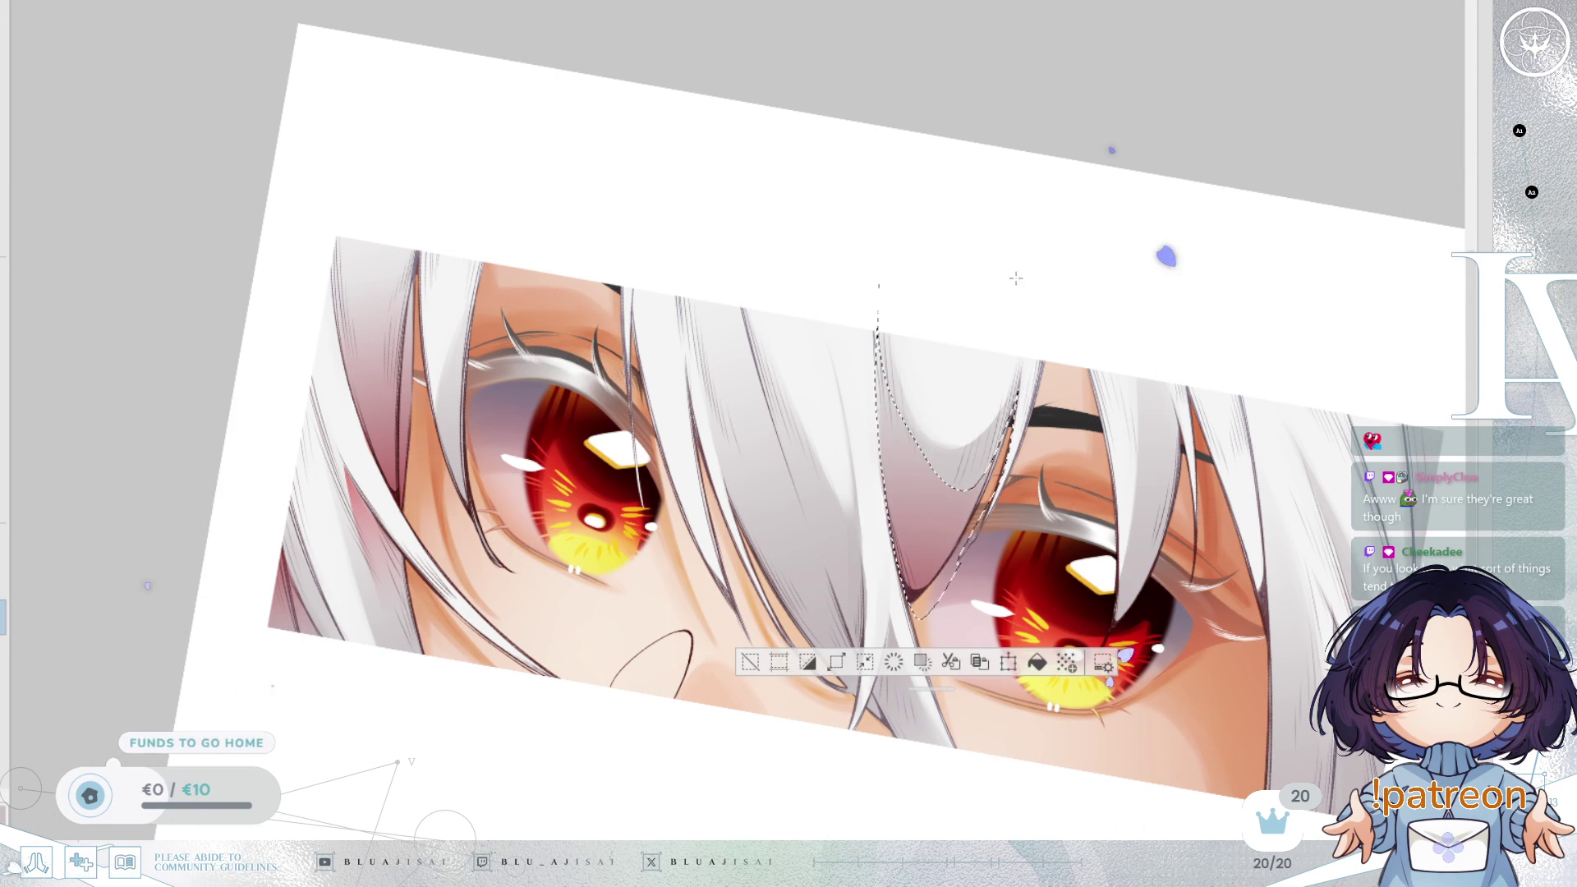
{"action": "key", "text": "ctrl+d"}
{"action": "scroll", "coordinate": [1033, 493], "scroll_direction": "down", "scroll_amount": 2}
{"action": "key", "text": "ctrl+0"}
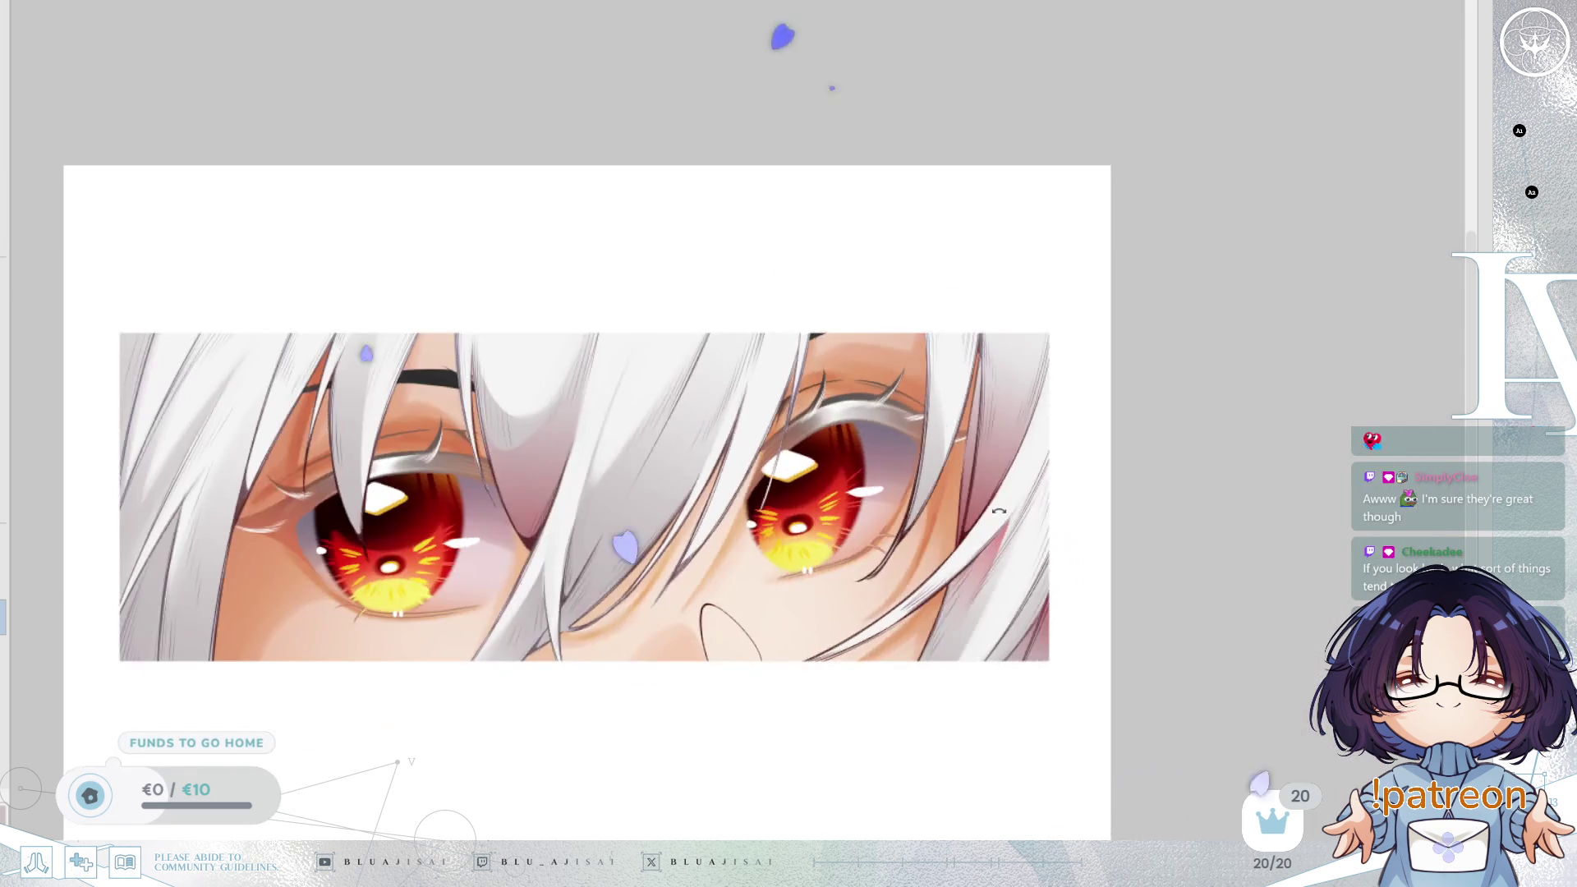
{"action": "left_click_drag", "start_coordinate": [390, 453], "coordinate": [496, 496]}
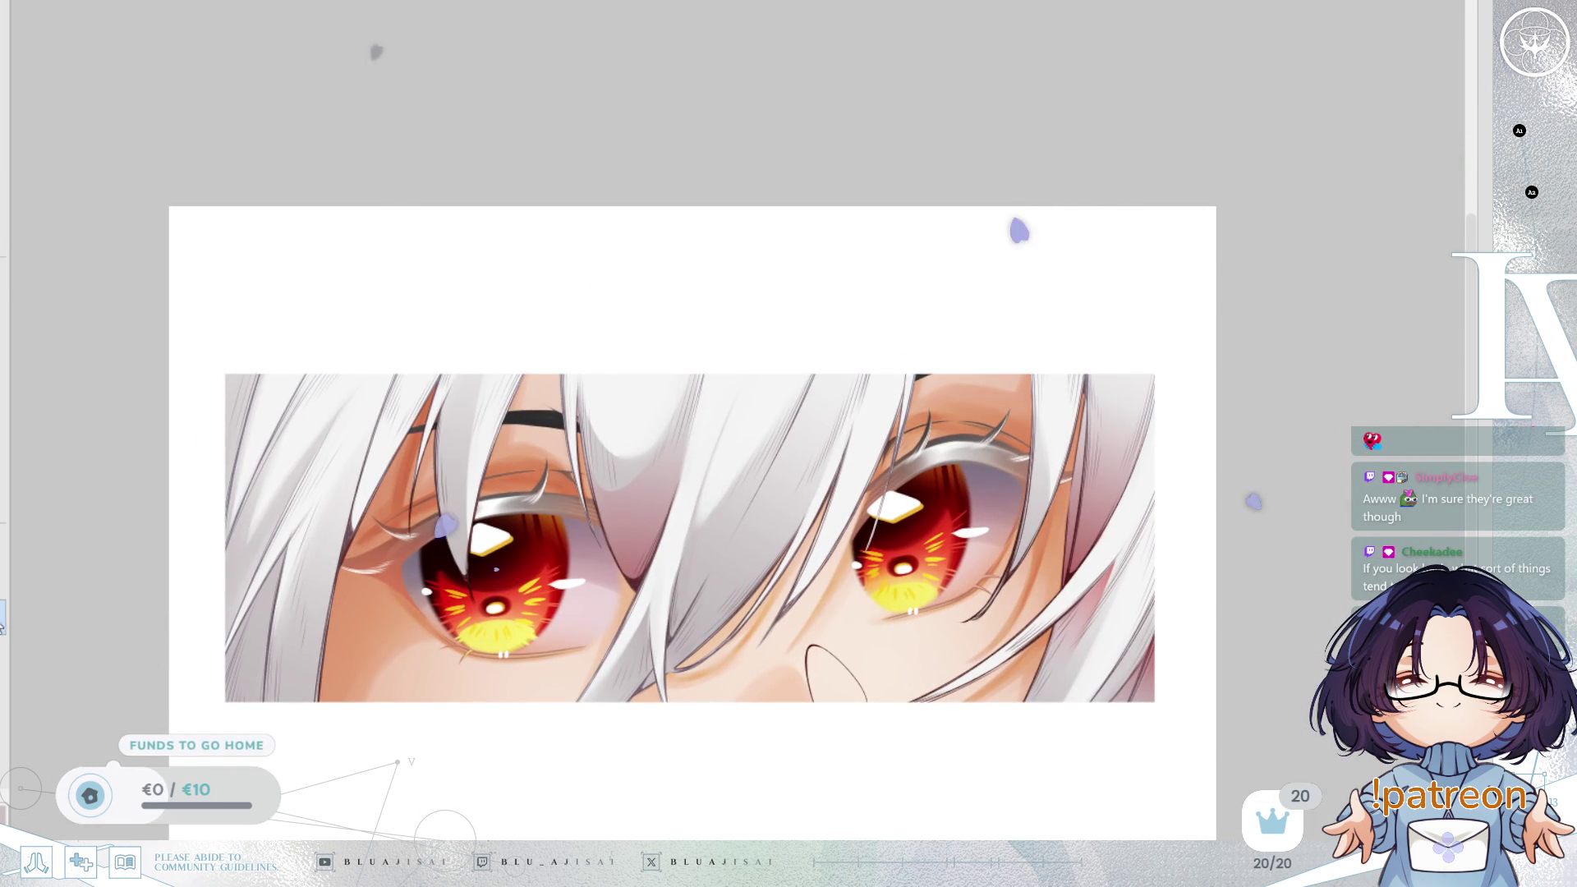
{"action": "scroll", "coordinate": [736, 501], "scroll_direction": "up", "scroll_amount": 1}
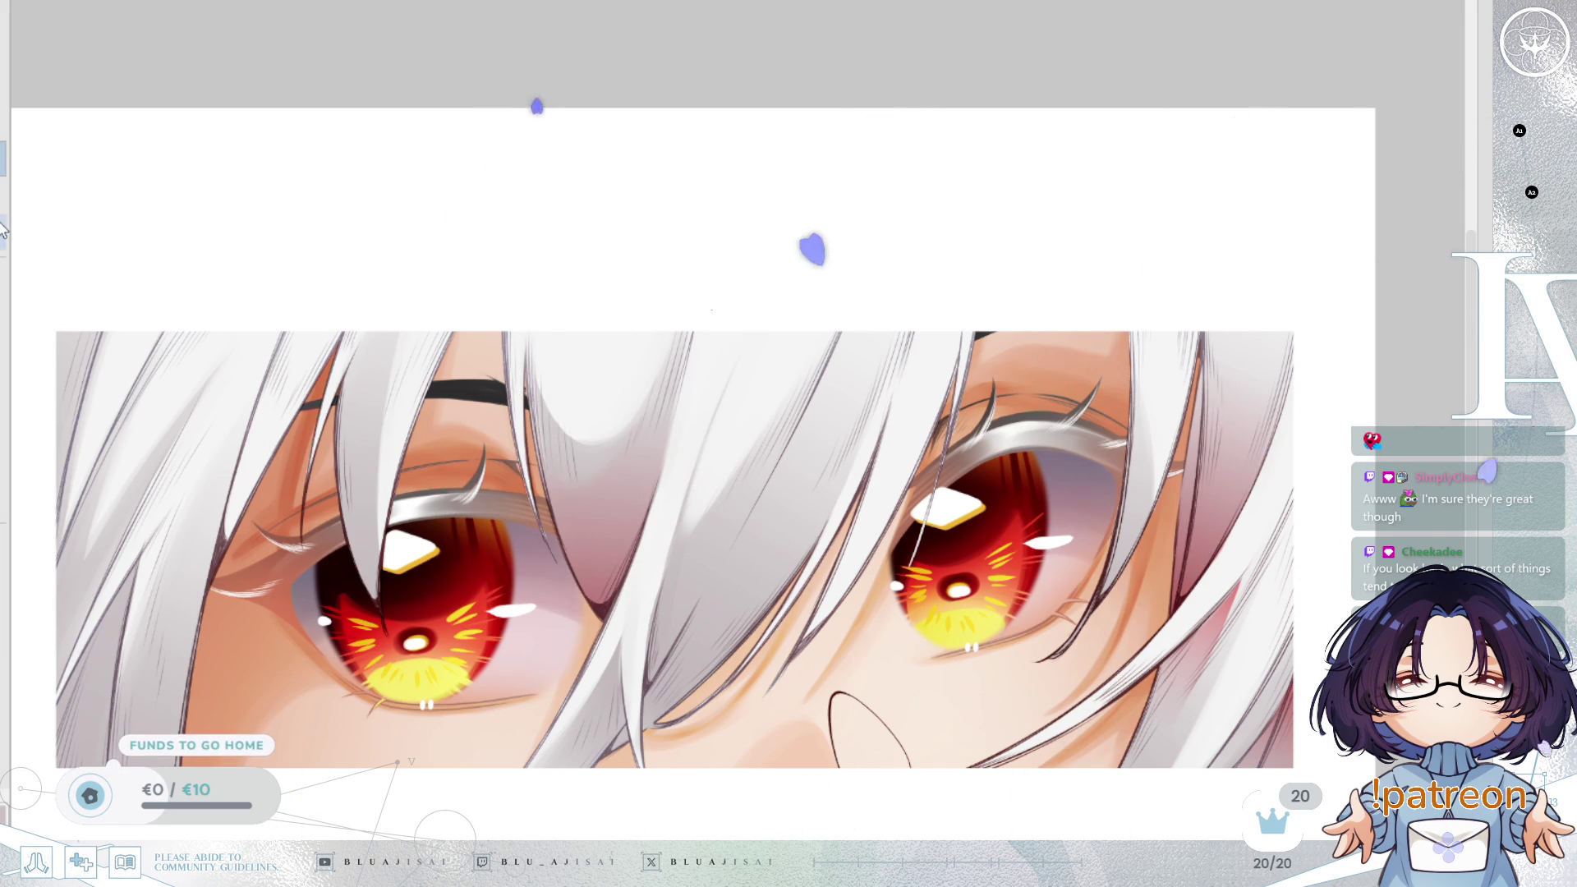
{"action": "left_click_drag", "start_coordinate": [758, 442], "coordinate": [849, 381]}
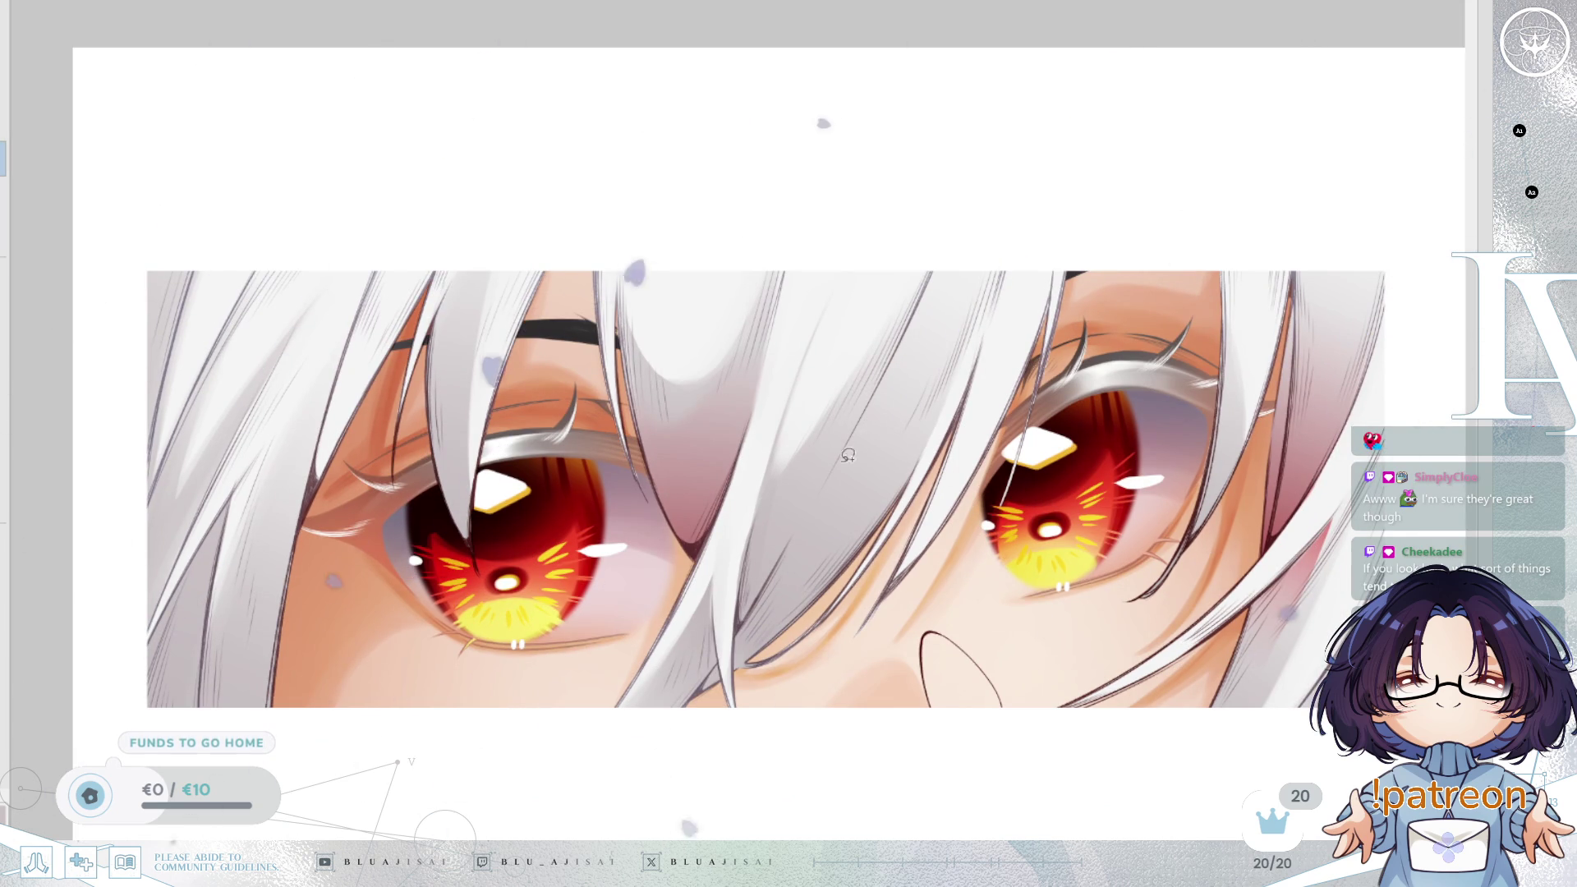
- Delete the white from the strand's lower tip so the pink tint shows through
{"action": "mouse_move", "coordinate": [875, 400]}
{"action": "left_mouse_down"}
{"action": "mouse_move", "coordinate": [791, 527]}
{"action": "mouse_move", "coordinate": [588, 740]}
{"action": "left_mouse_up"}
{"action": "left_click_drag", "start_coordinate": [796, 687], "coordinate": [852, 592]}
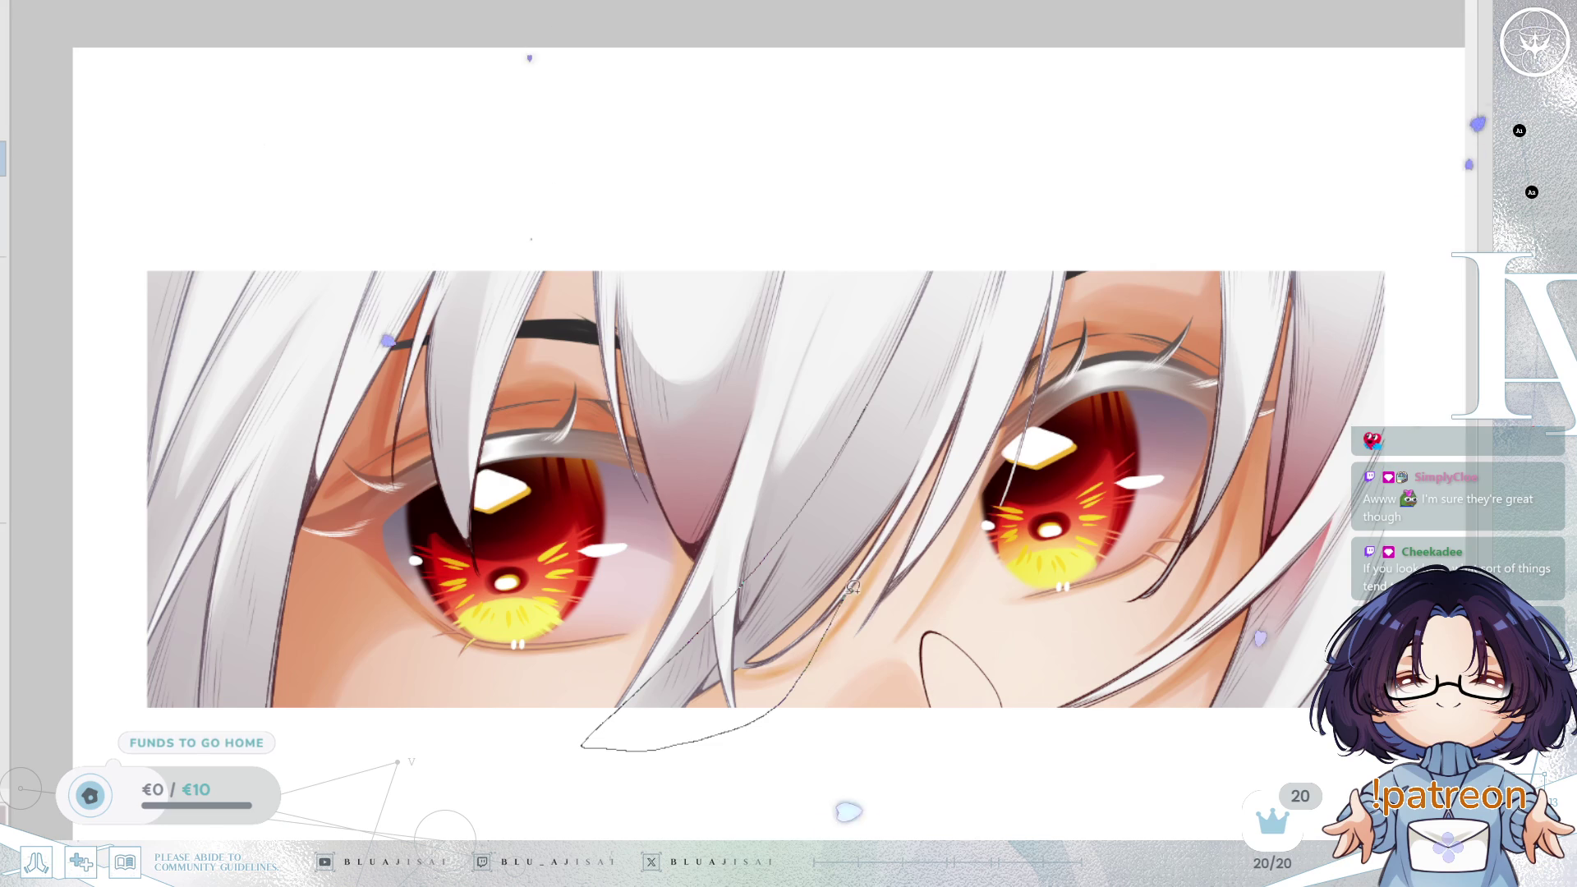
{"action": "left_click_drag", "start_coordinate": [1000, 267], "coordinate": [763, 551]}
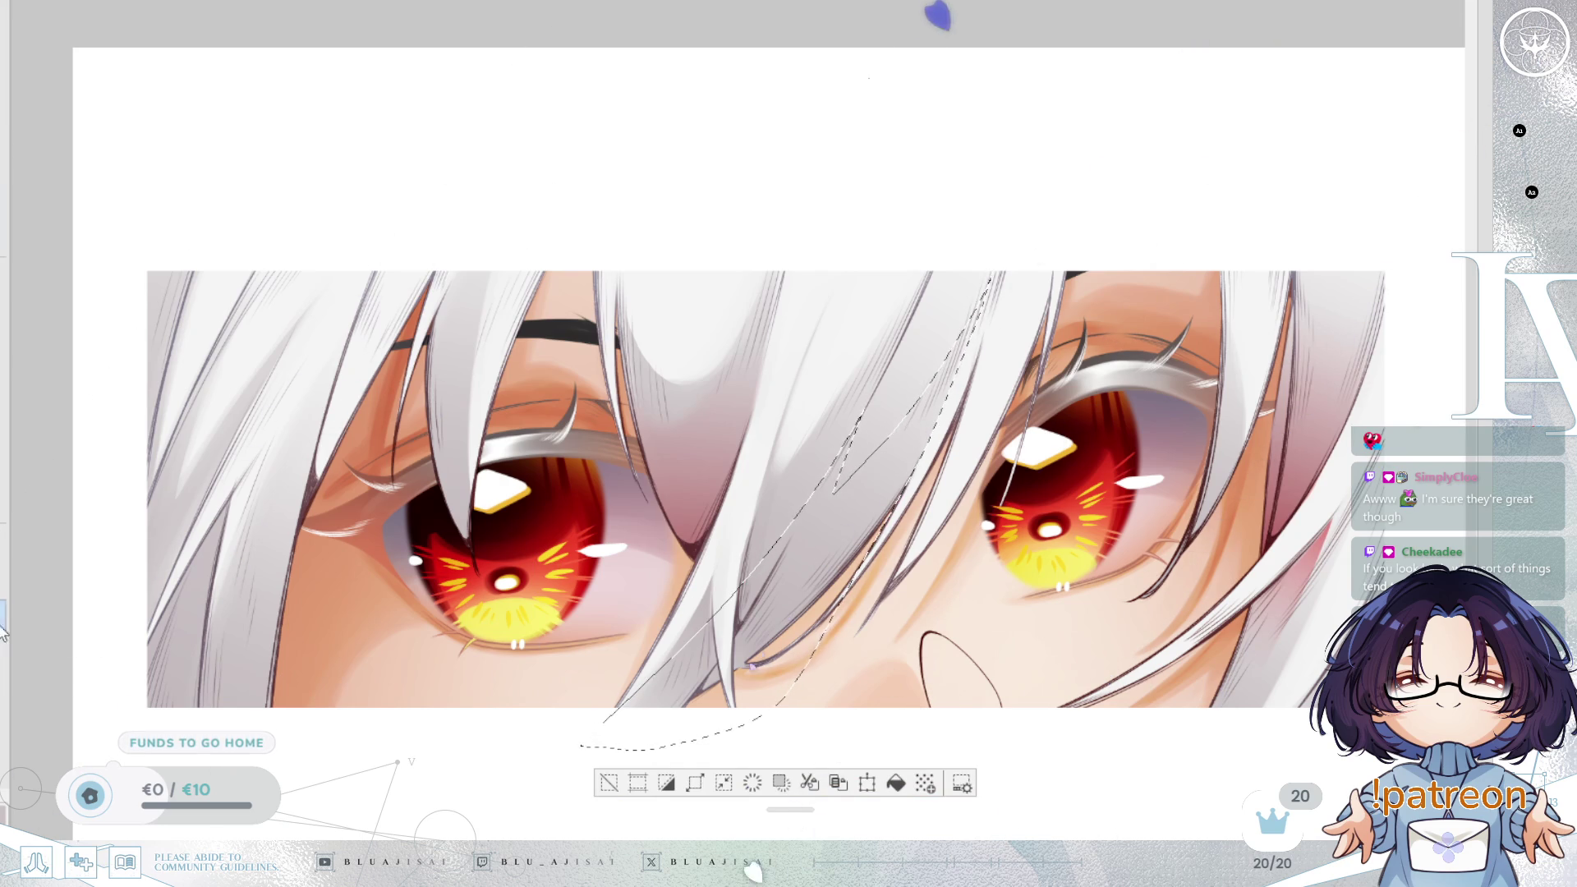
{"action": "scroll", "coordinate": [760, 653], "scroll_direction": "down", "scroll_amount": 1}
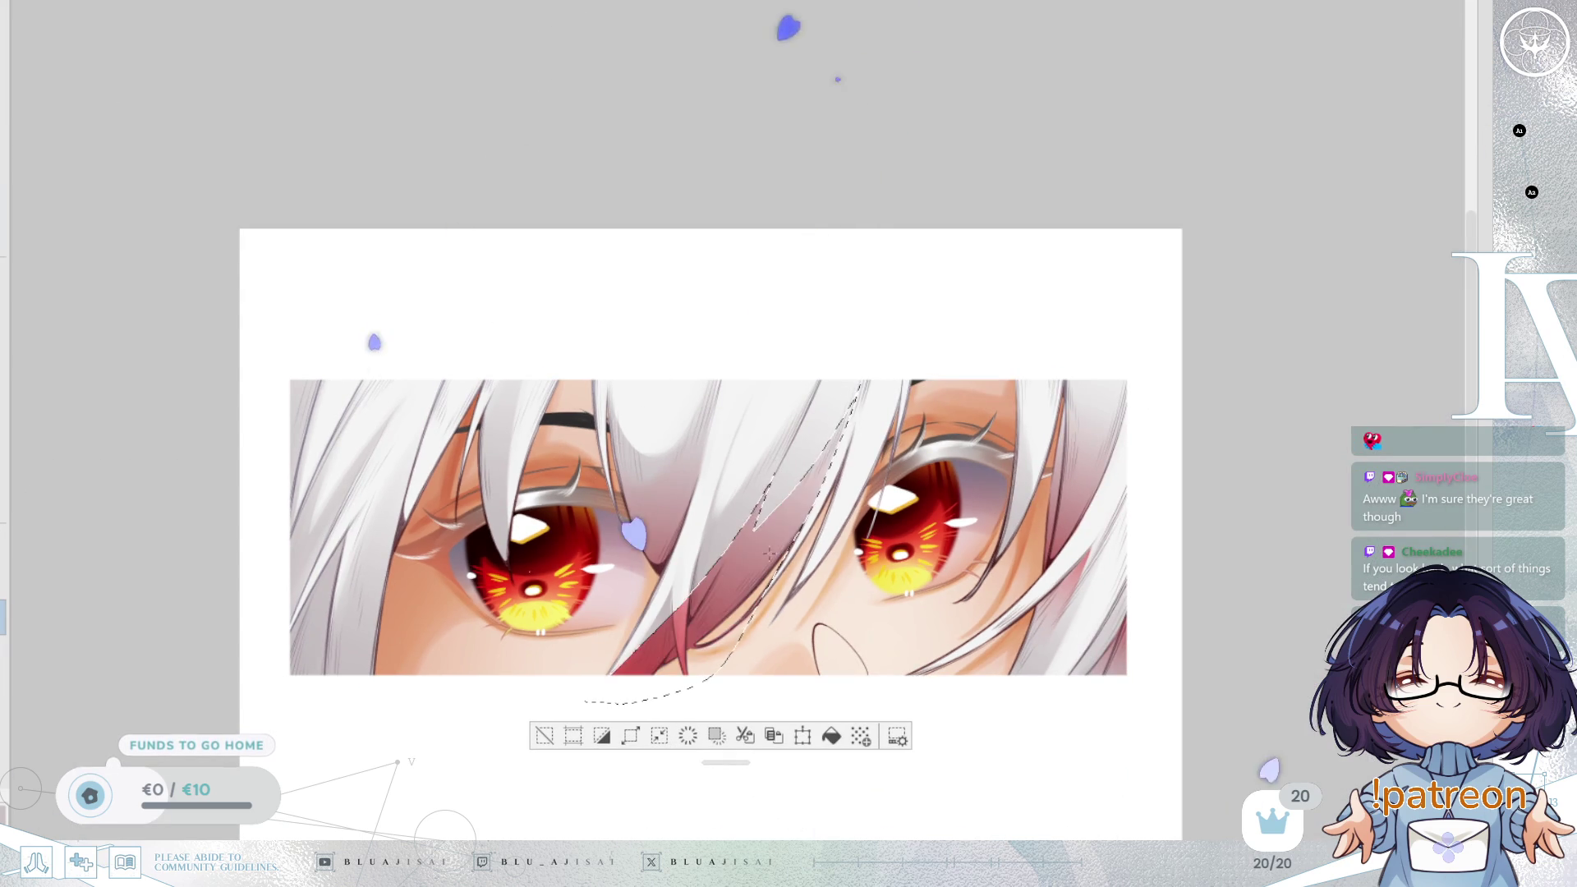
{"action": "mouse_move", "coordinate": [775, 491]}
{"action": "left_mouse_down"}
{"action": "mouse_move", "coordinate": [924, 478]}
{"action": "mouse_move", "coordinate": [583, 690]}
{"action": "left_mouse_up"}
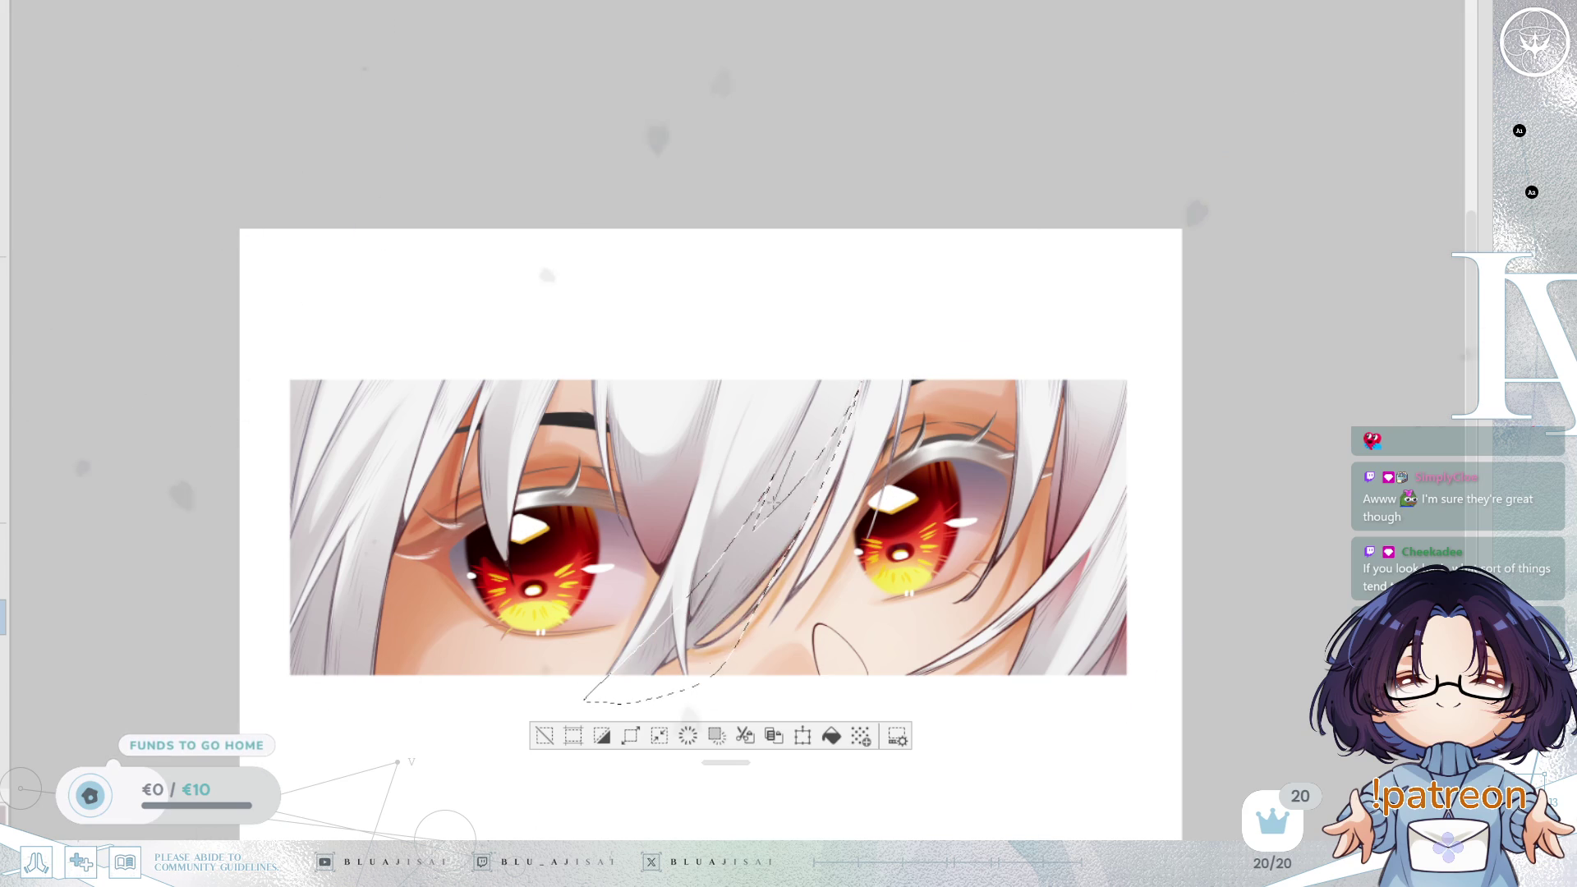
{"action": "key", "text": "Delete"}
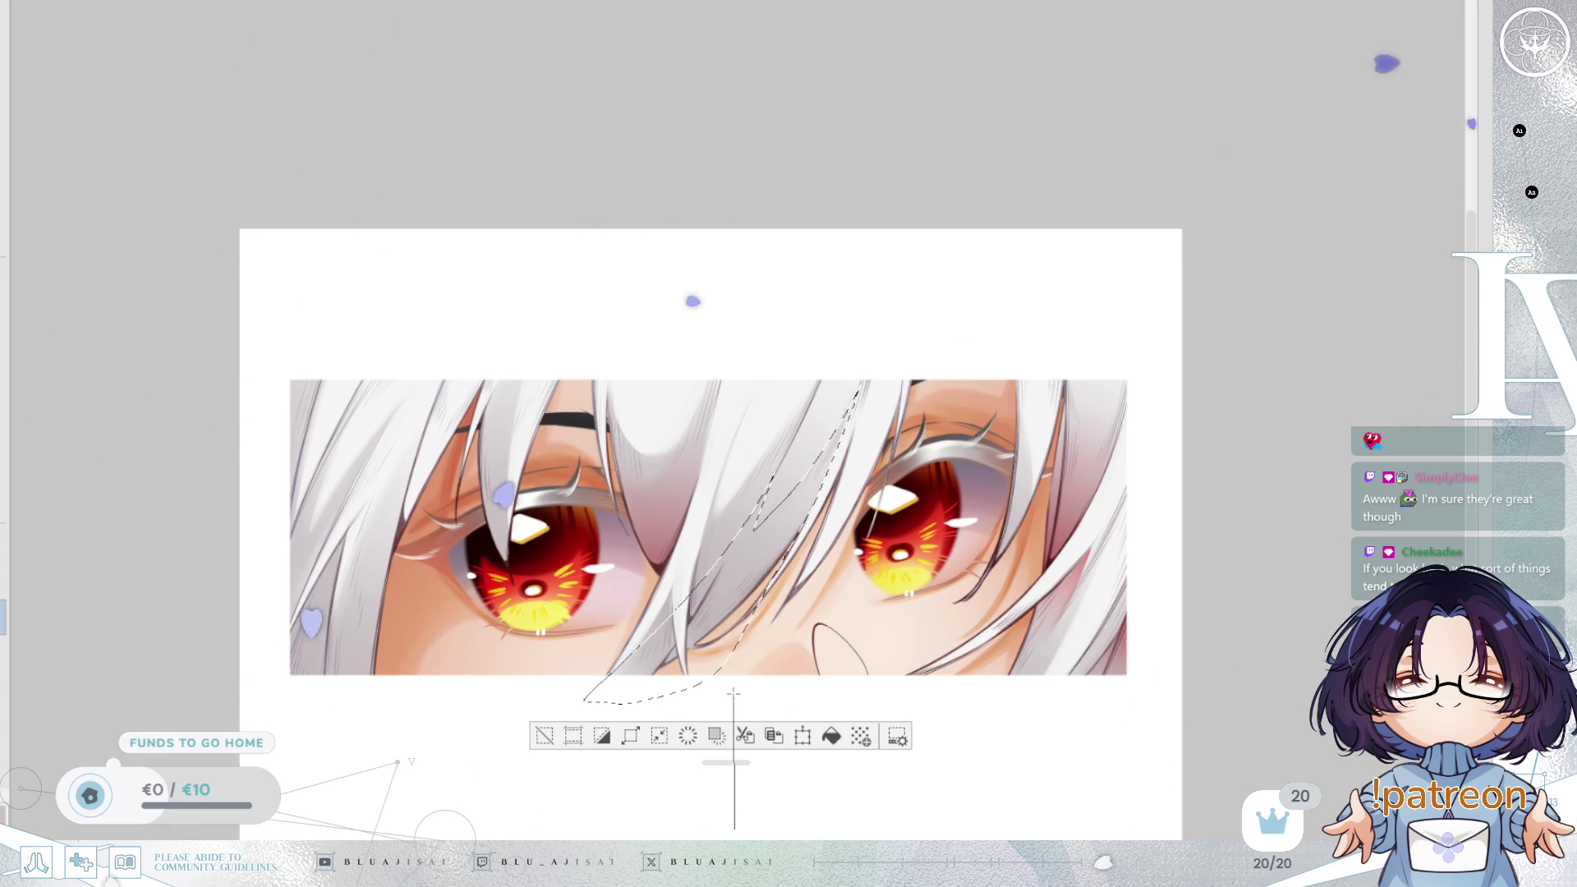
{"action": "left_click", "coordinate": [556, 754]}
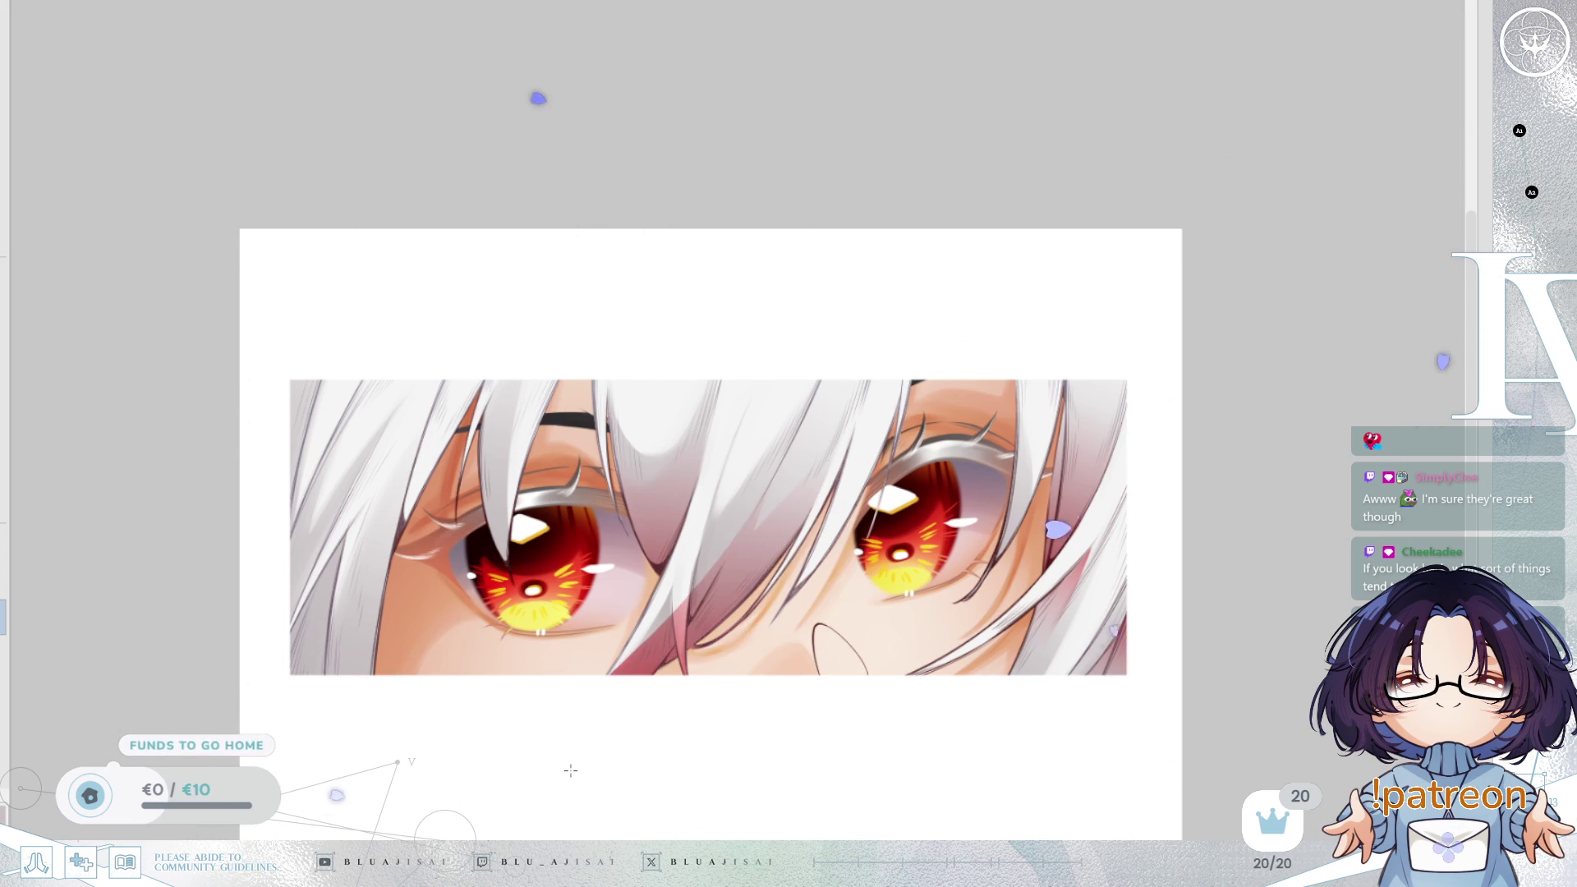
{"action": "key", "text": "h"}
{"action": "key", "text": "ctrl+z"}
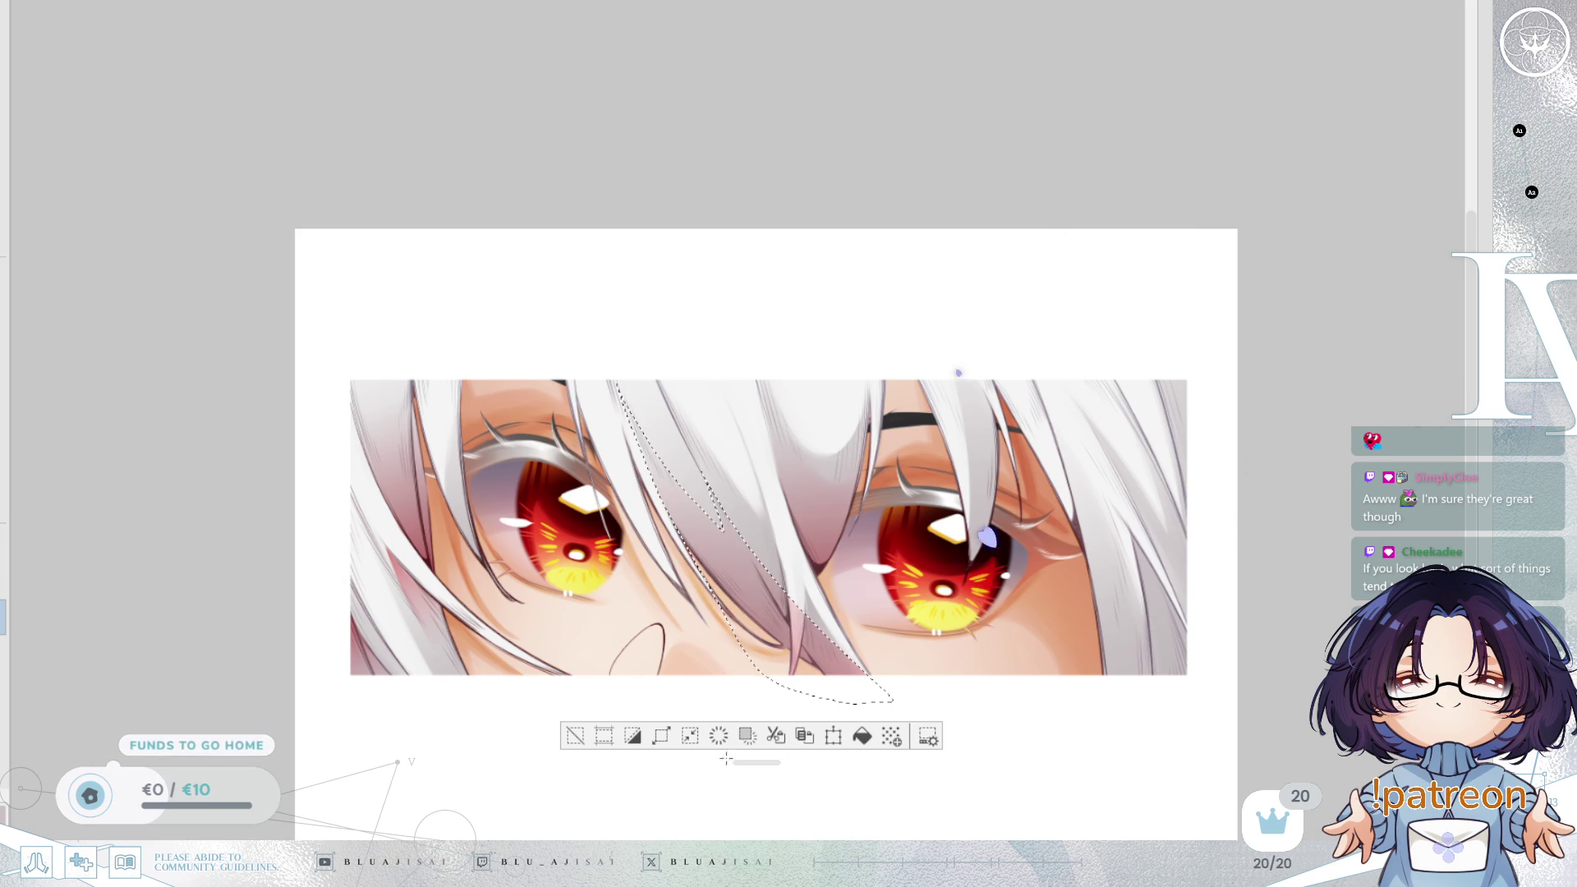
{"action": "key", "text": "ctrl+d"}
{"action": "scroll", "coordinate": [695, 575], "scroll_direction": "up", "scroll_amount": 5}
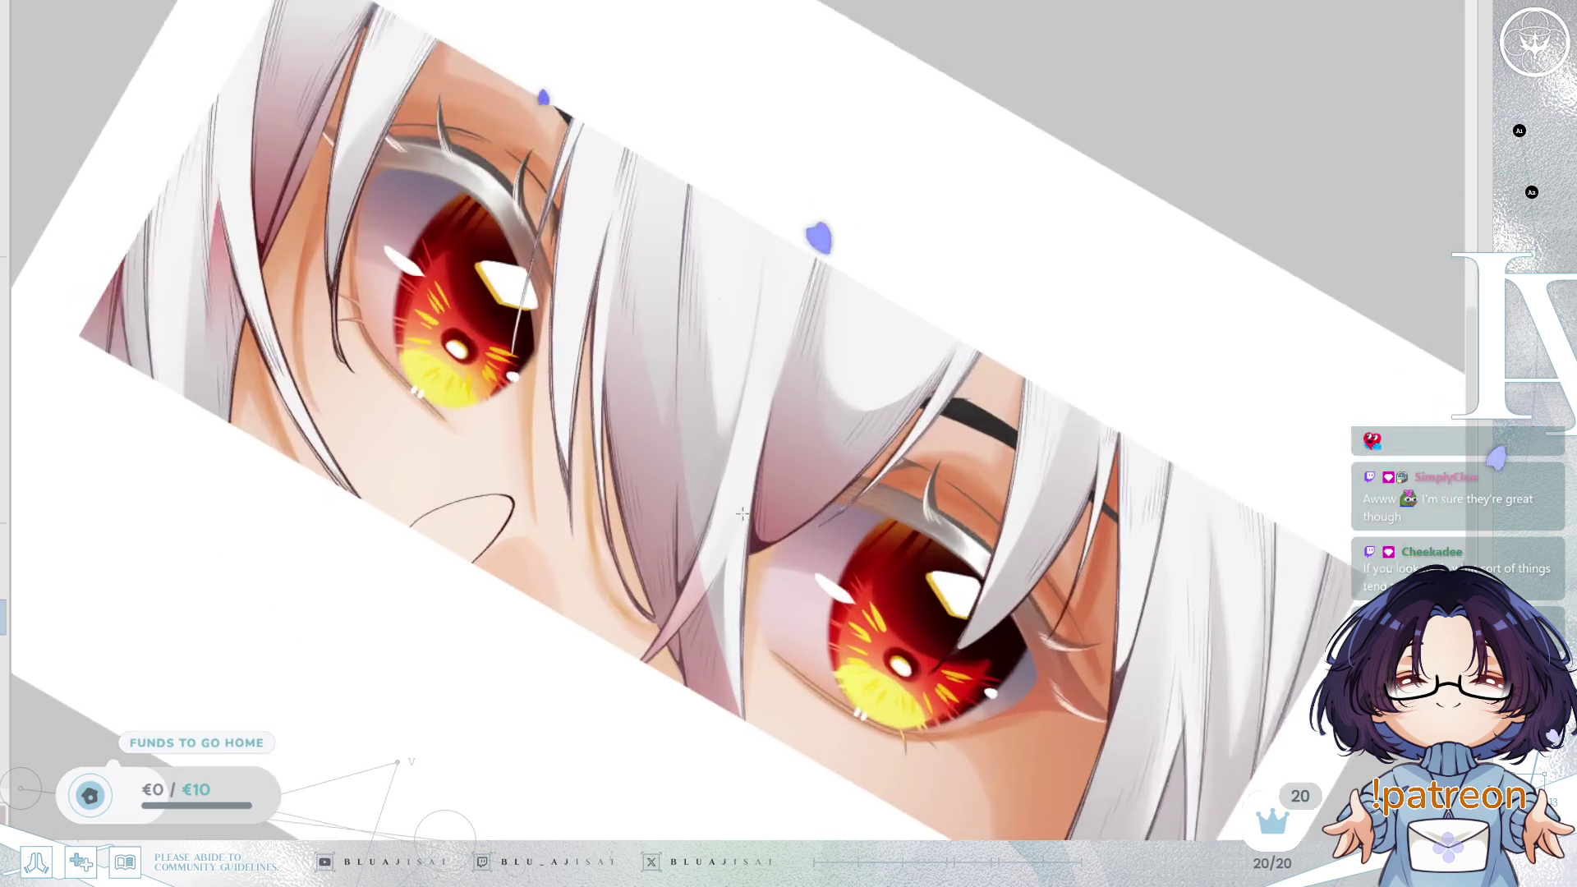
- Paint soft pink over the tip of the white hair strand between the eyes
{"action": "scroll", "coordinate": [747, 437], "scroll_direction": "down", "scroll_amount": 5}
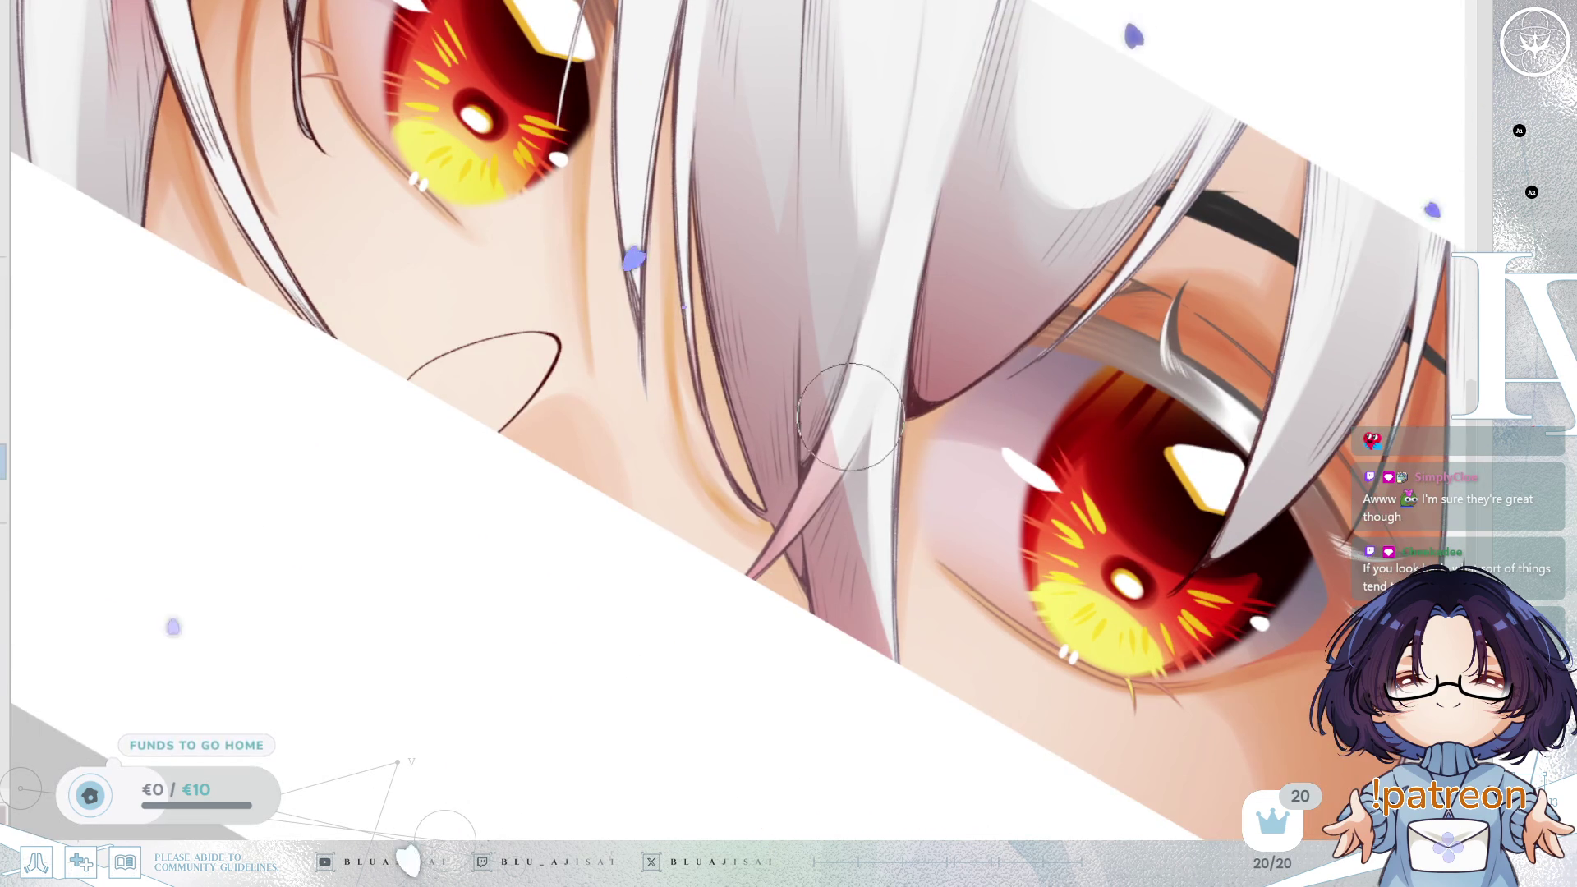
{"action": "scroll", "coordinate": [820, 464], "scroll_direction": "up", "scroll_amount": 2}
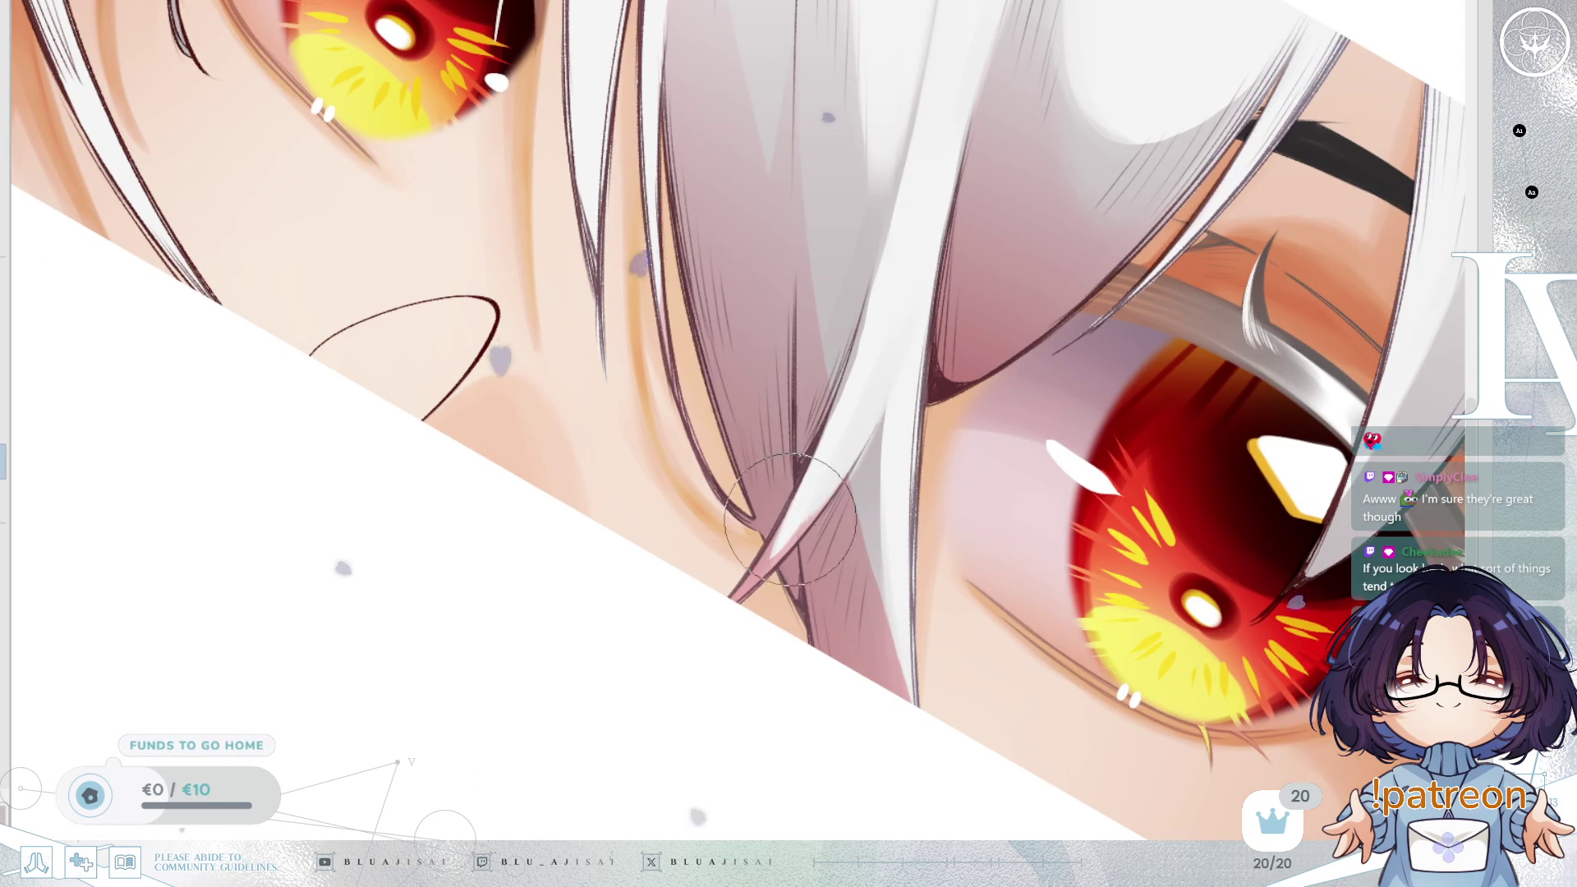
{"action": "scroll", "coordinate": [807, 493], "scroll_direction": "up", "scroll_amount": 2}
{"action": "left_click_drag", "start_coordinate": [850, 448], "coordinate": [787, 530]}
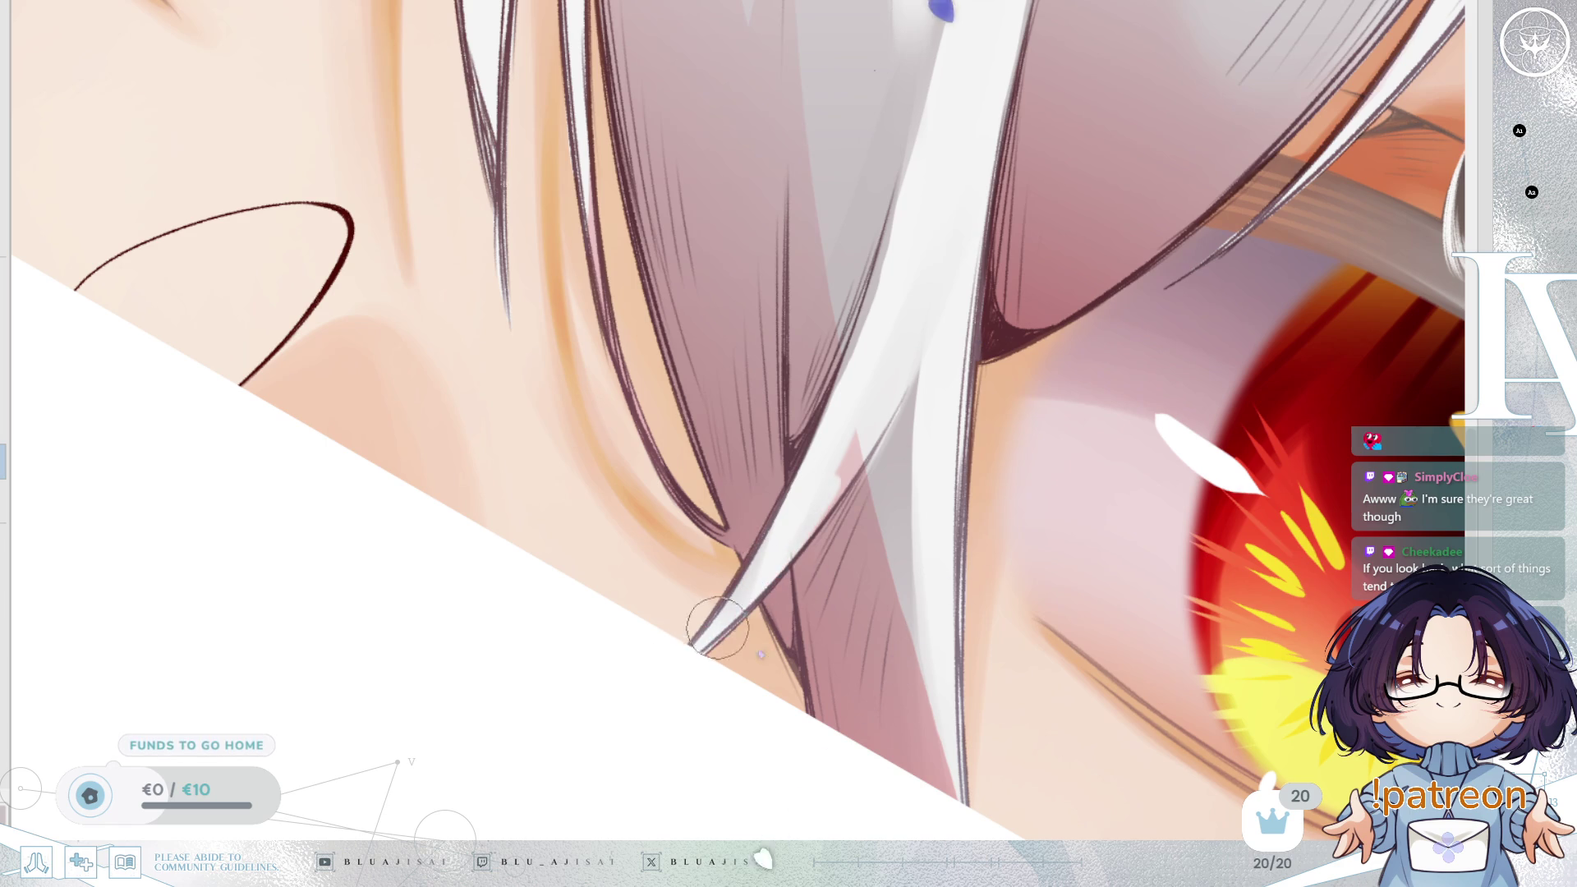
{"action": "scroll", "coordinate": [880, 444], "scroll_direction": "down", "scroll_amount": 3}
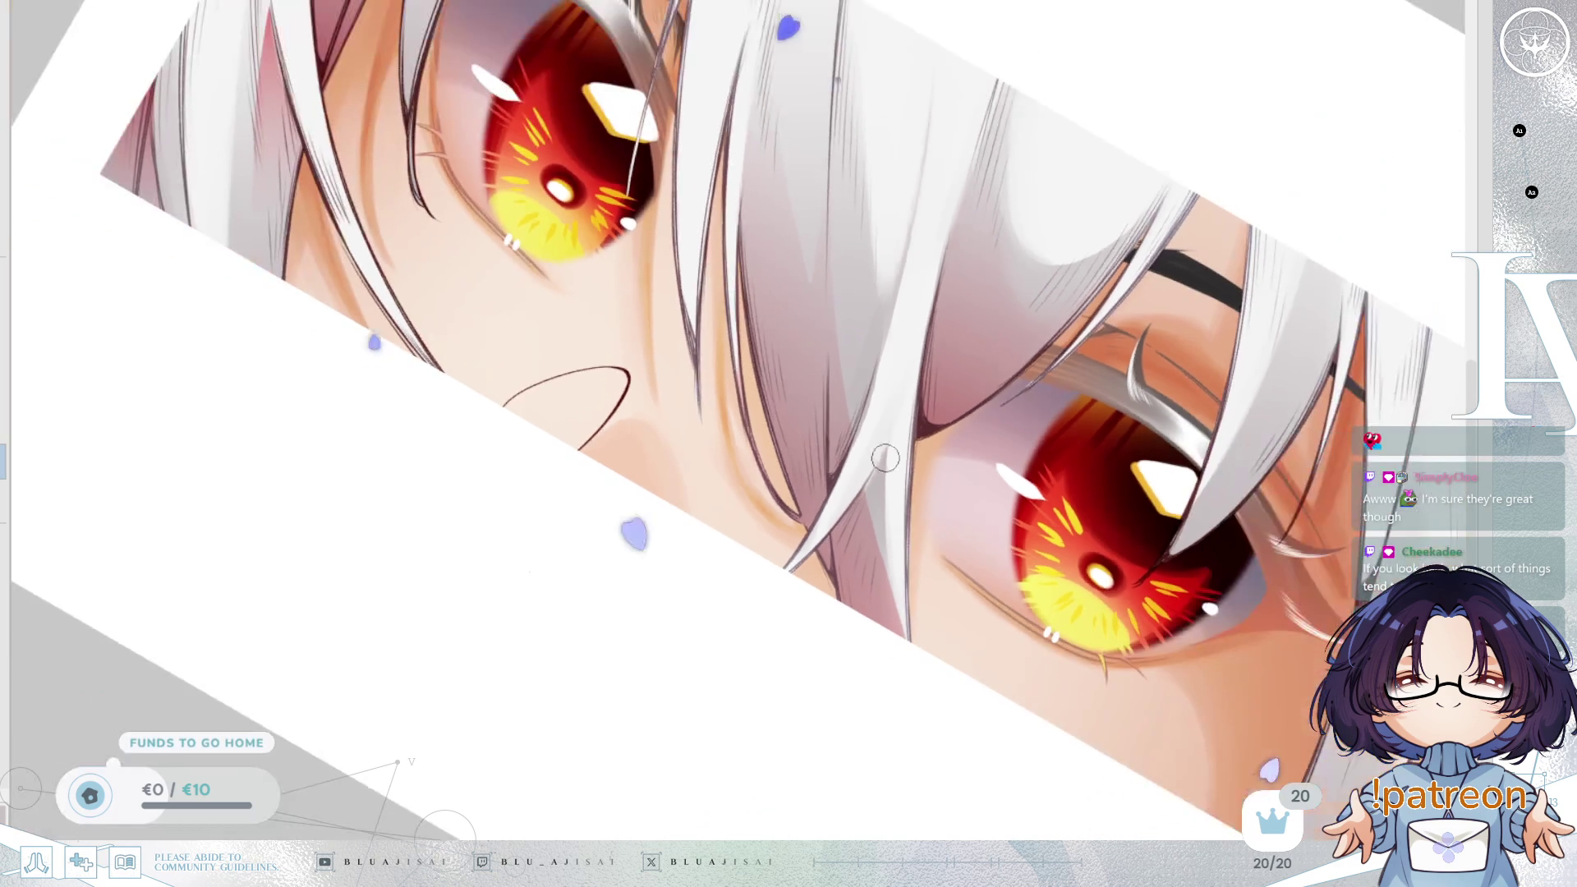
{"action": "scroll", "coordinate": [886, 452], "scroll_direction": "up", "scroll_amount": 2}
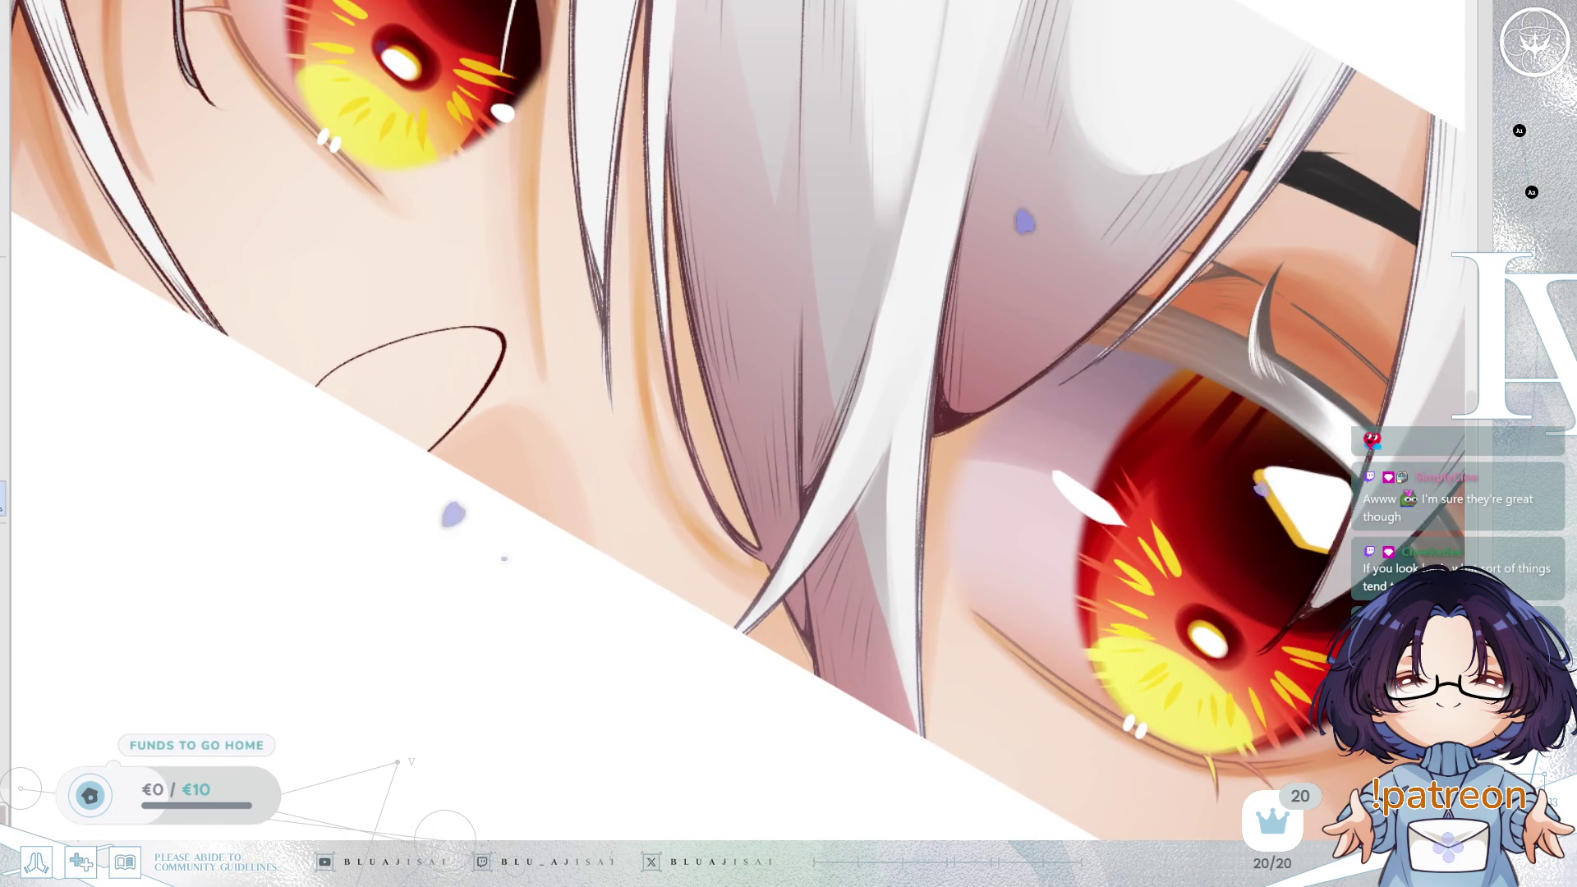